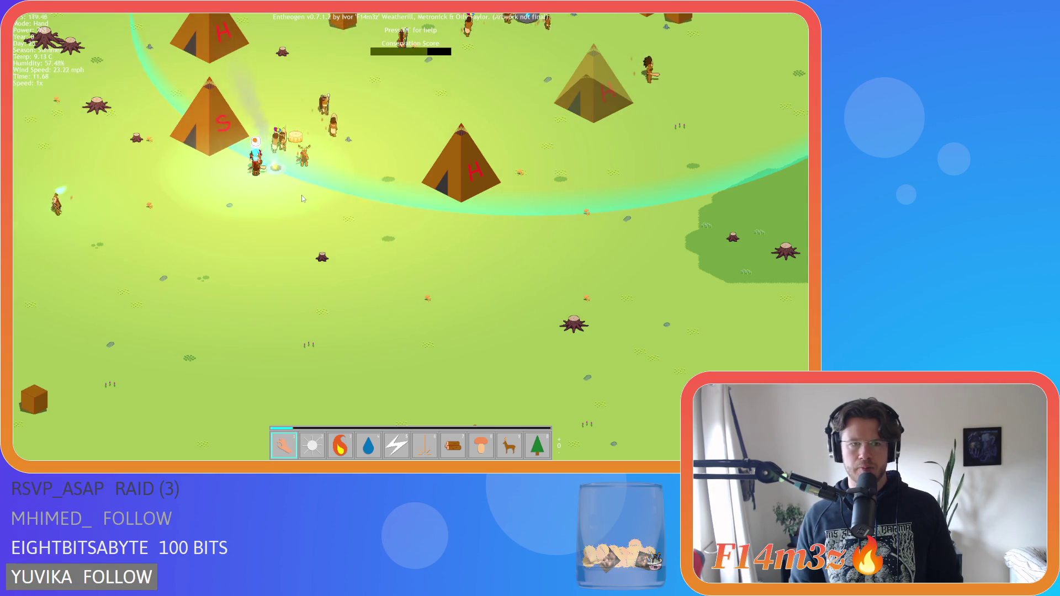
- Pan north over the village and zoom in and out across the forests and coast
key(w)
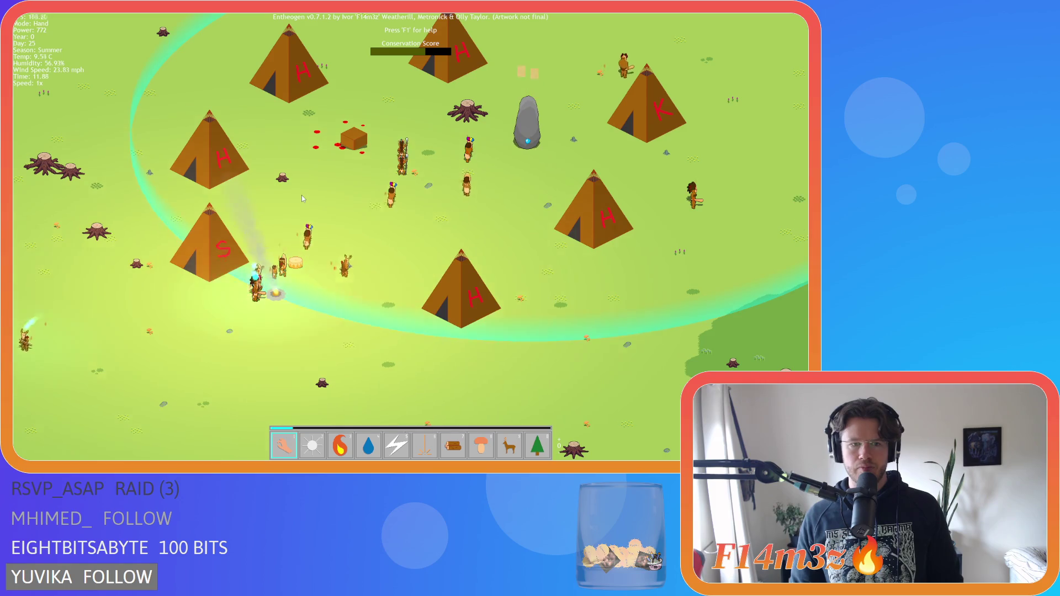
scroll(301, 194, down, 3)
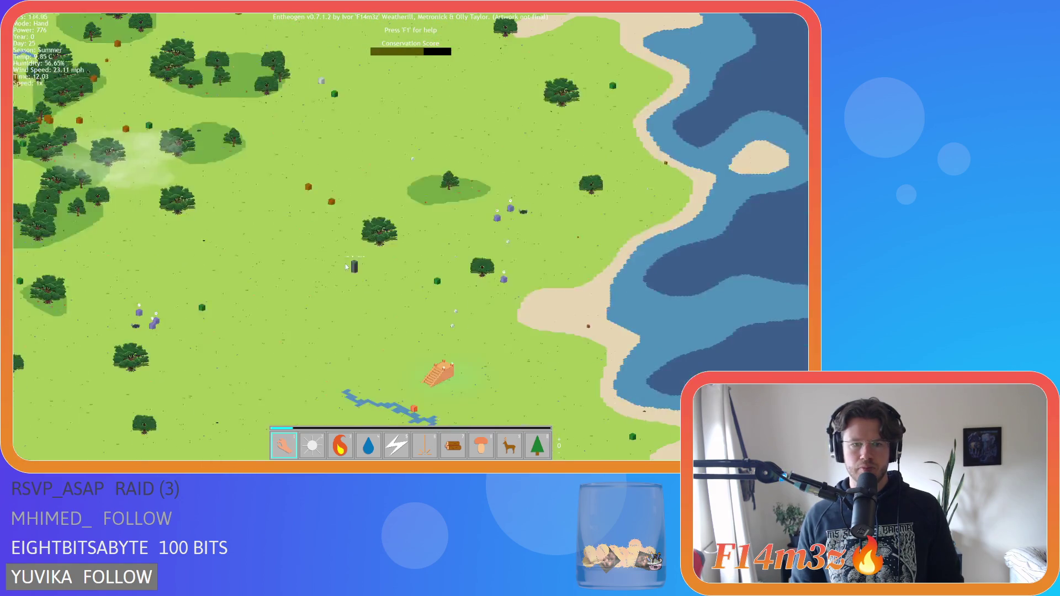
scroll(347, 267, up, 3)
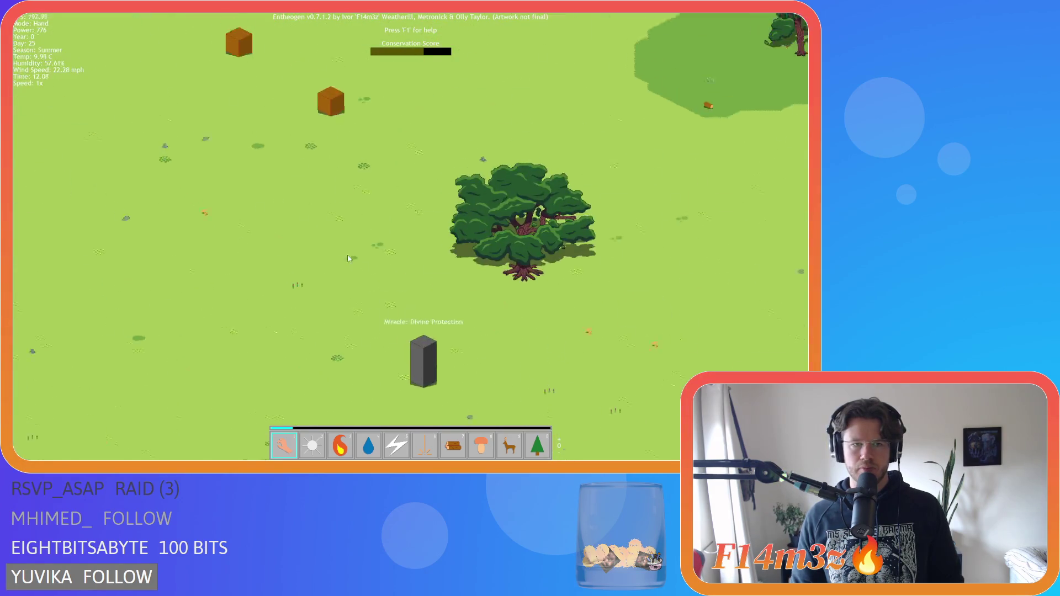
scroll(315, 178, down, 5)
scroll(323, 178, up, 4)
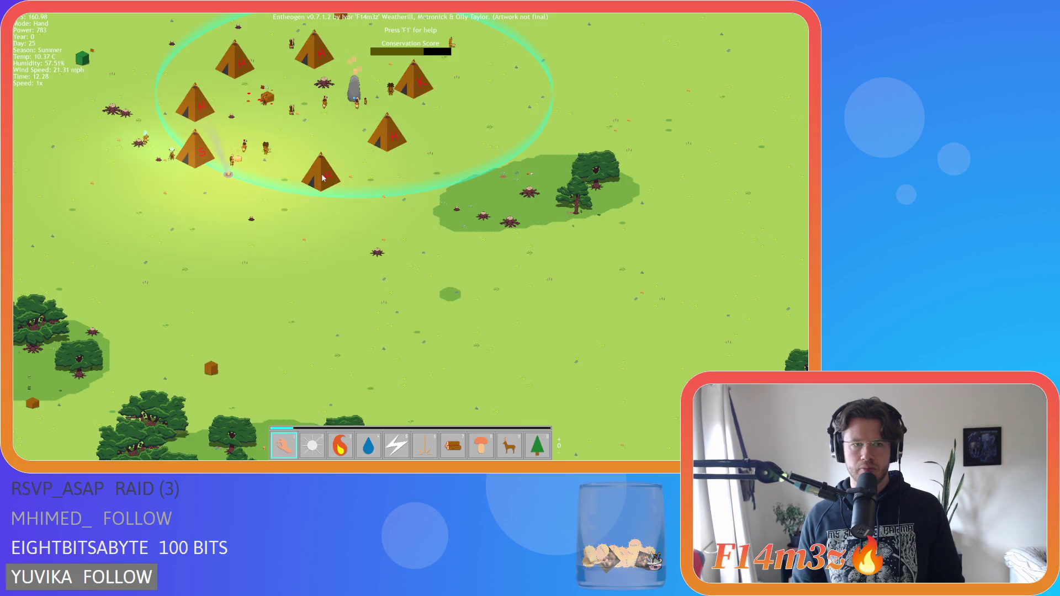
scroll(323, 177, down, 4)
scroll(360, 187, up, 2)
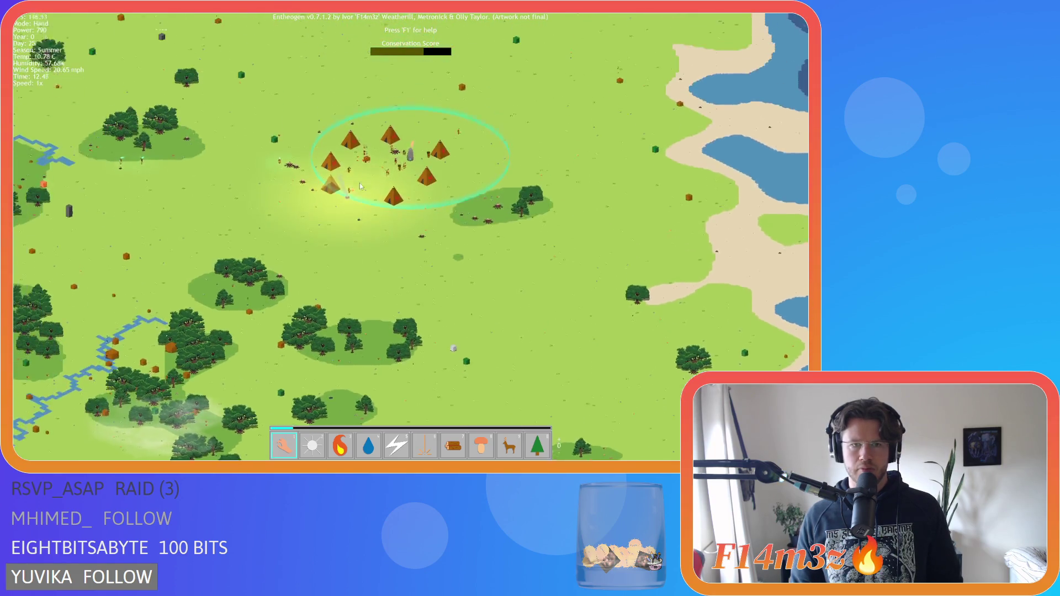
scroll(360, 187, down, 3)
scroll(452, 184, up, 3)
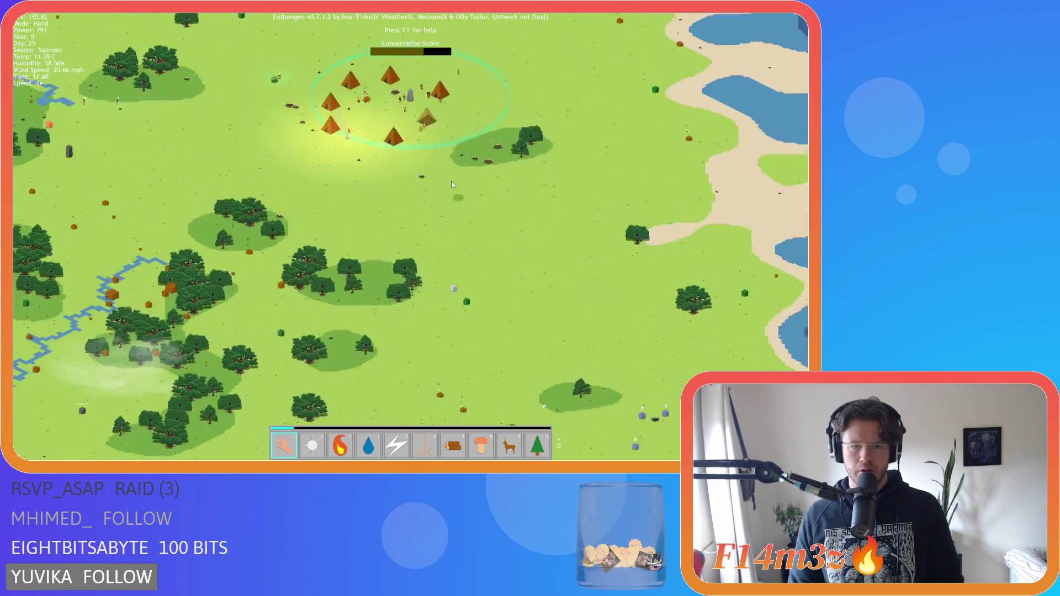
scroll(452, 184, down, 3)
scroll(412, 148, up, 3)
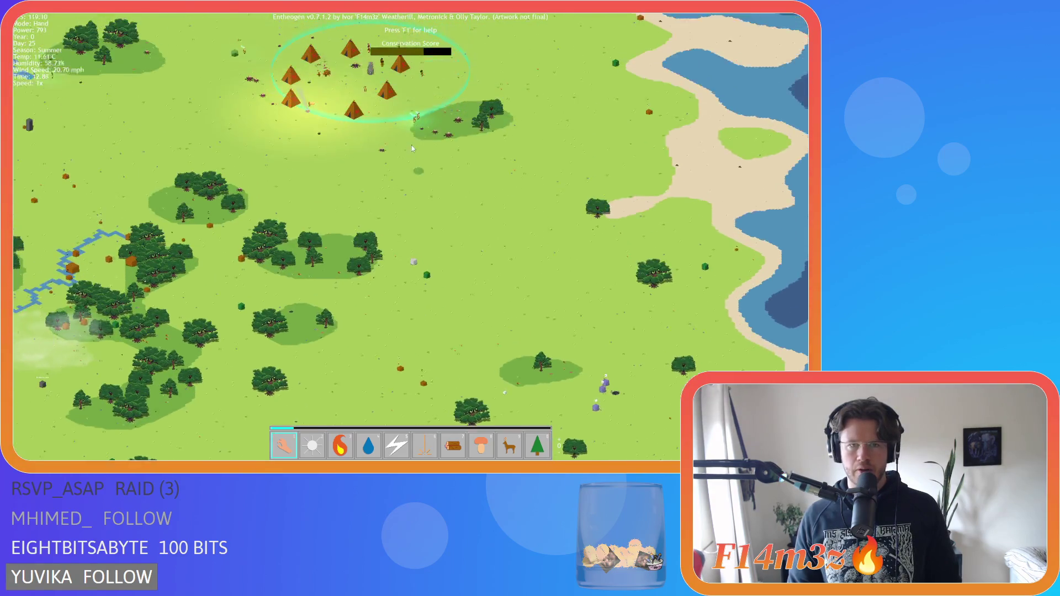
scroll(412, 147, up, 2)
scroll(459, 277, down, 4)
scroll(464, 240, up, 1)
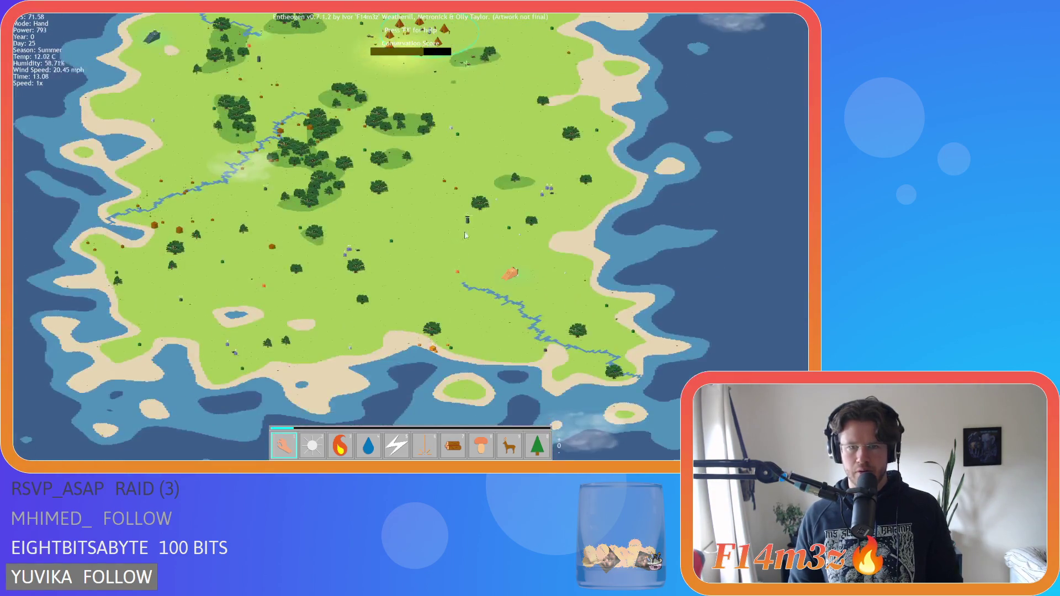
scroll(467, 229, up, 3)
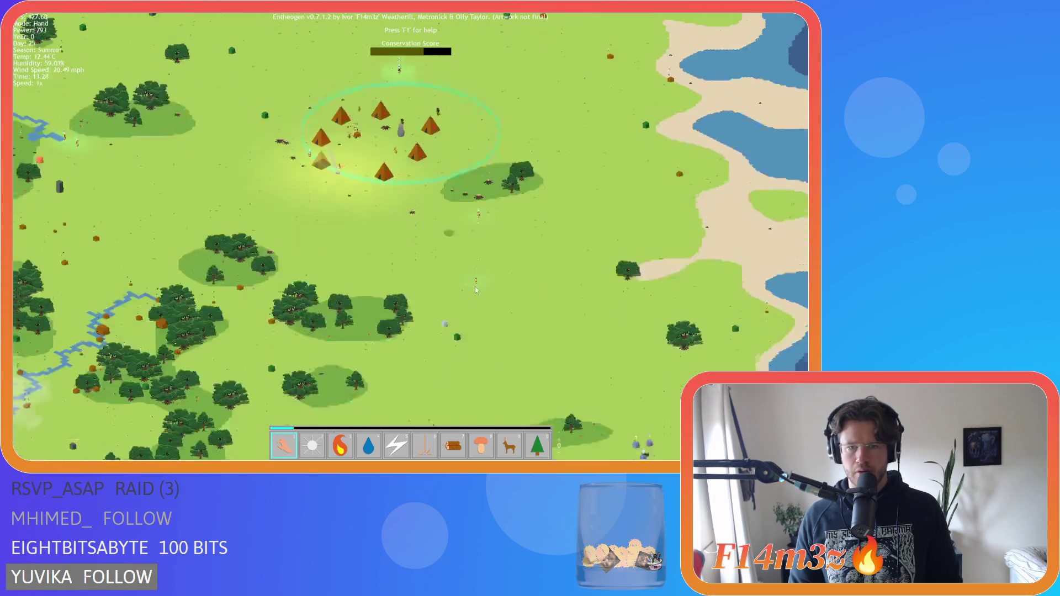
- Run the game briefly at 4x speed, return to 1x, and re-centre over the village
key(s)
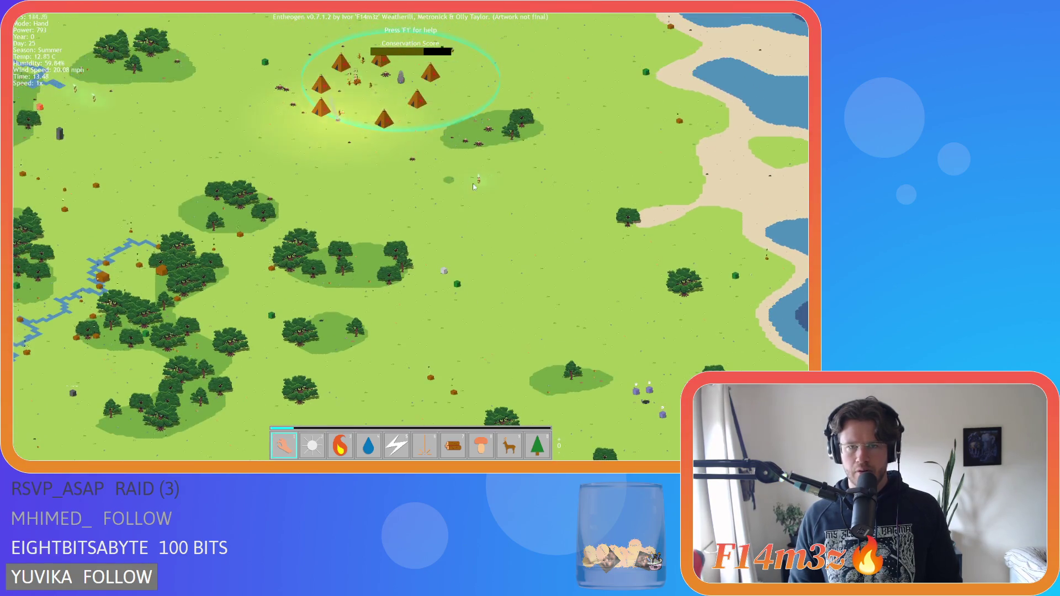
key(s)
key(w)
scroll(408, 187, up, 3)
key(w)
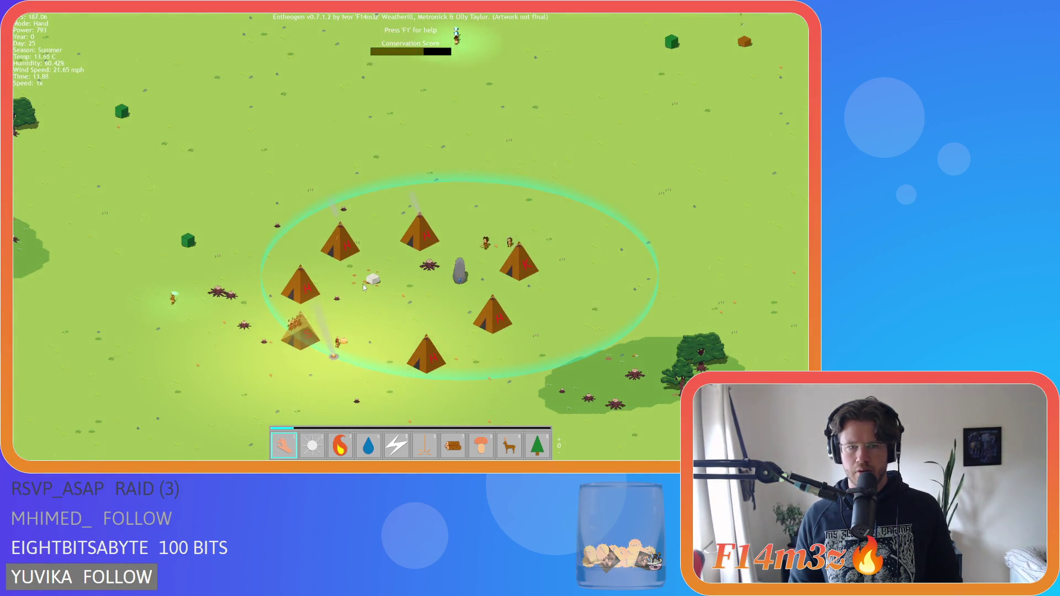
scroll(364, 287, down, 5)
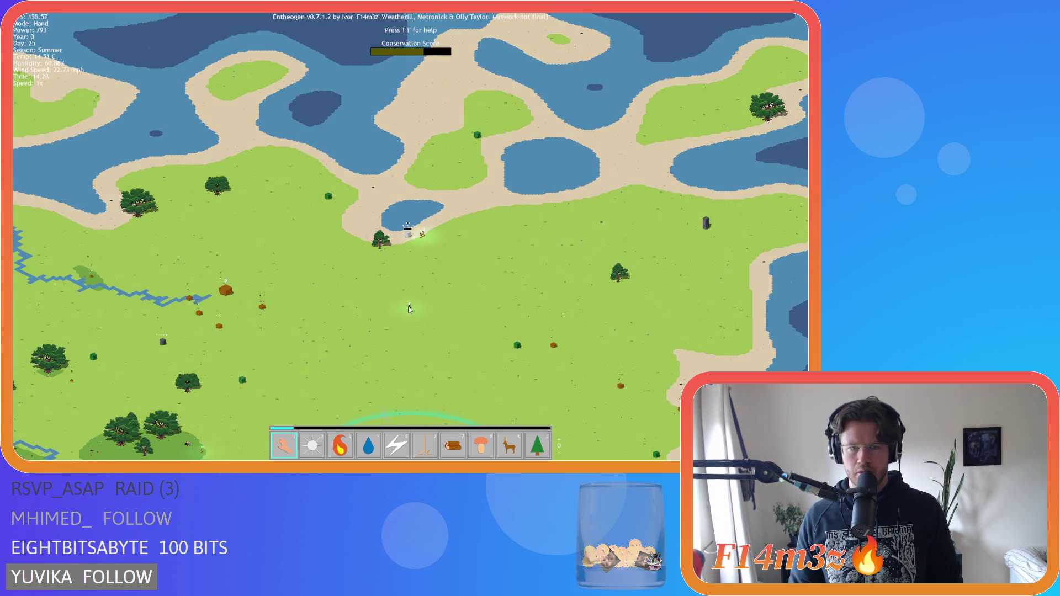
- Zoom onto the Portal Stone by the lake, out over the southern shore, then back into the village
scroll(428, 239, up, 5)
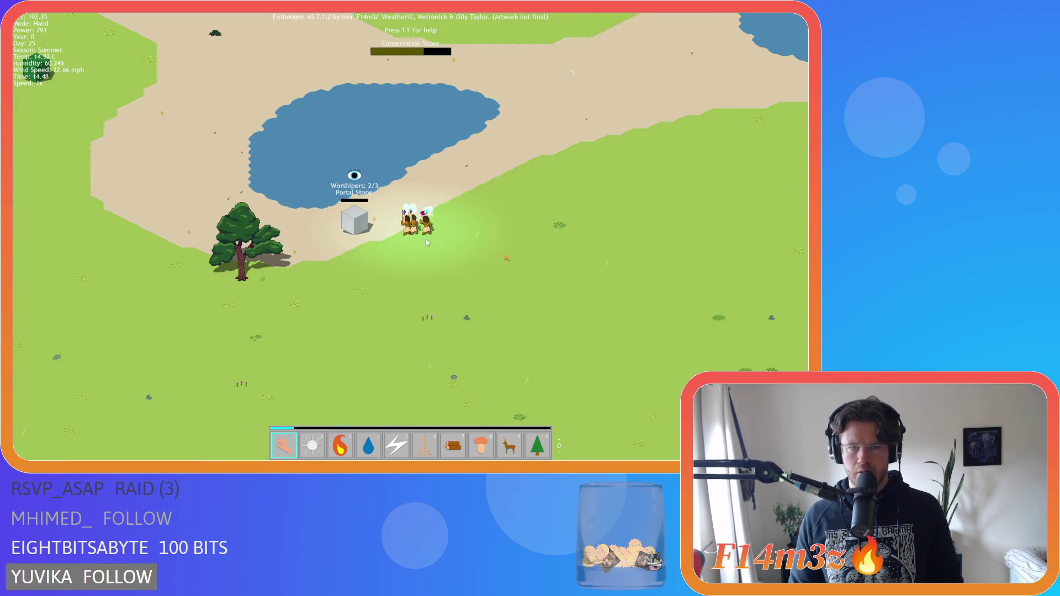
scroll(423, 241, down, 5)
scroll(363, 220, up, 3)
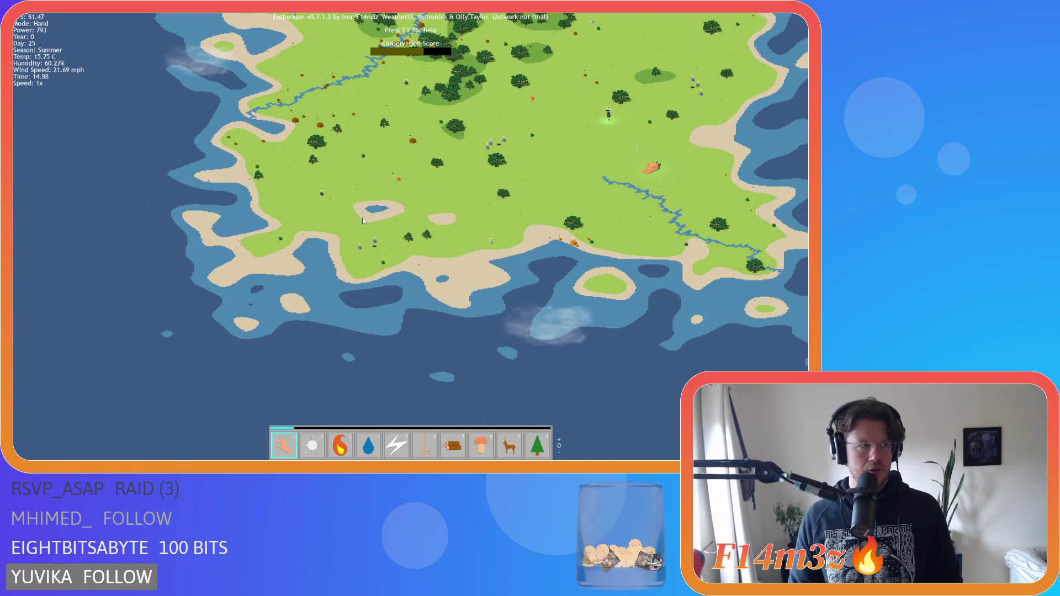
scroll(459, 302, up, 3)
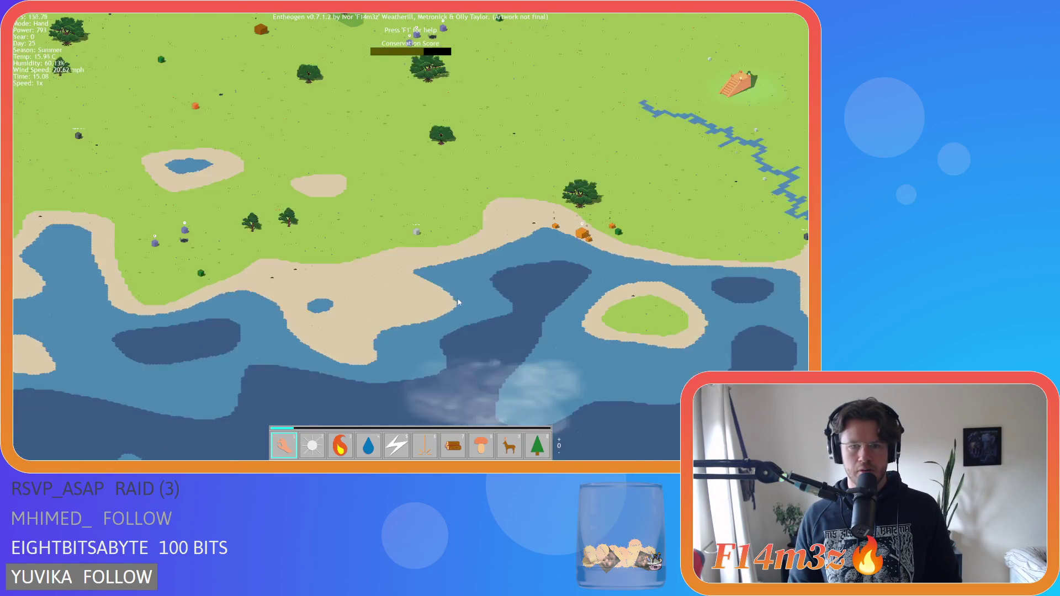
scroll(430, 256, down, 2)
scroll(437, 273, up, 8)
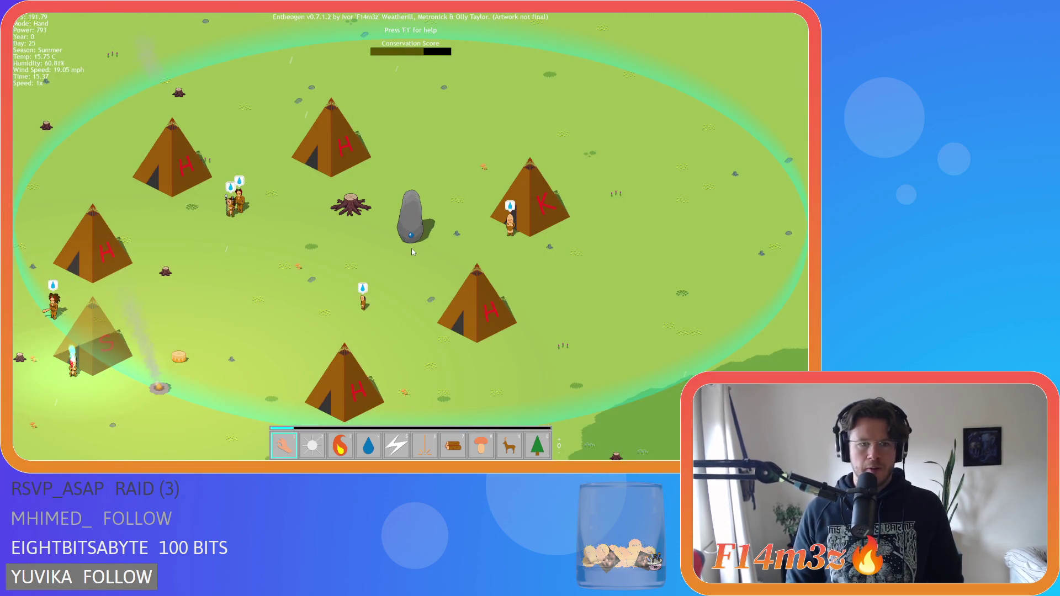
- Quicksave the game, then zoom in and out over the grove and village
key(F5)
scroll(412, 253, down, 6)
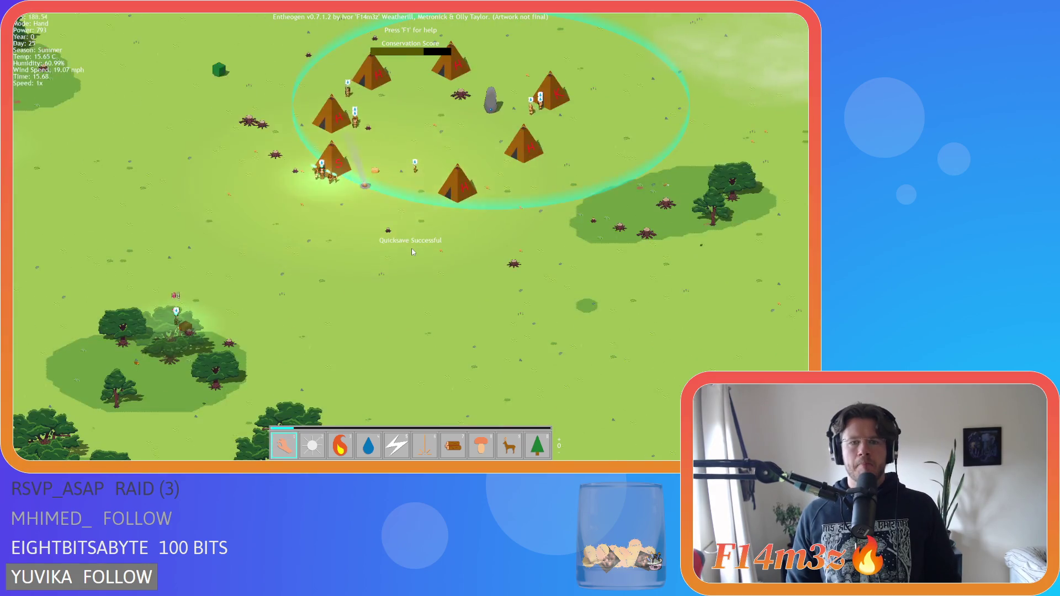
scroll(412, 253, down, 3)
scroll(410, 227, up, 10)
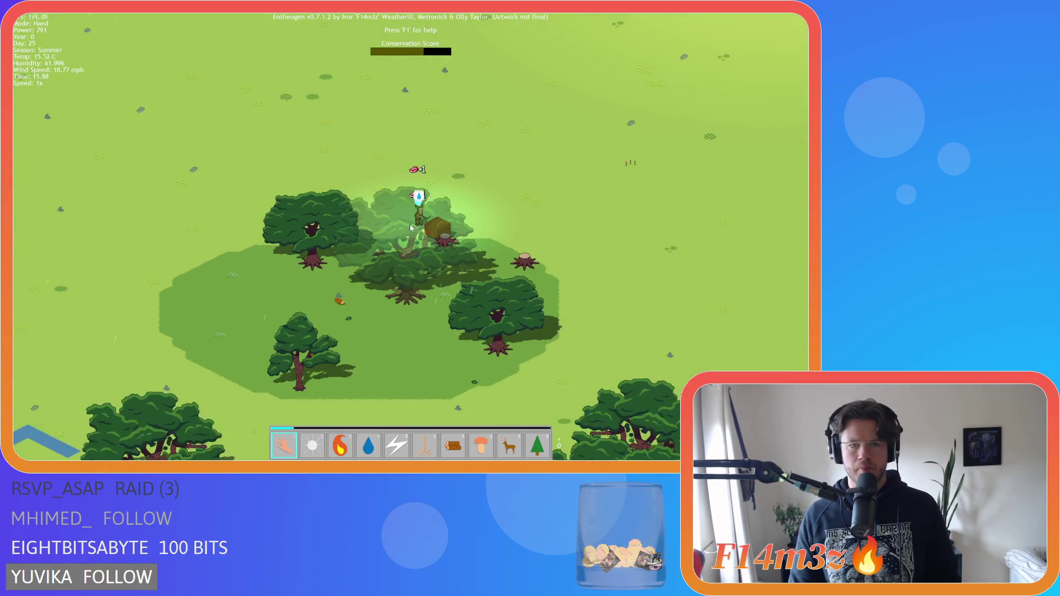
scroll(409, 227, down, 3)
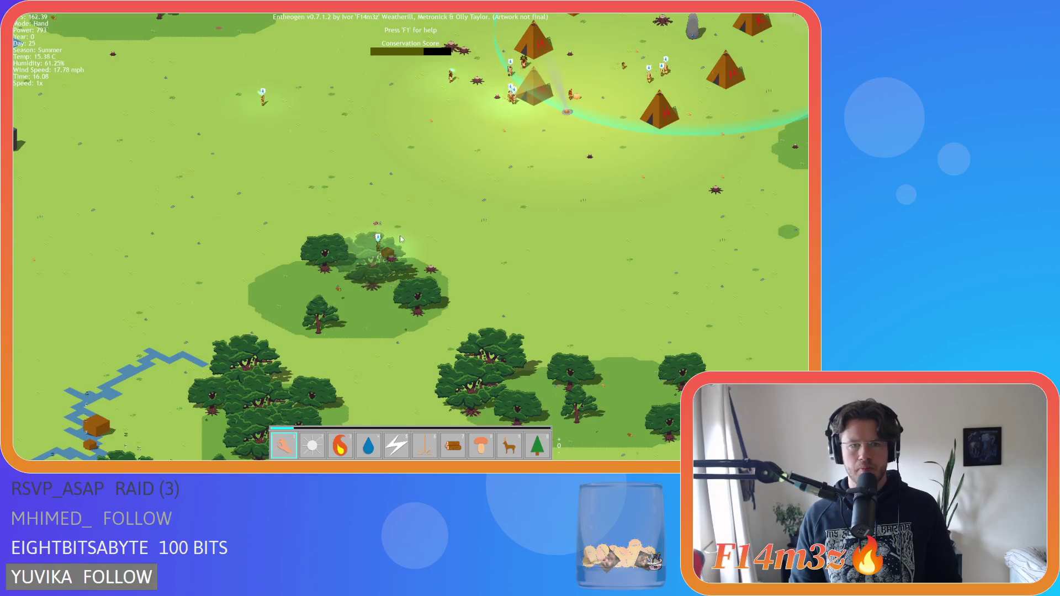
scroll(401, 239, up, 3)
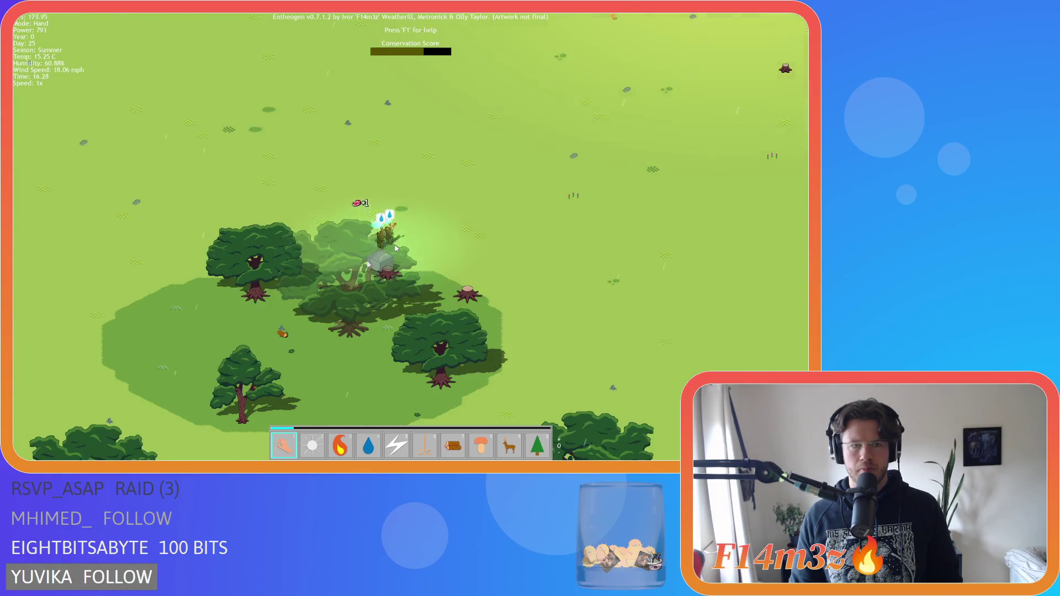
scroll(395, 249, down, 3)
scroll(395, 246, up, 4)
scroll(395, 247, down, 3)
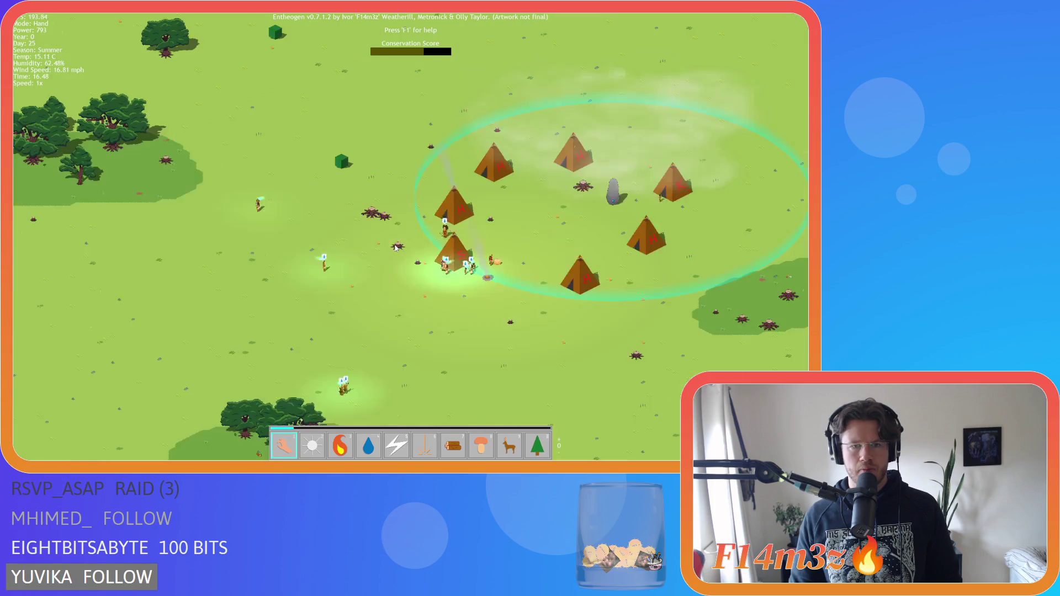
scroll(396, 247, up, 3)
scroll(396, 247, down, 3)
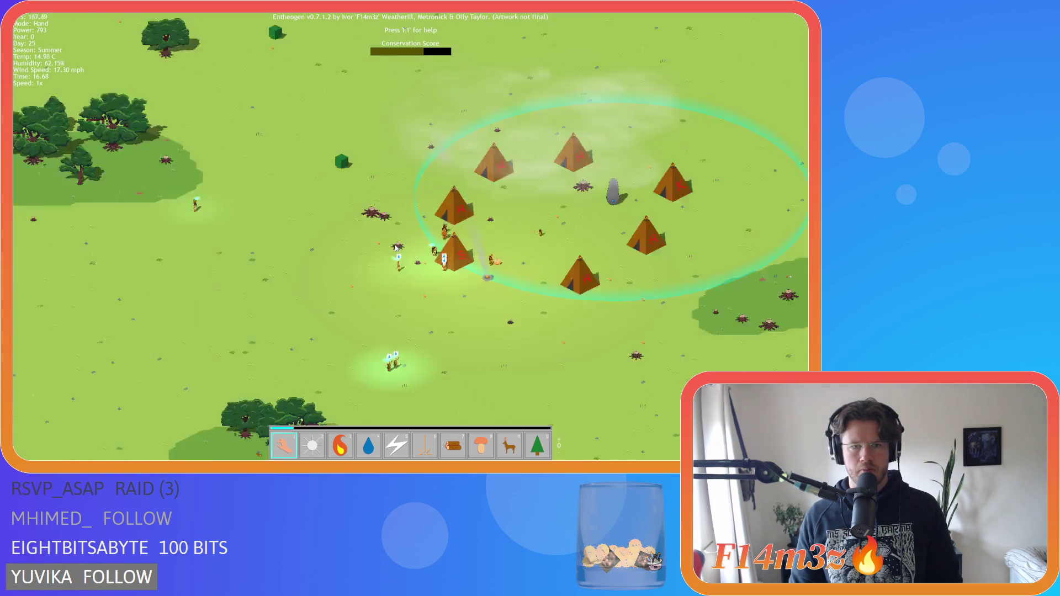
scroll(395, 247, up, 3)
scroll(396, 247, down, 3)
- Pan south-east of the village and settle near the stone pillar by the orange ramp
key(s)
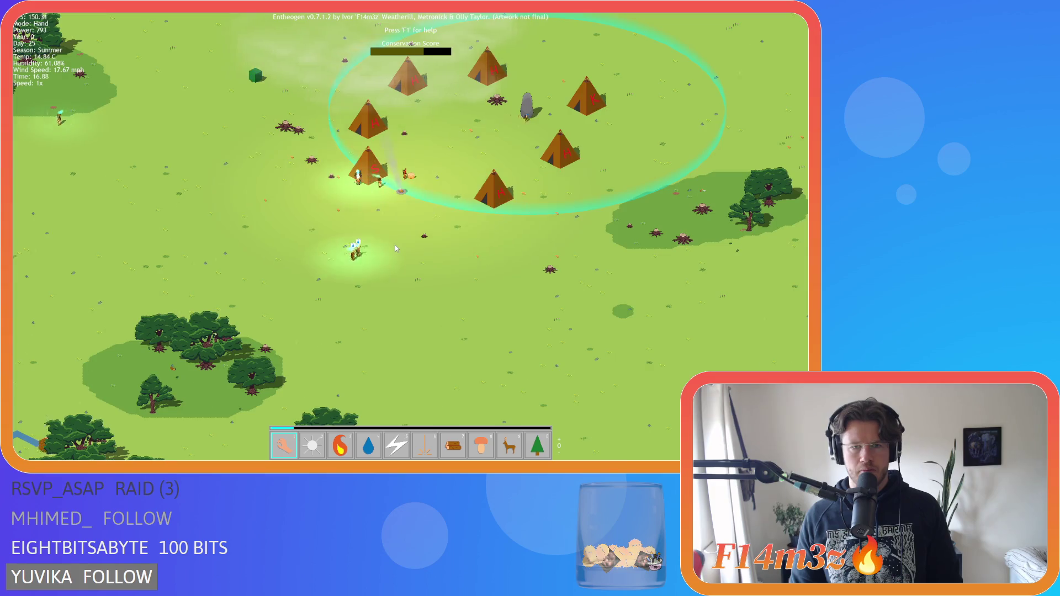
scroll(396, 247, up, 3)
scroll(396, 247, down, 3)
scroll(396, 247, up, 5)
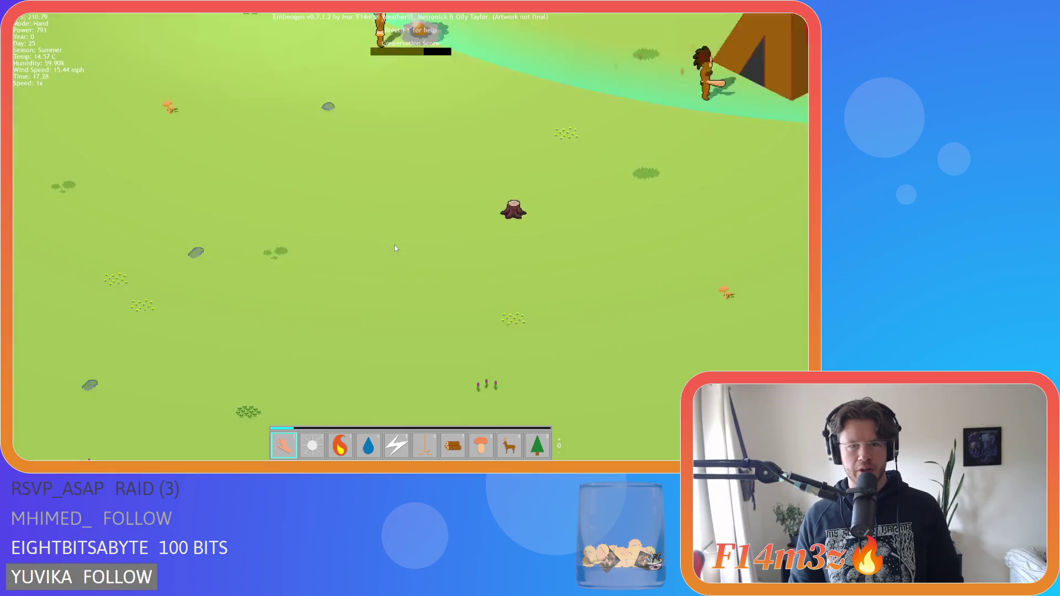
scroll(395, 248, down, 5)
scroll(395, 247, up, 5)
scroll(395, 248, down, 5)
scroll(395, 248, up, 6)
scroll(395, 247, down, 5)
scroll(407, 245, up, 3)
scroll(408, 244, down, 3)
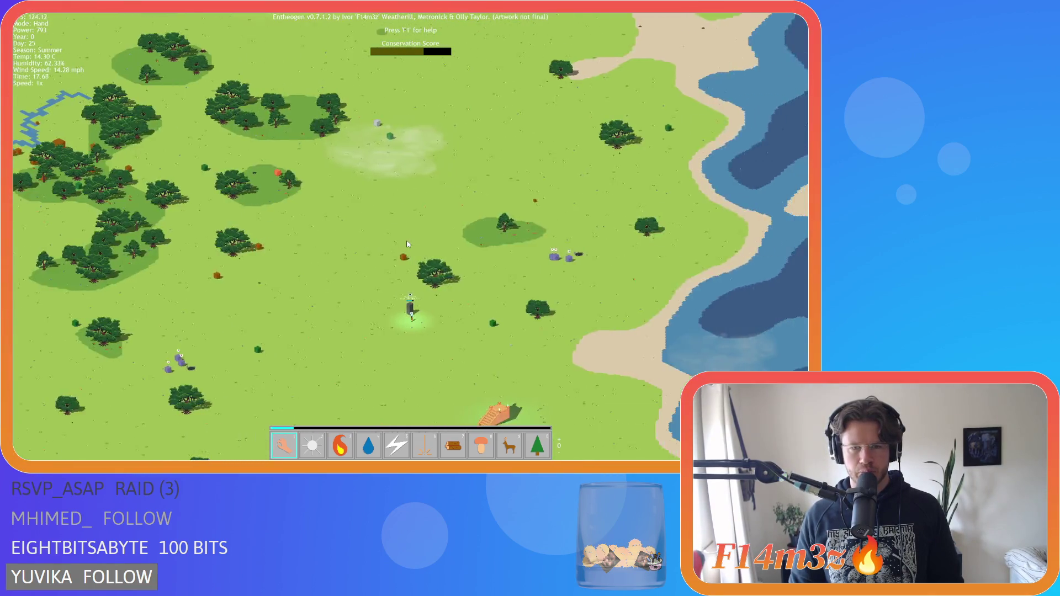
scroll(407, 244, up, 4)
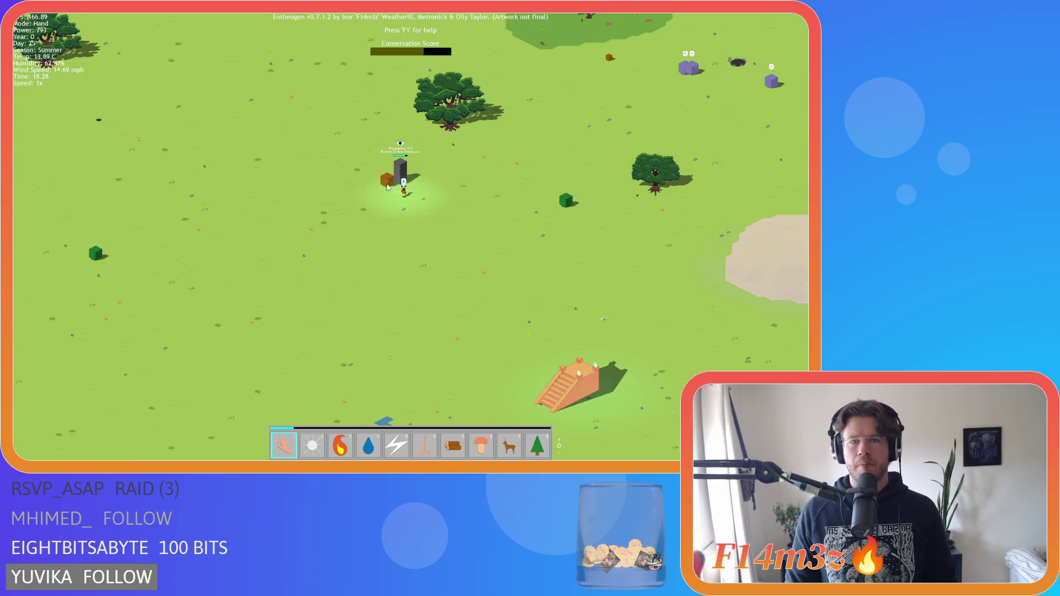
- Check the pillar's worshipper count and miracle, then zoom out to the night-time tent village
scroll(387, 188, down, 1)
scroll(389, 189, up, 5)
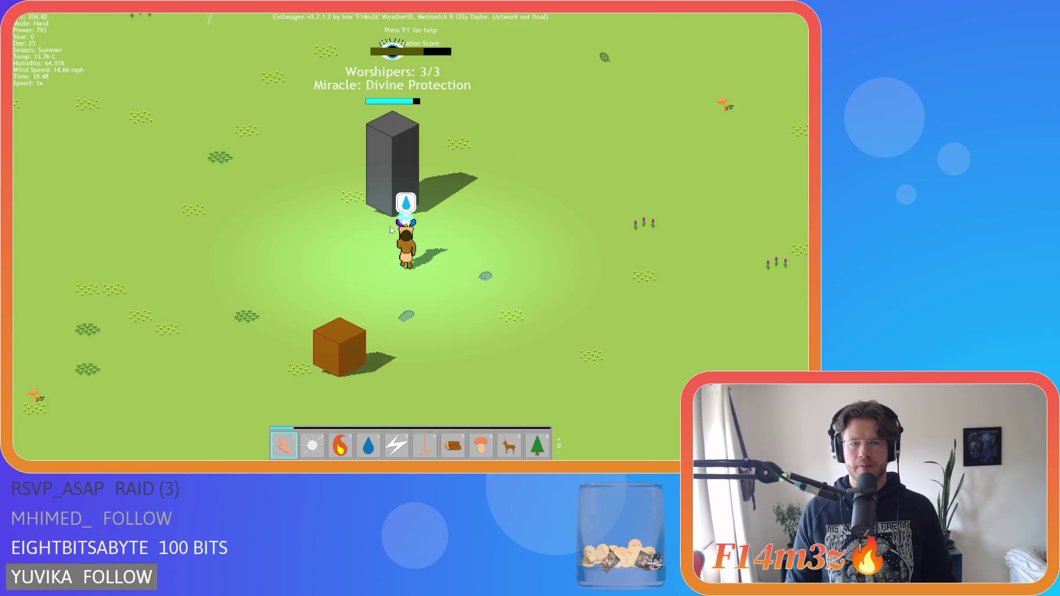
scroll(392, 227, down, 5)
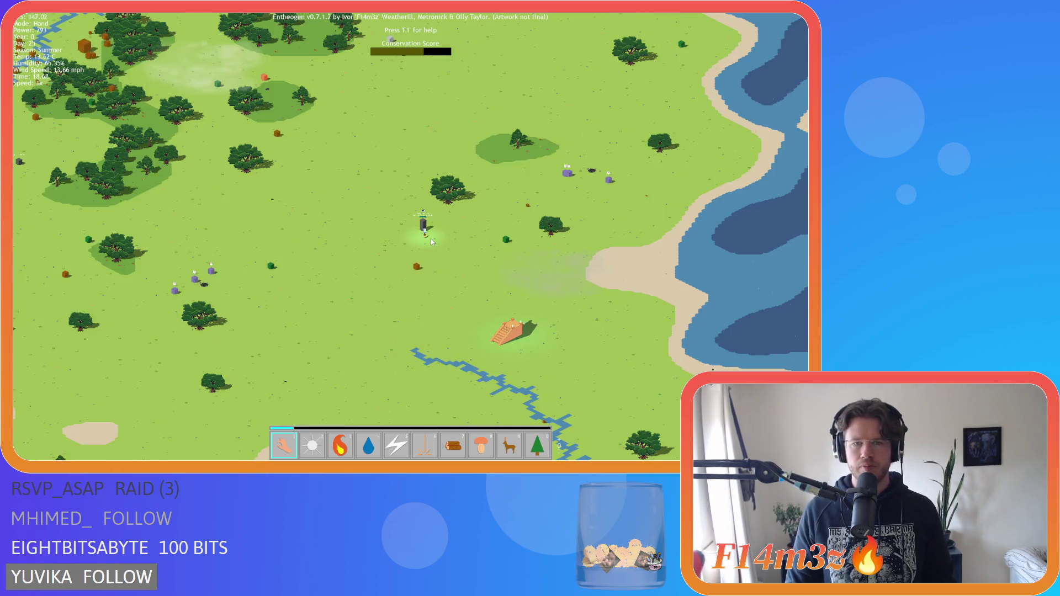
scroll(431, 241, up, 5)
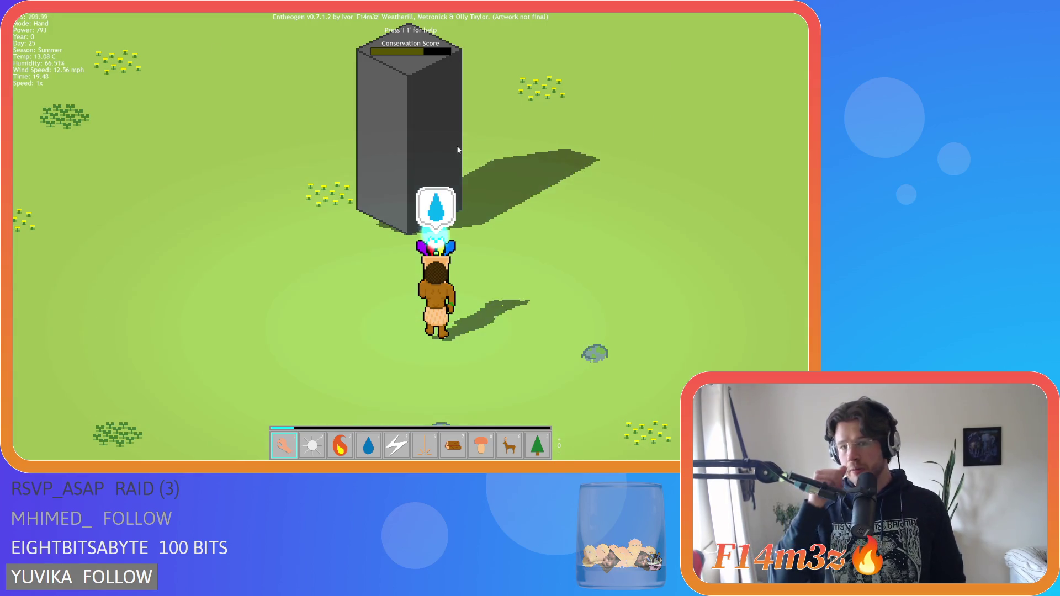
click(458, 150)
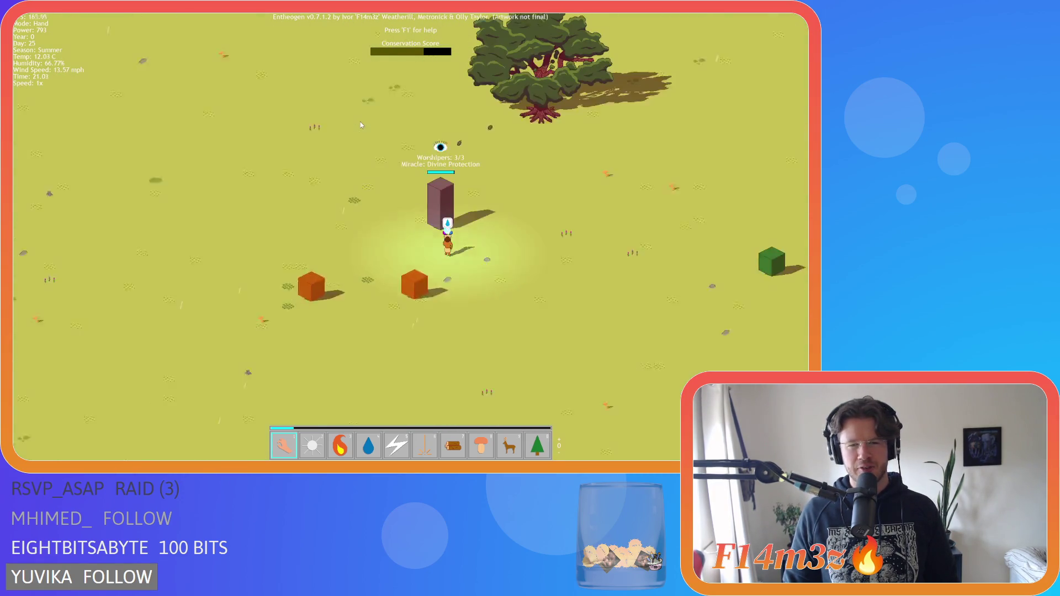
scroll(360, 125, down, 5)
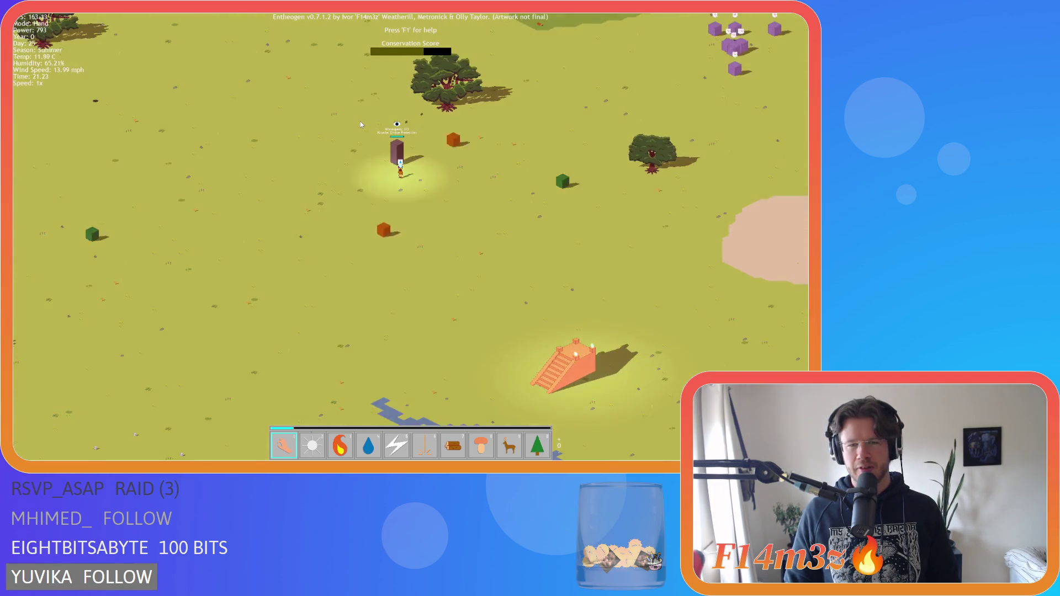
scroll(360, 125, down, 5)
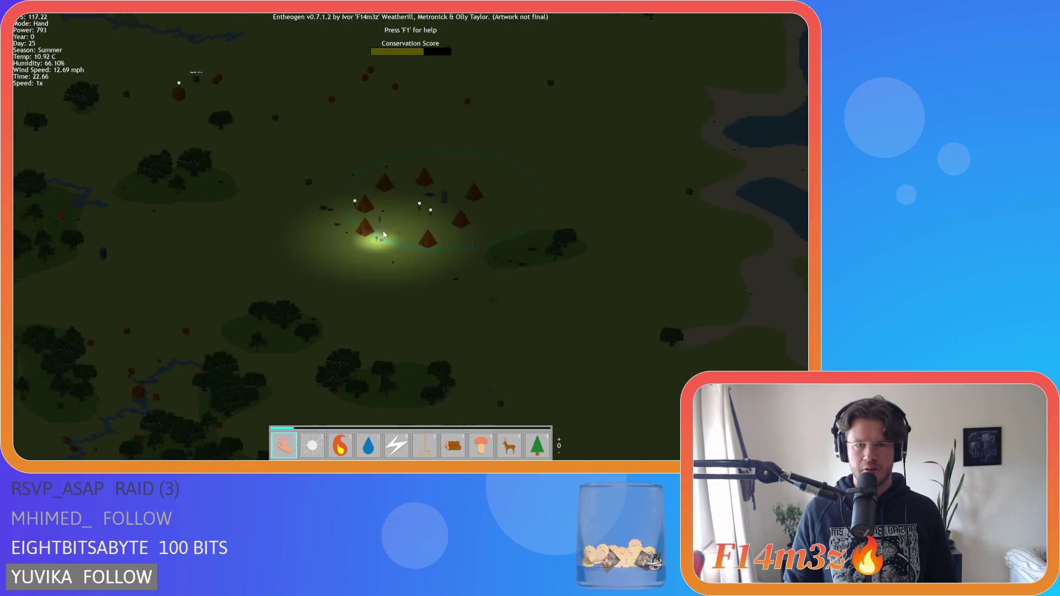
- Put Divine Protection on the main hotbar, move the displaced tree to the second set, and close Miracles
key(m)
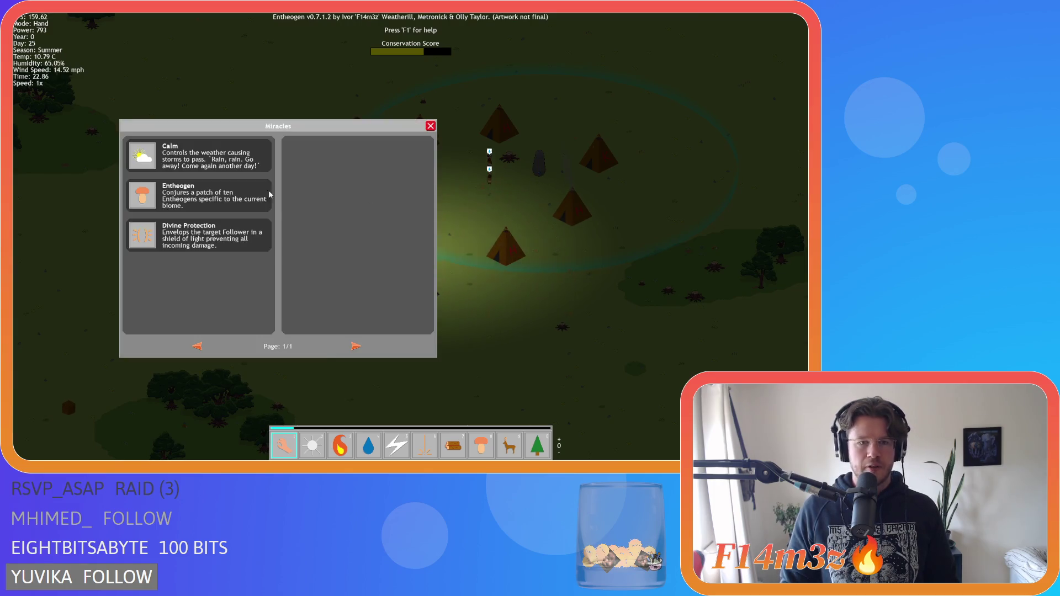
drag(400, 433, 433, 412)
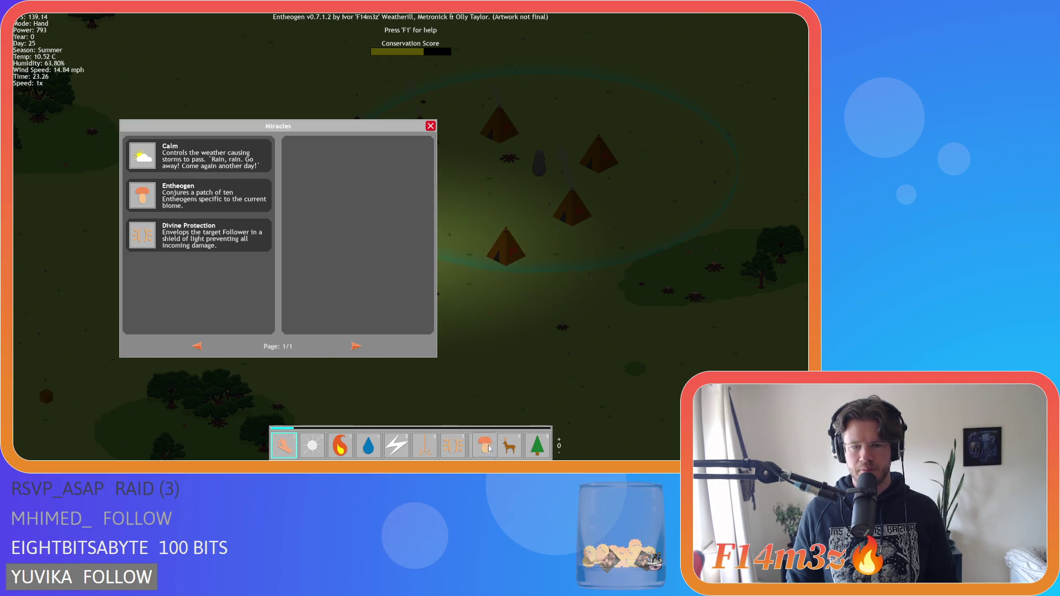
scroll(526, 410, up, 1)
mouse_move(526, 410)
mouse_down()
mouse_move(437, 414)
mouse_move(278, 447)
mouse_up()
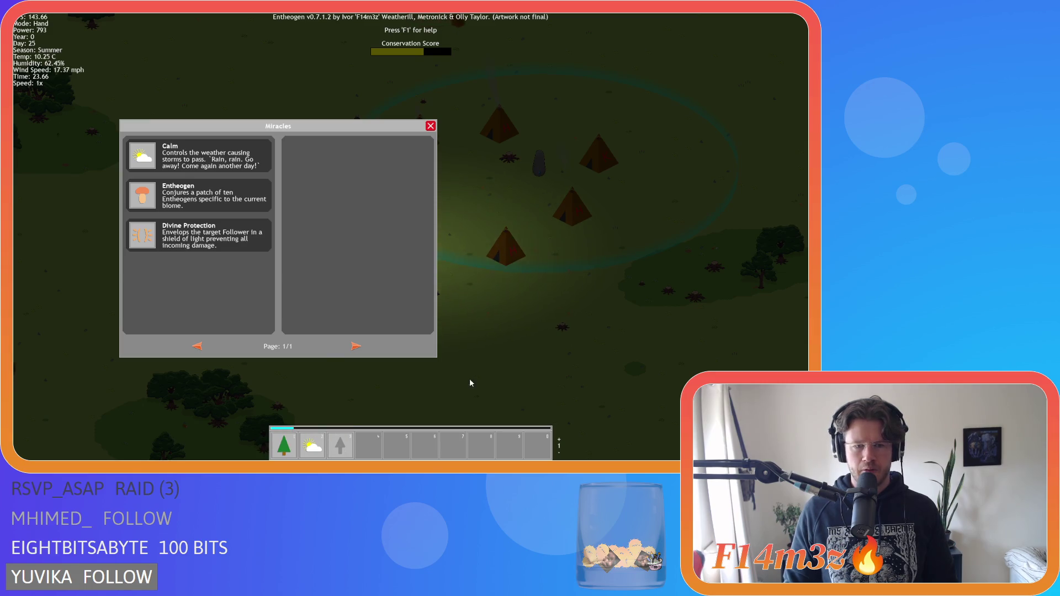
key(Escape)
key(d)
key(w)
scroll(401, 286, down, 2)
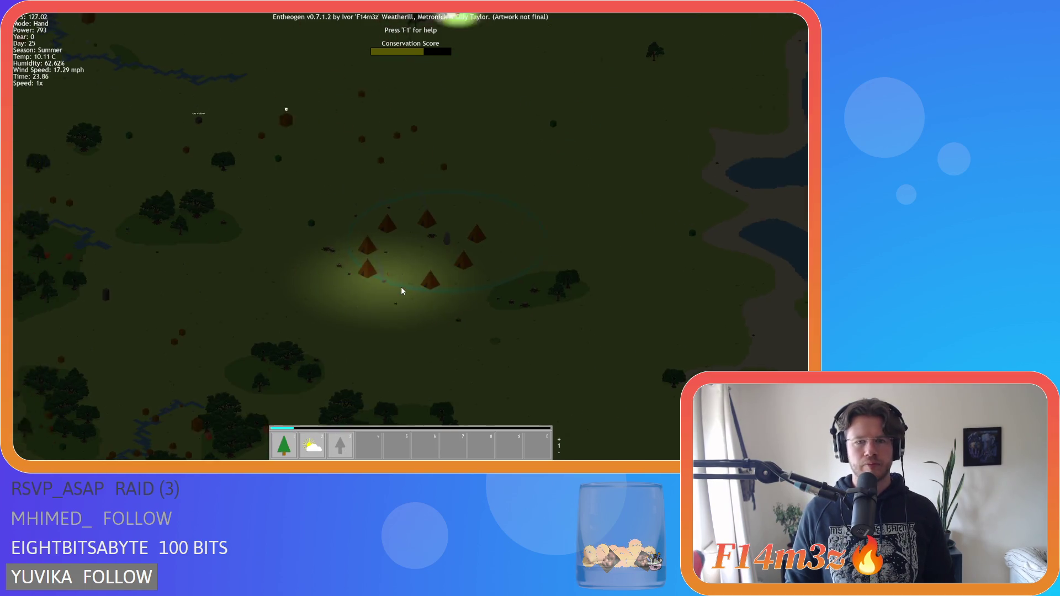
- Pan across the night map to centre on the glowing coastal temple, then return to the tent camp
key(a)
key(w)
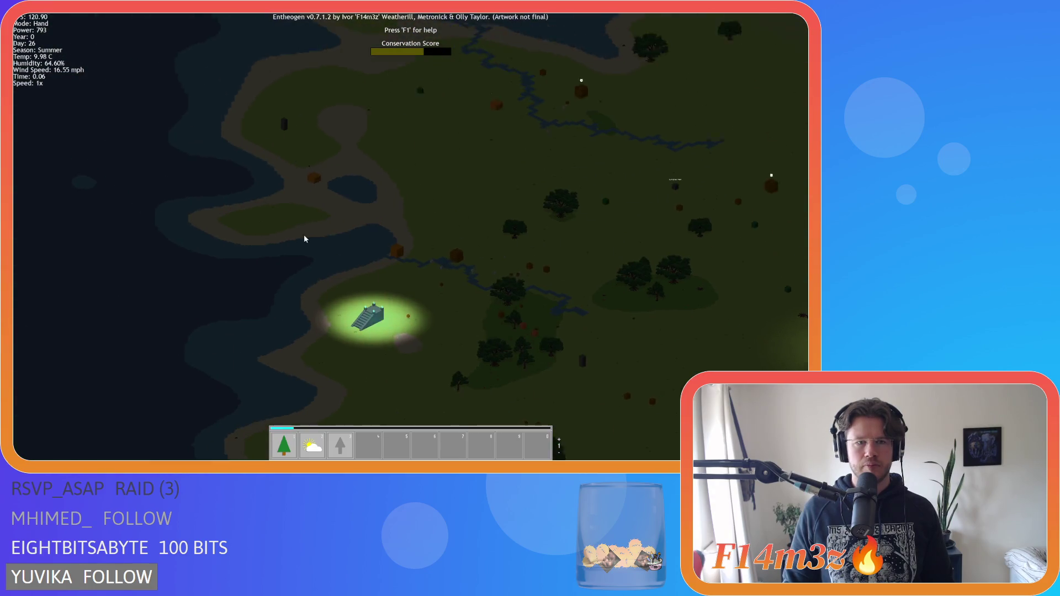
key(s)
key(s)
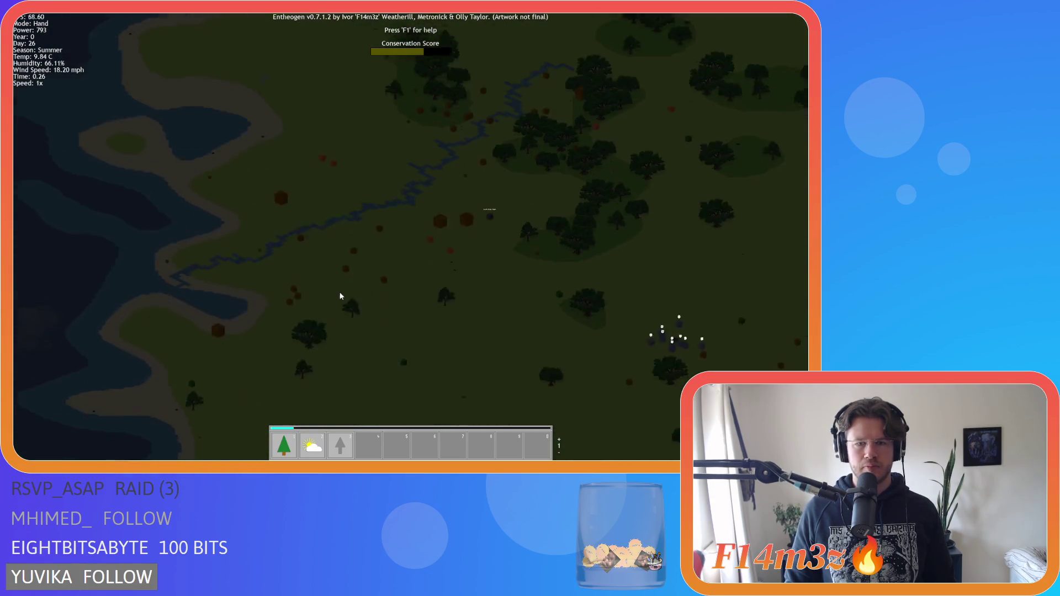
key(space)
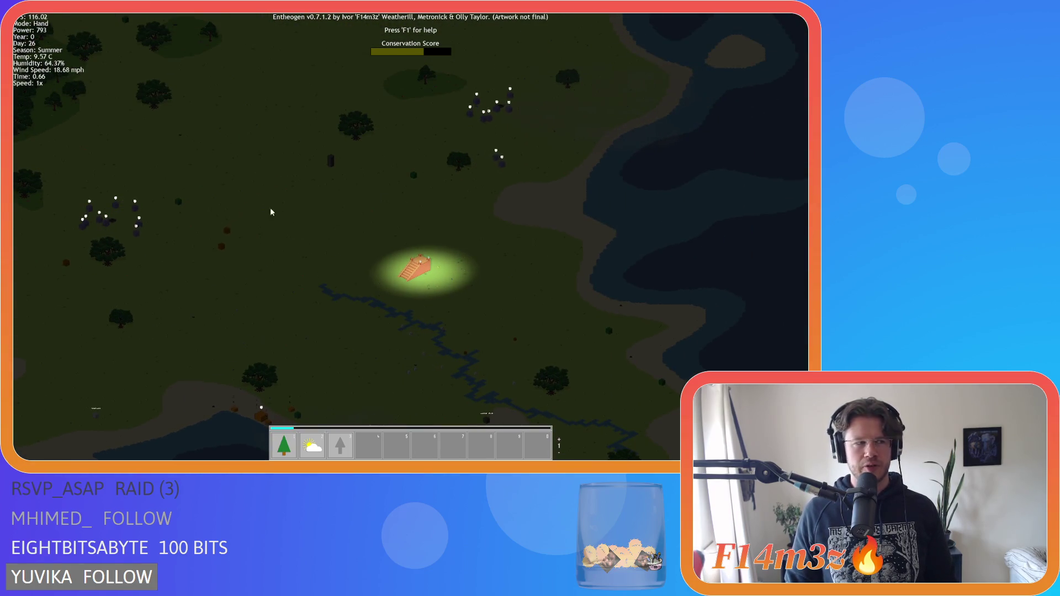
key(w)
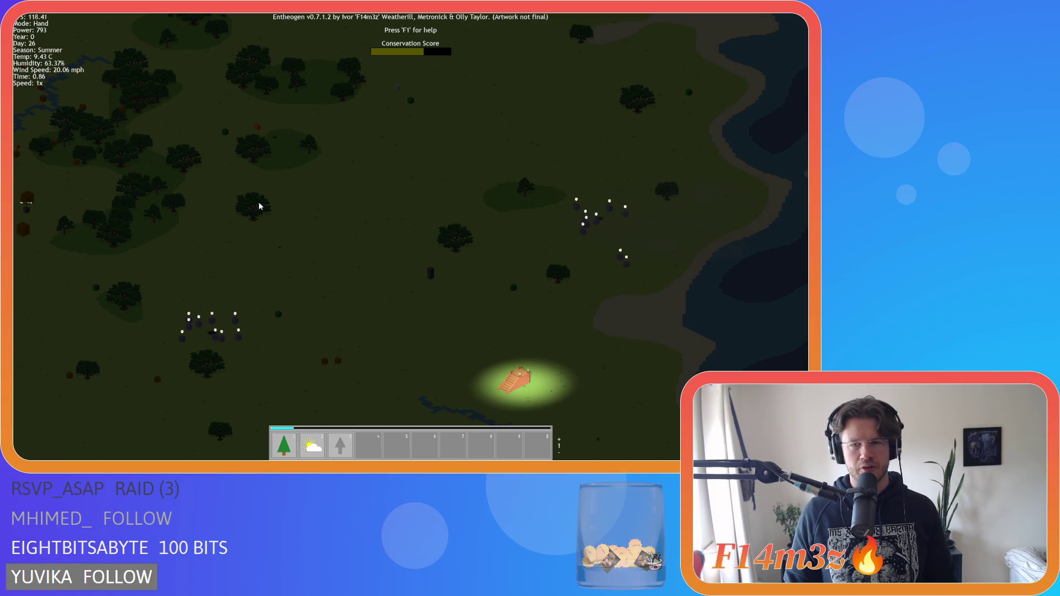
key(Tab)
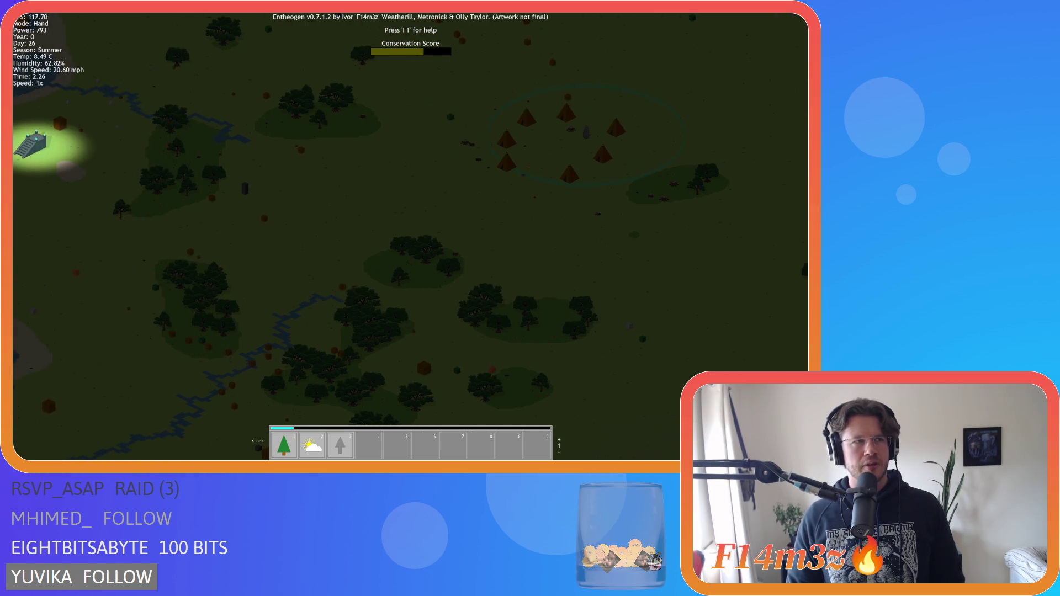
- Zoom and pan around the tent village until morning for a close view
scroll(251, 236, up, 5)
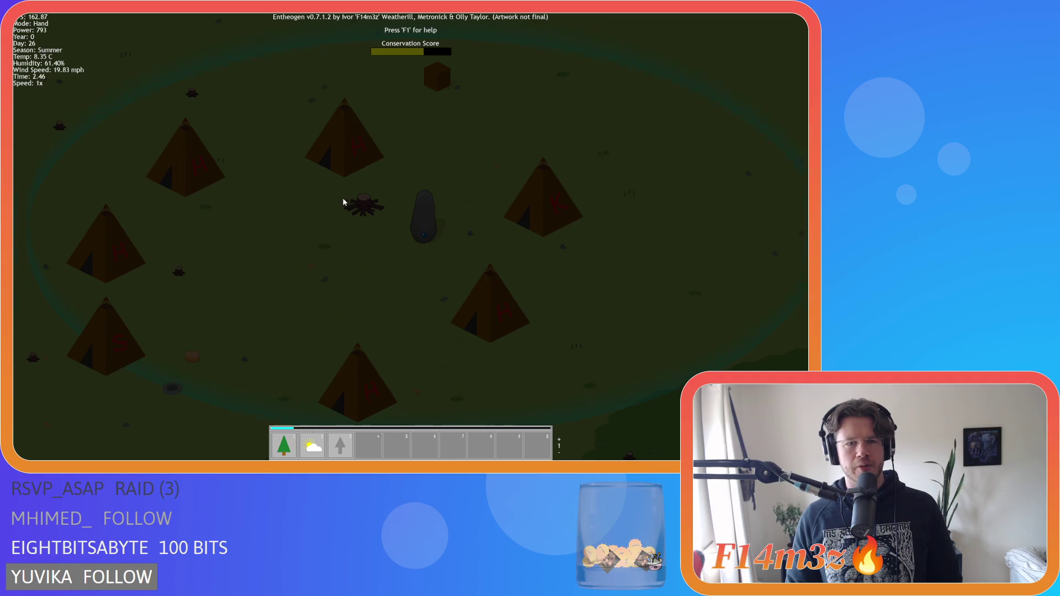
scroll(343, 202, down, 5)
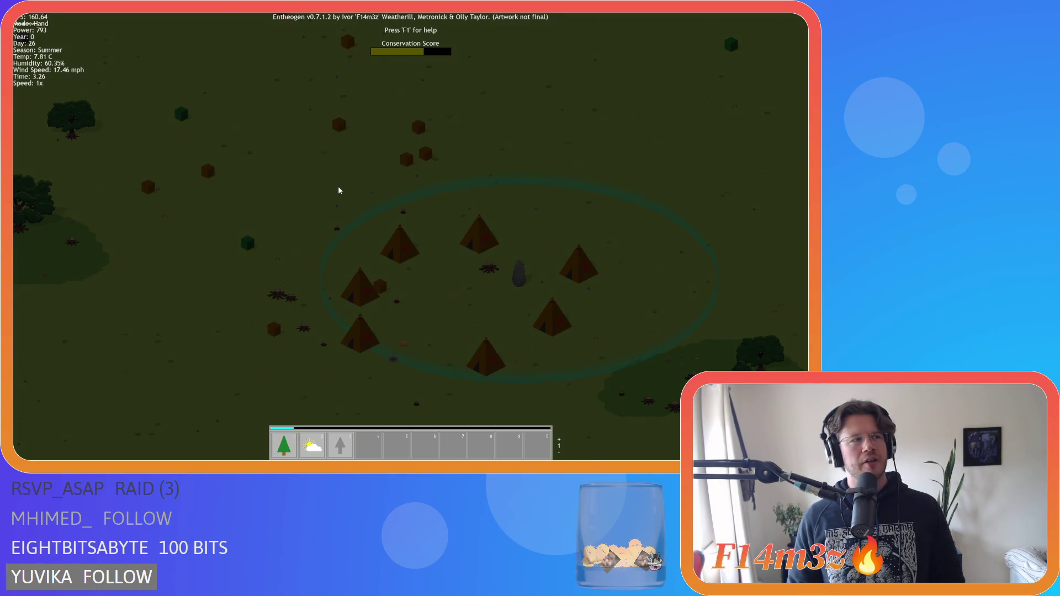
key(w)
key(d)
key(s)
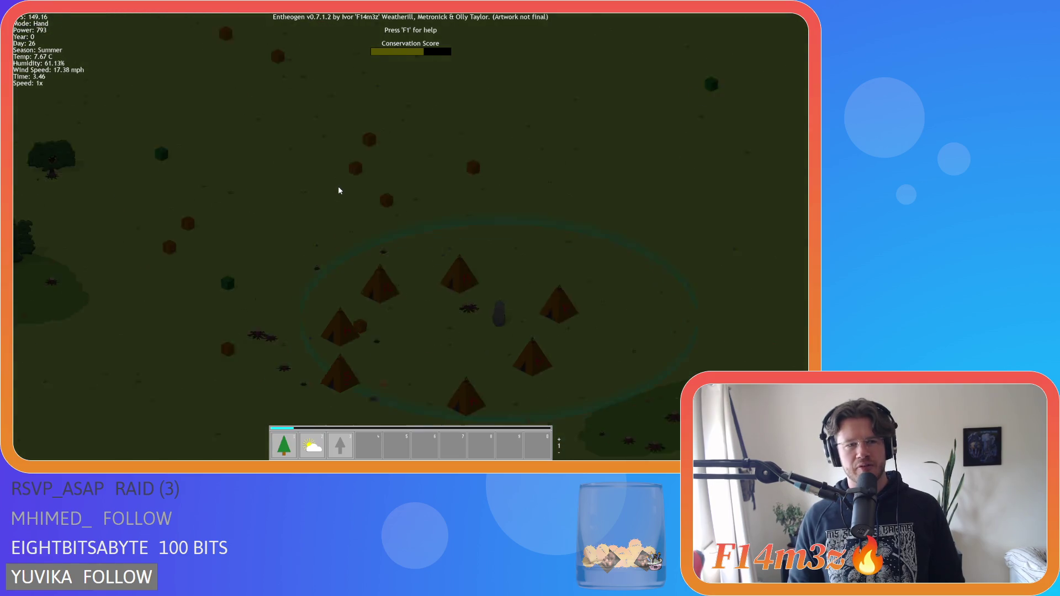
key(a)
key(w)
key(d)
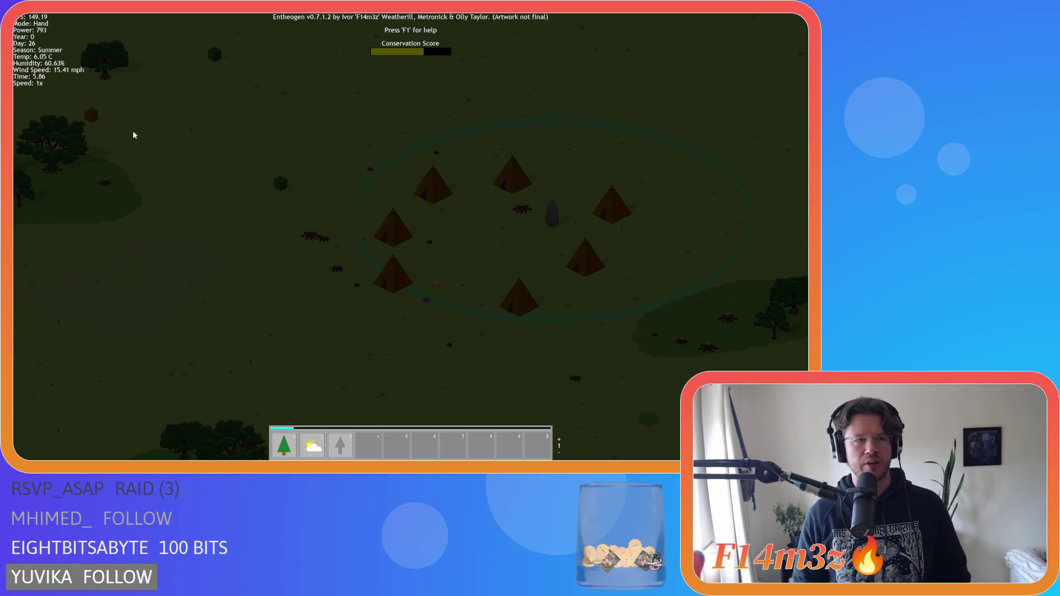
key(s)
key(a)
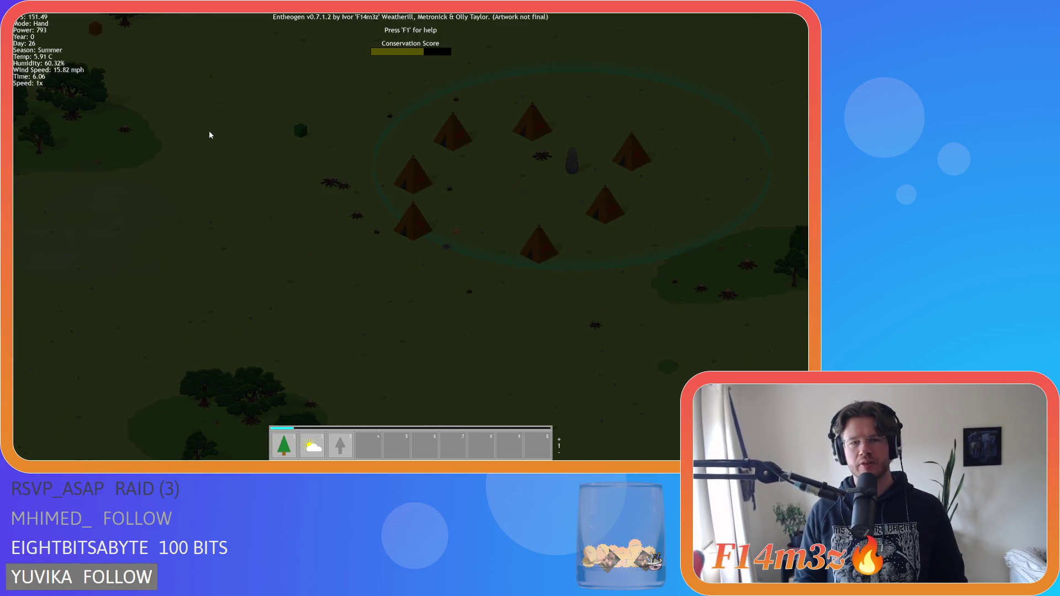
key(d)
key(w)
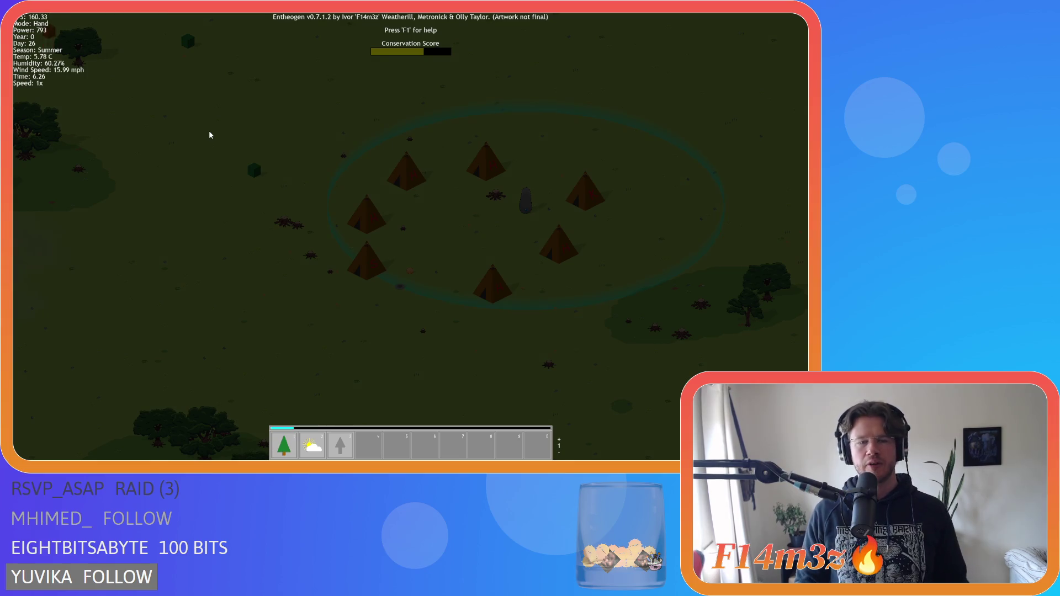
key(d)
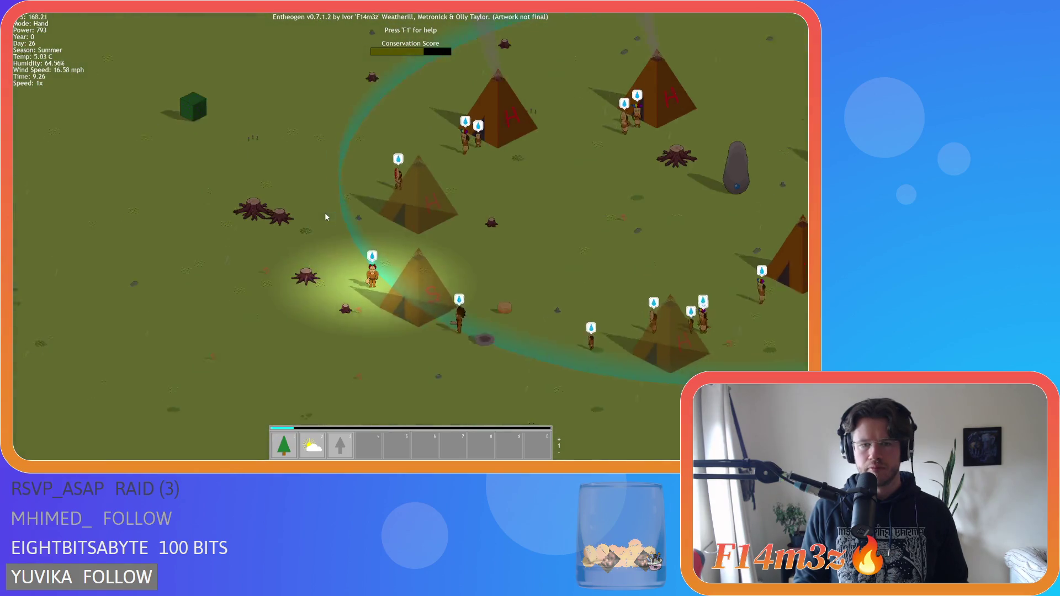
- Cast Fire beside the tents, switch back to Hand, and follow the villagers while zooming out
key(3)
key(3)
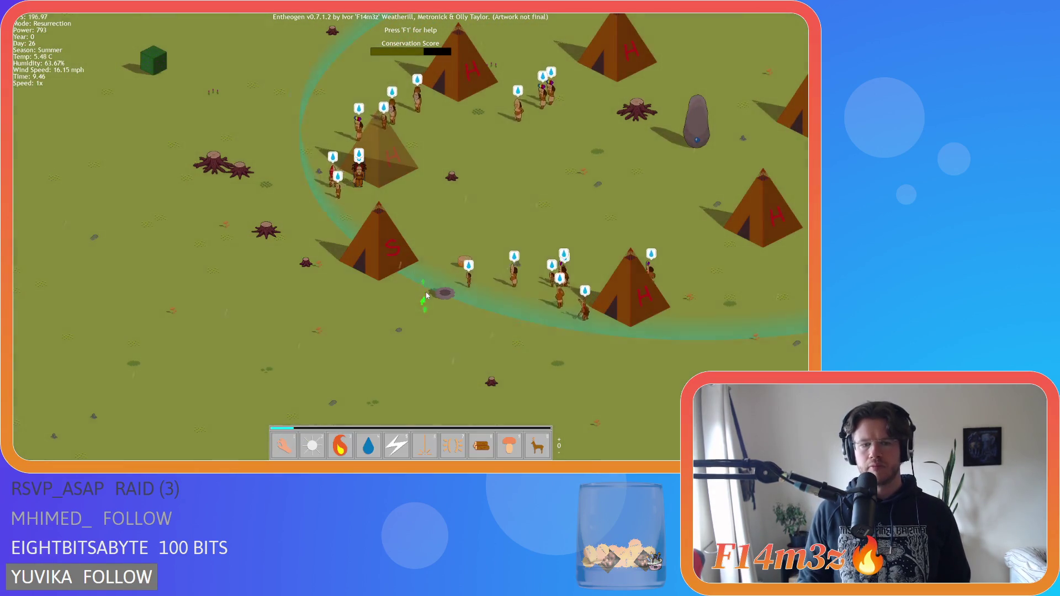
key(1)
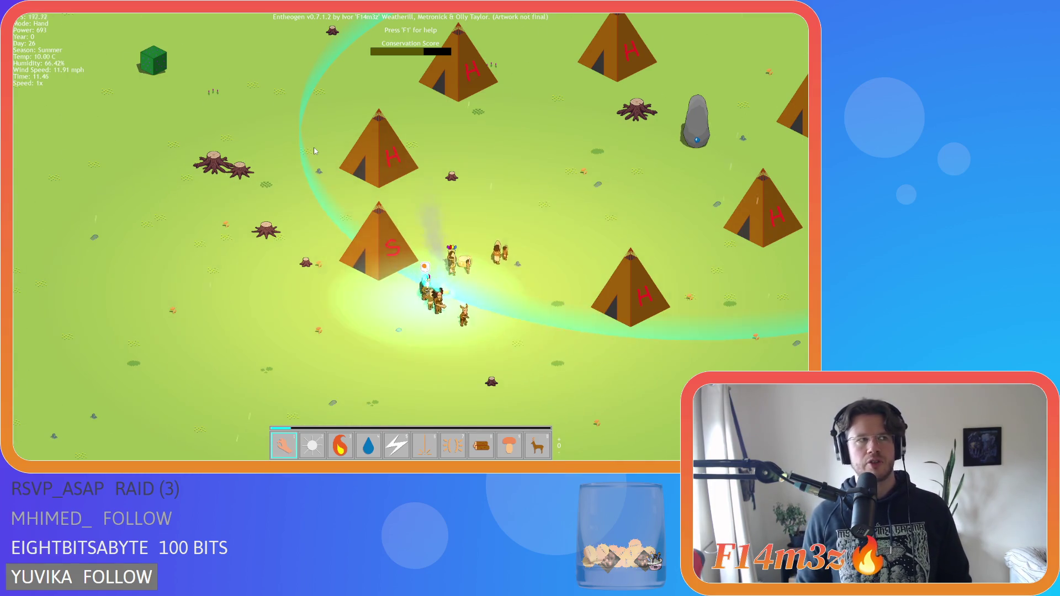
key(a)
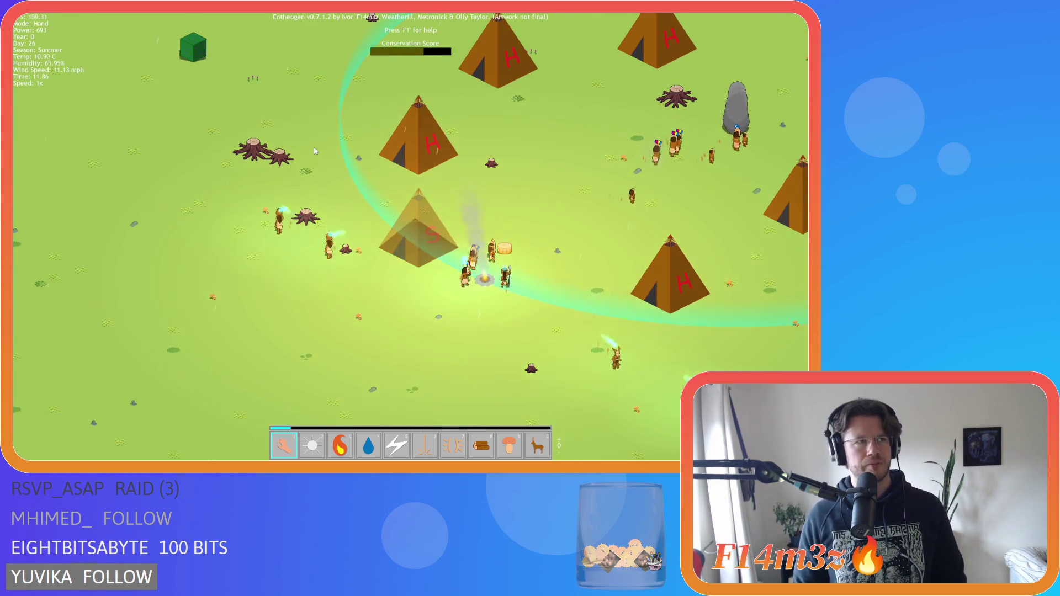
key(d)
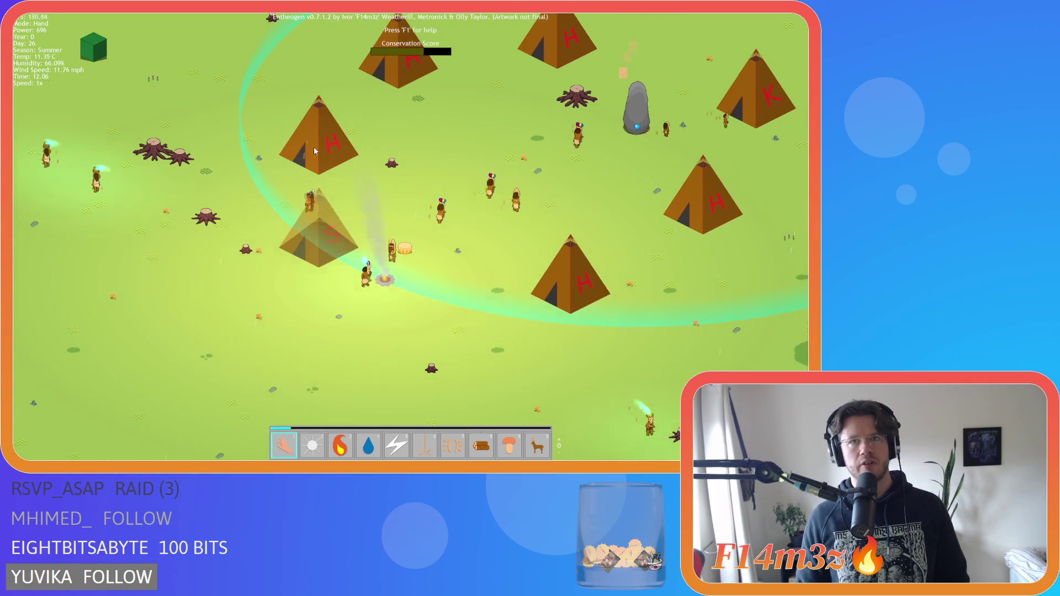
scroll(314, 151, down, 3)
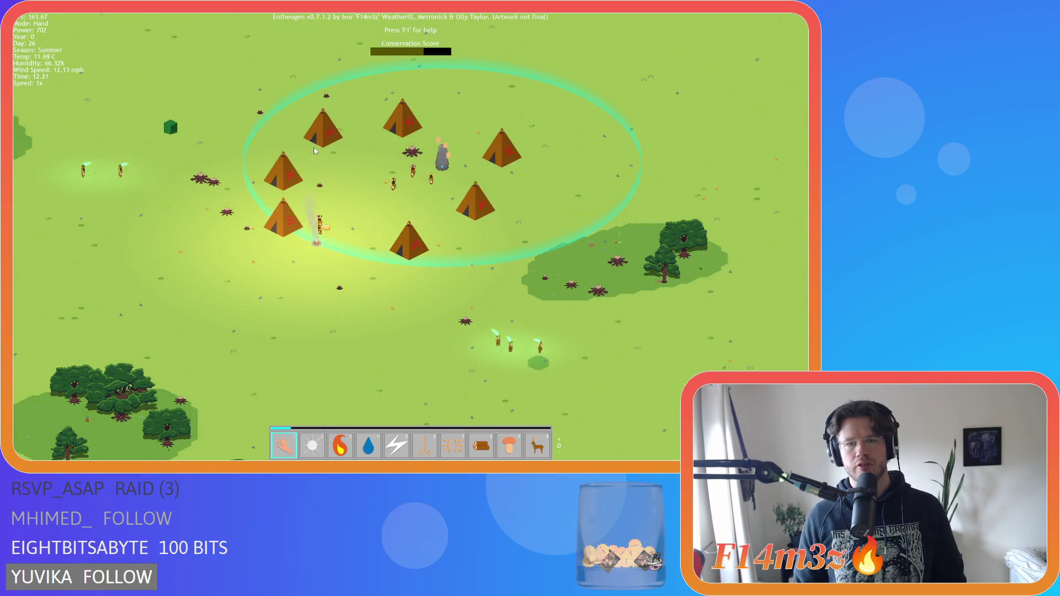
scroll(315, 151, down, 5)
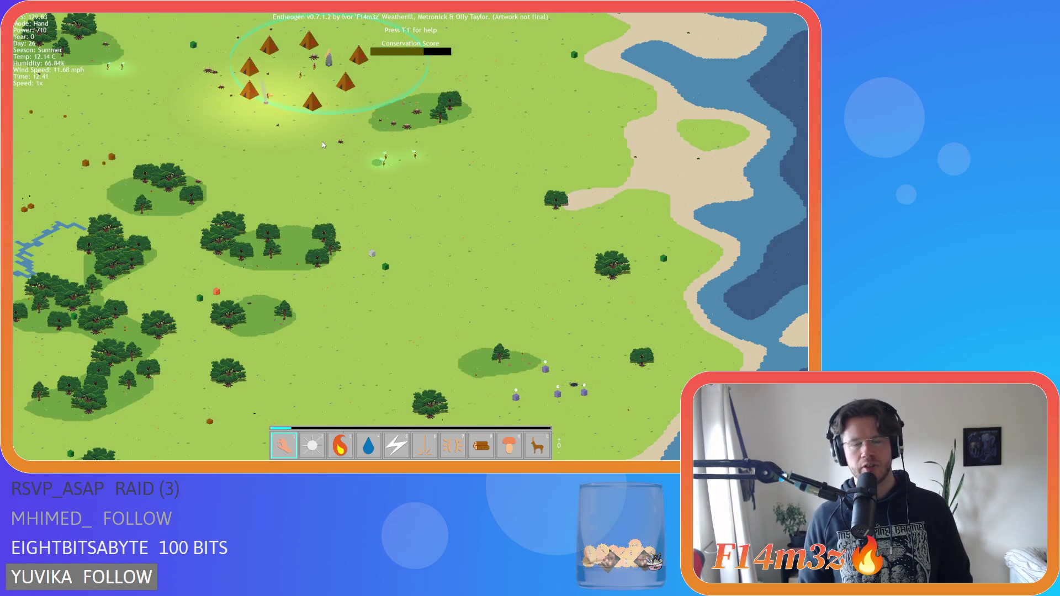
- Pan over the forests, river and coast, re-centre on the camp, and pause the game
key(w)
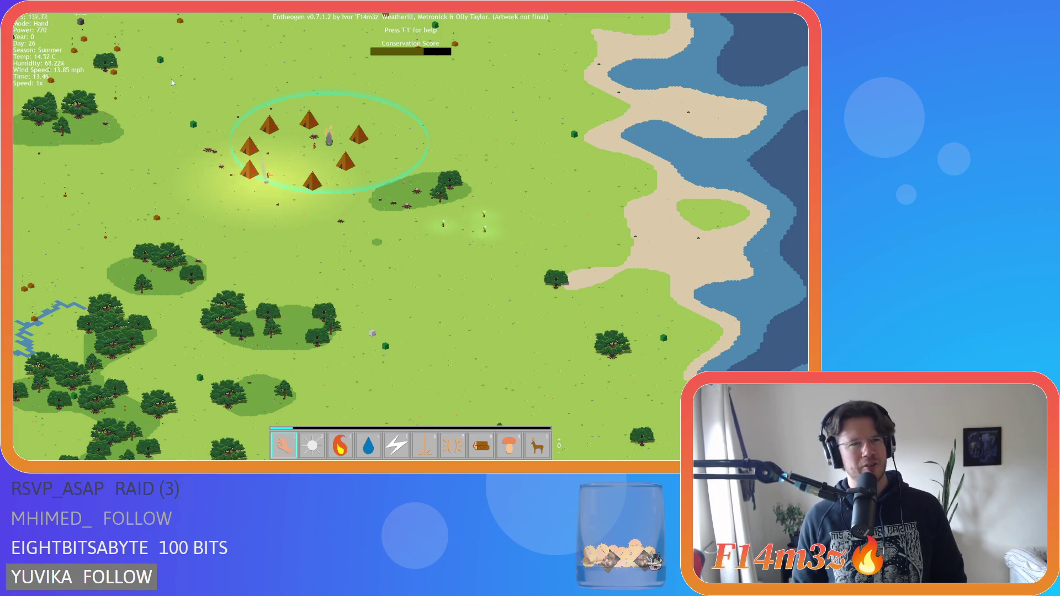
key(a)
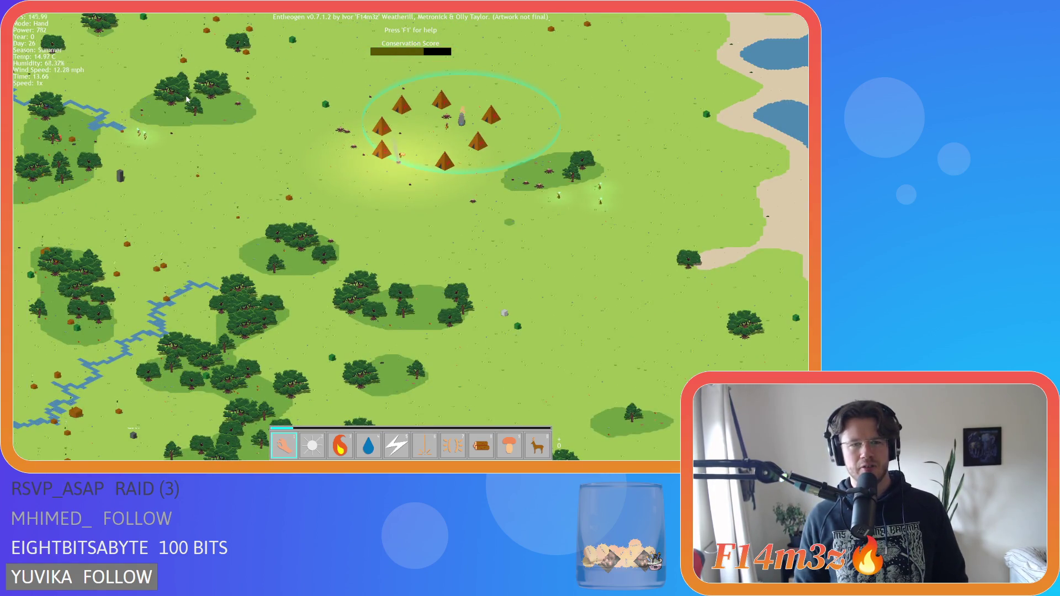
key(w)
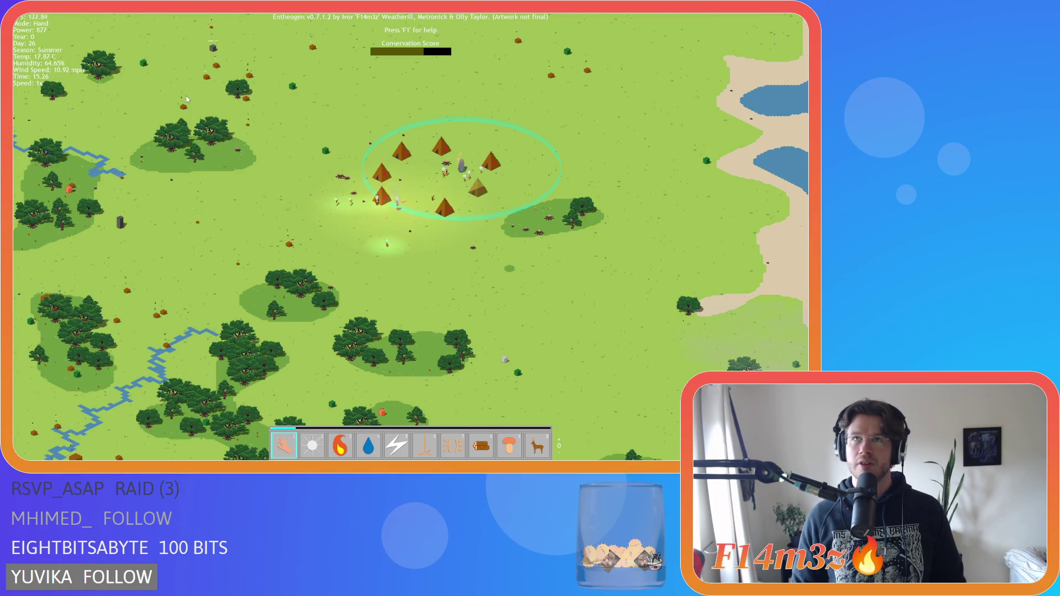
key(s)
key(a)
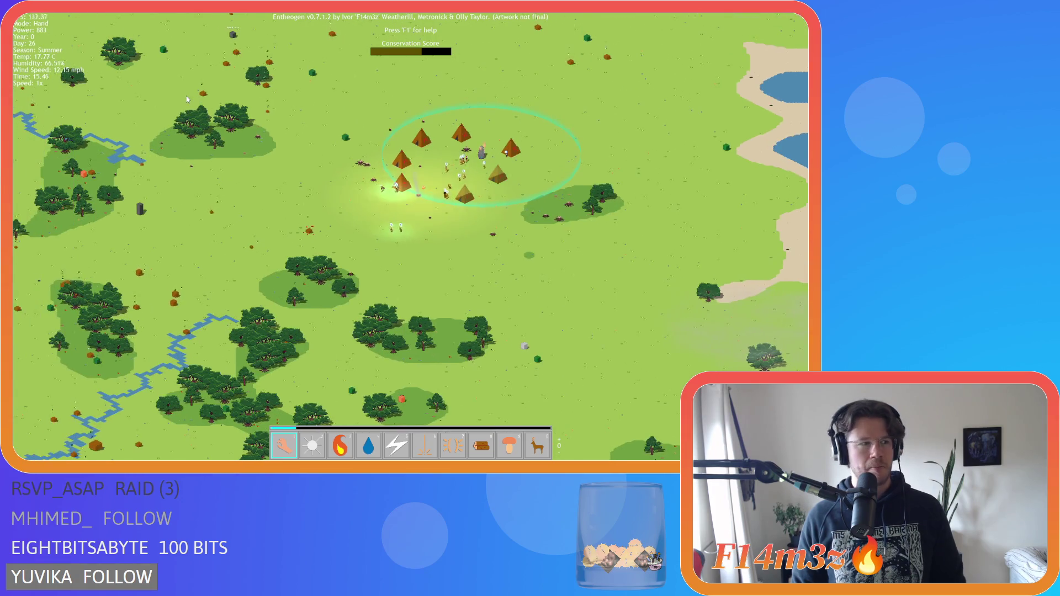
key(a)
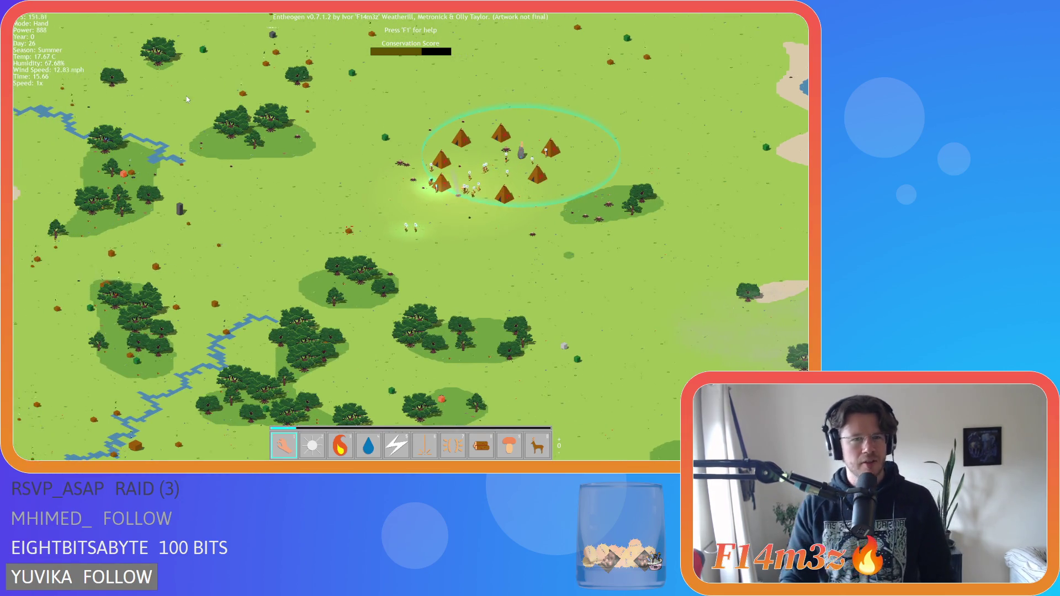
key(d)
key(w)
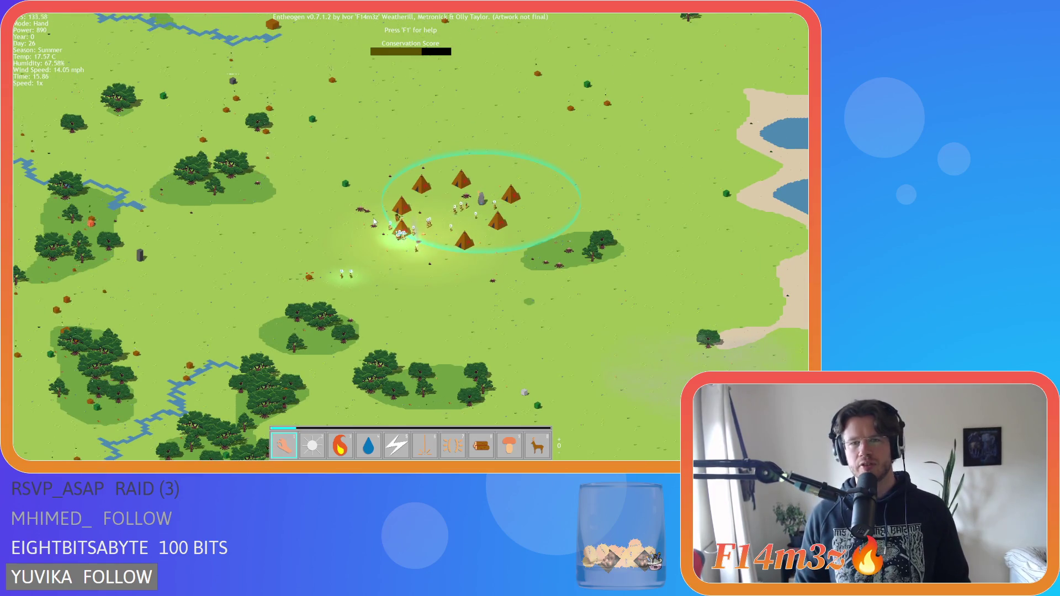
key(d)
key(w)
key(space)
- While paused, zoom in and out over the pond, the Portal Stone and the tent village
key(w)
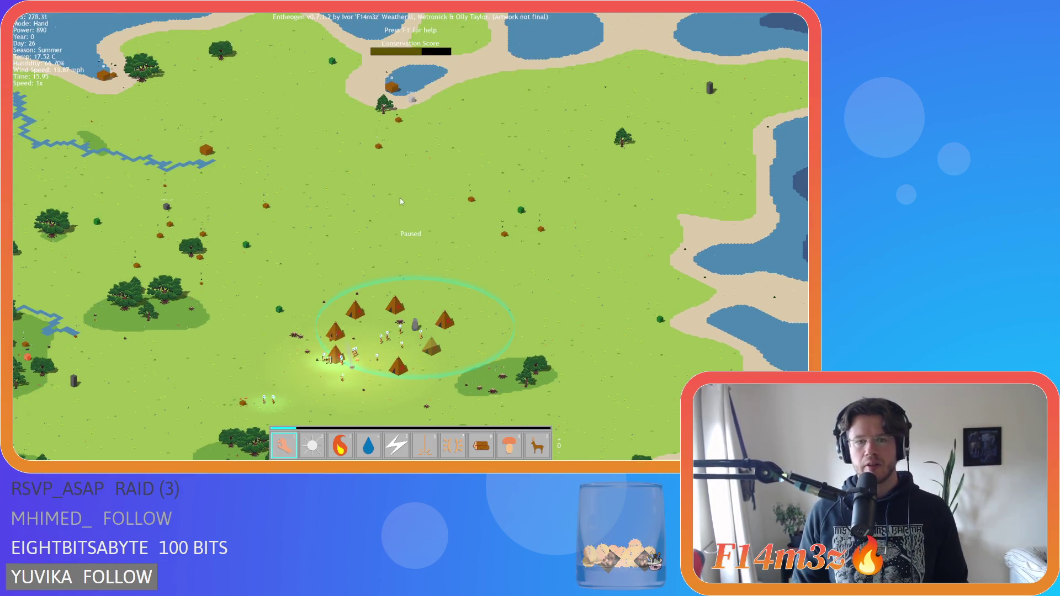
scroll(399, 198, up, 3)
scroll(390, 250, down, 3)
scroll(388, 247, down, 5)
scroll(457, 189, up, 8)
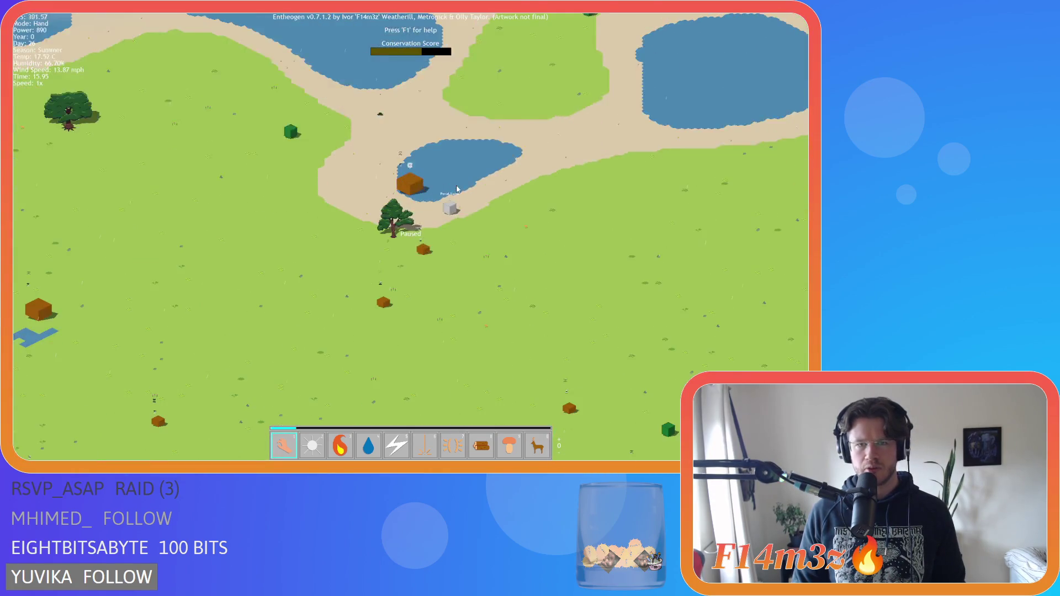
scroll(457, 189, up, 3)
scroll(456, 189, up, 3)
scroll(407, 205, down, 3)
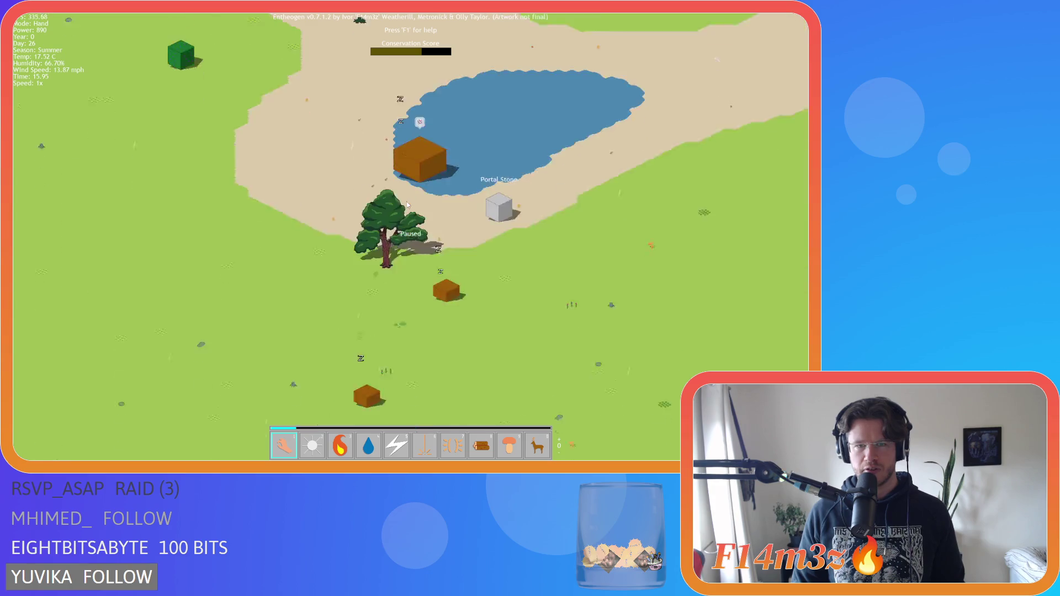
scroll(406, 201, down, 5)
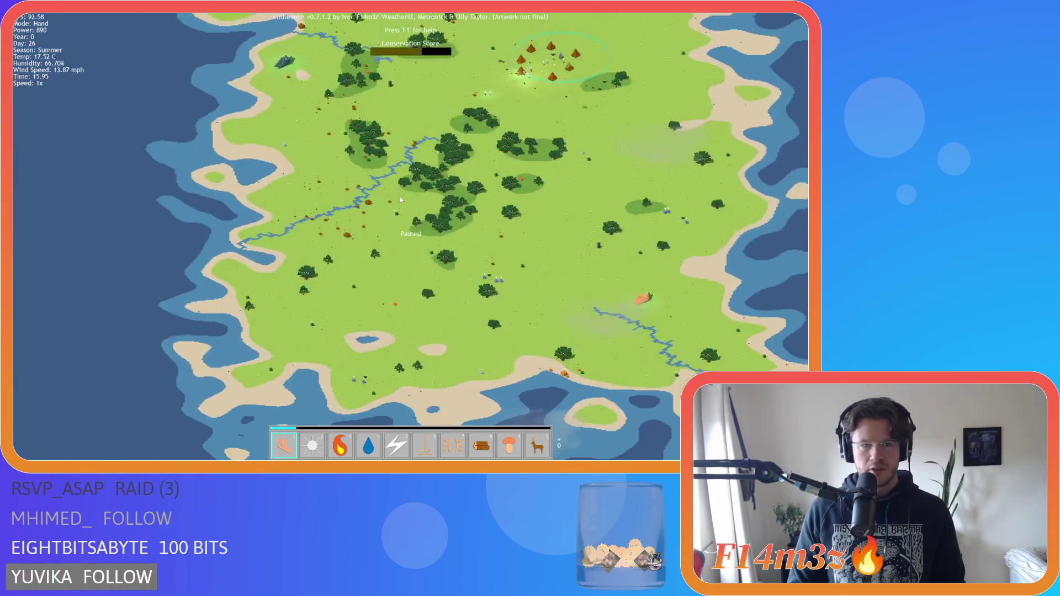
scroll(400, 196, up, 6)
scroll(396, 273, down, 2)
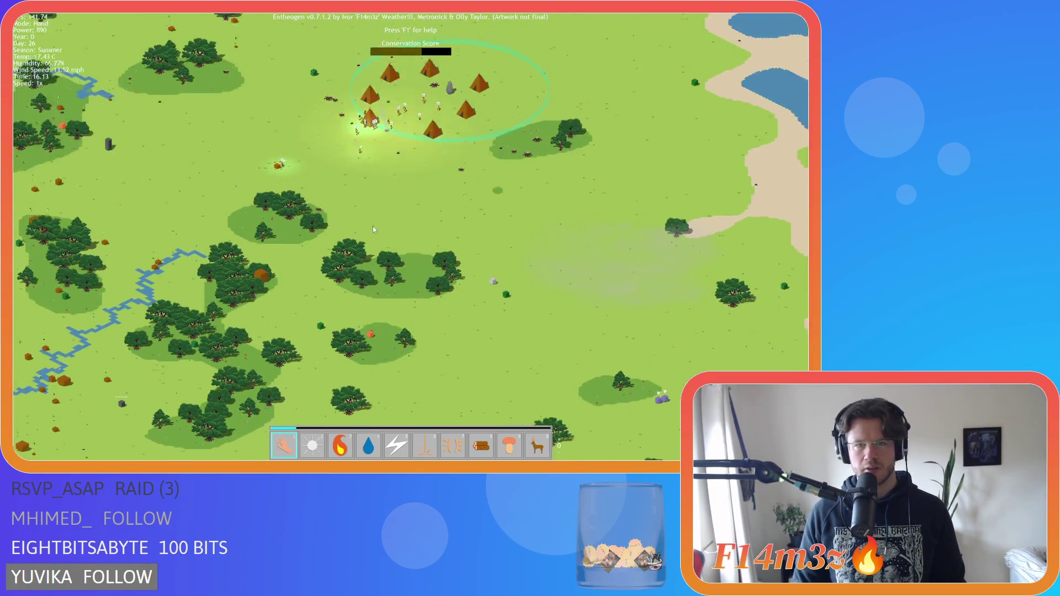
scroll(373, 228, up, 5)
scroll(350, 231, down, 5)
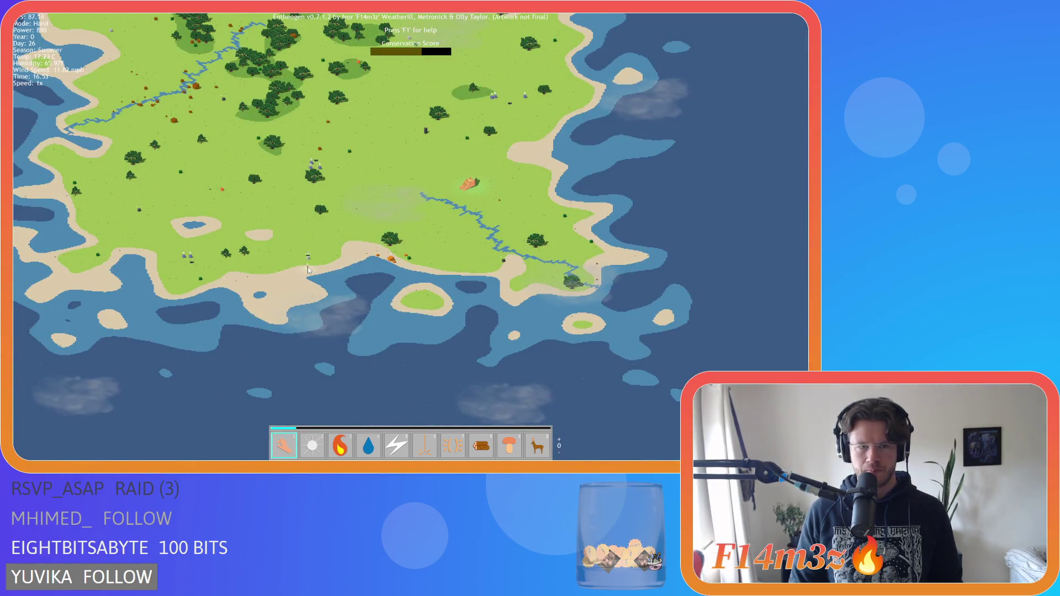
scroll(308, 269, up, 5)
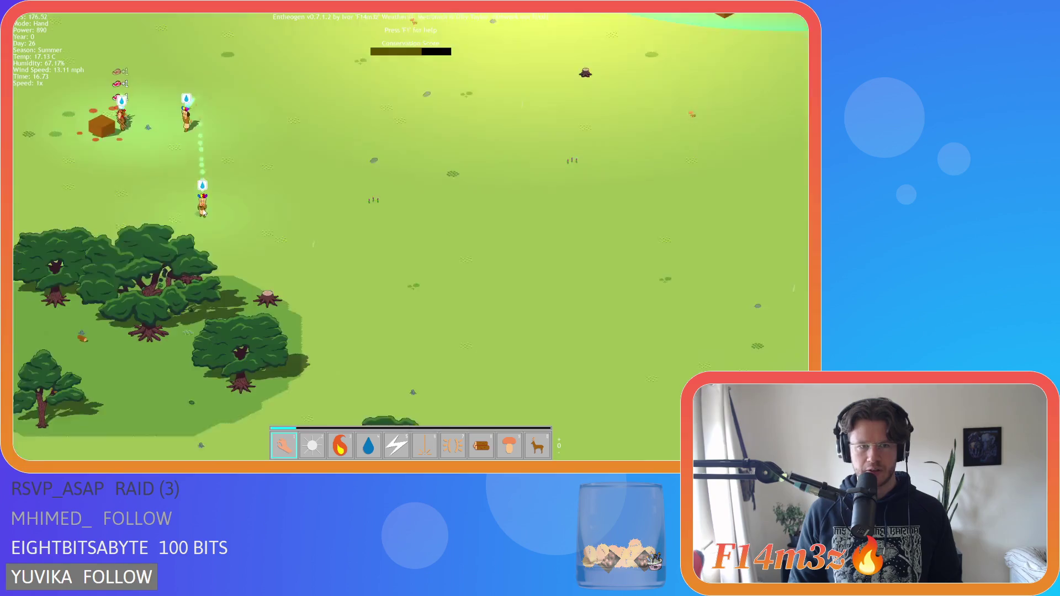
scroll(362, 185, down, 5)
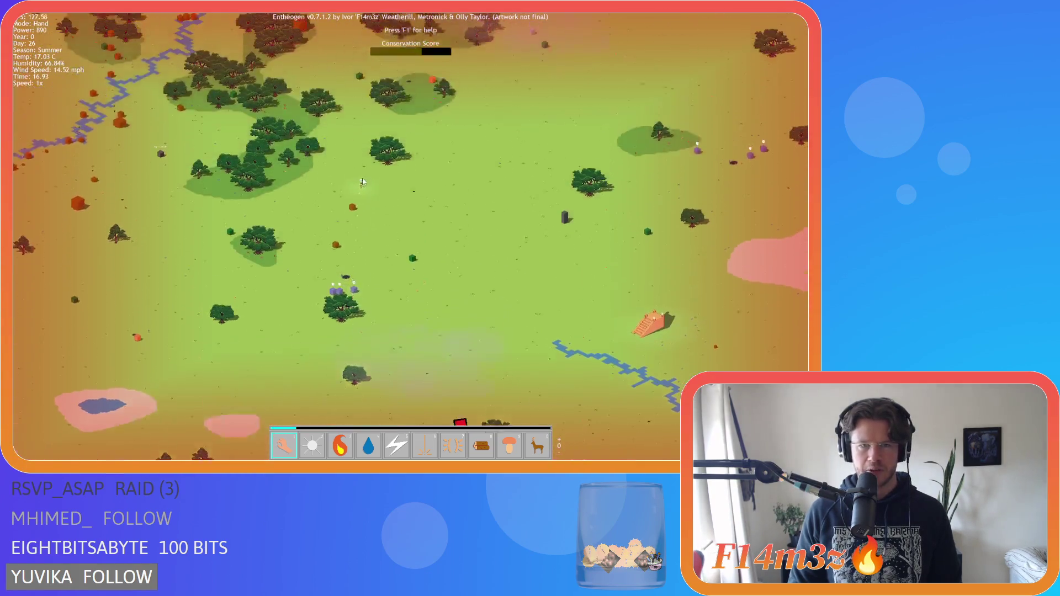
scroll(441, 225, up, 5)
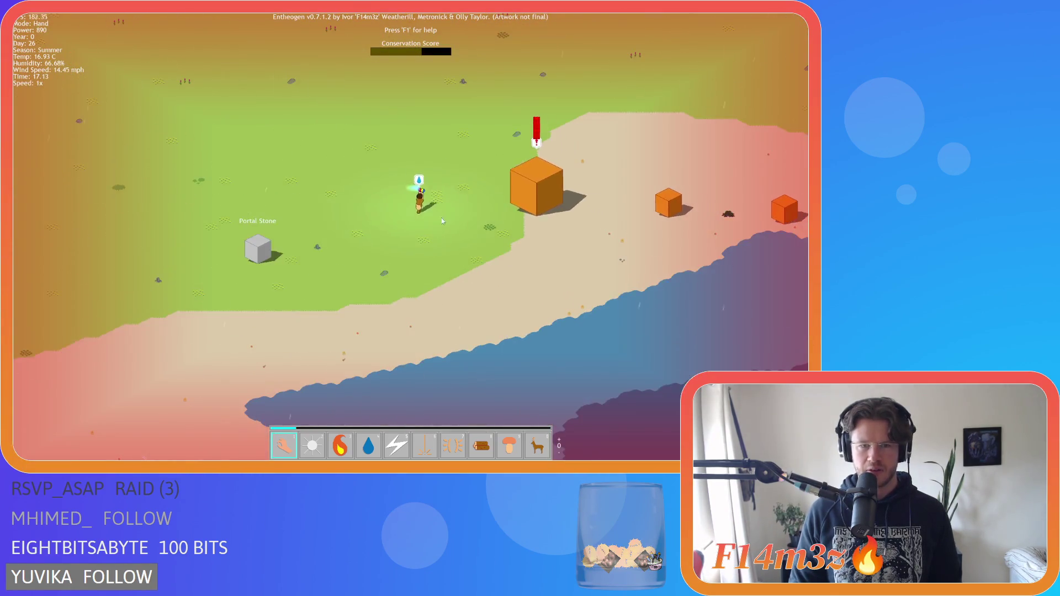
scroll(373, 280, down, 5)
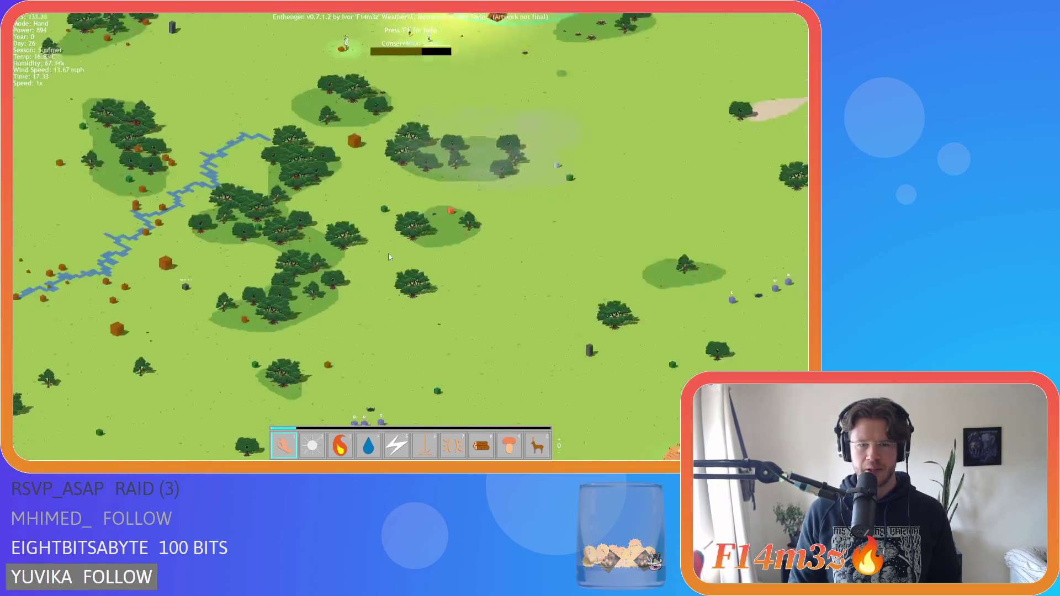
scroll(390, 257, down, 5)
scroll(375, 283, up, 5)
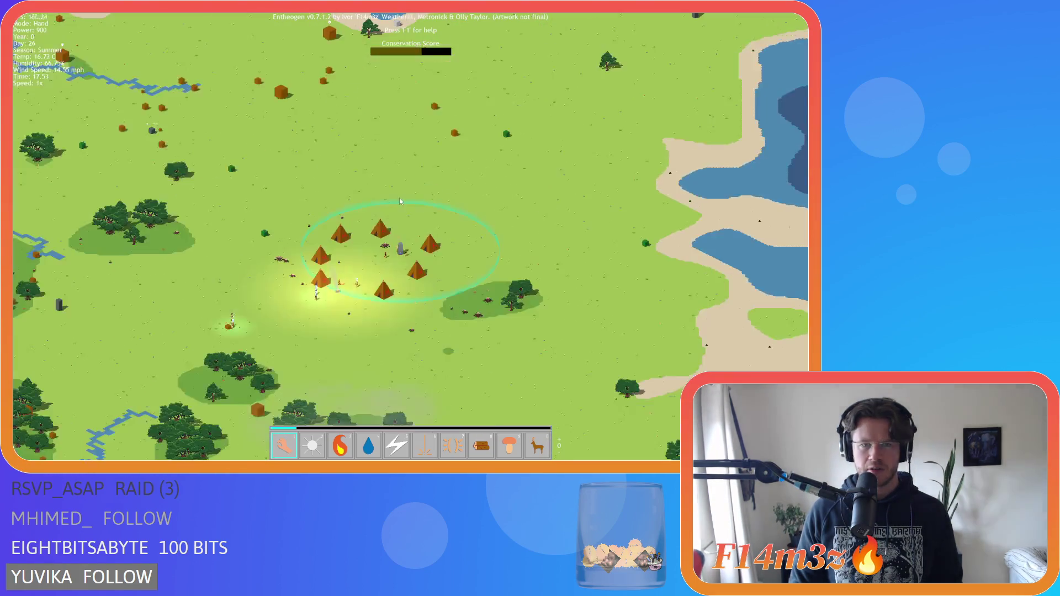
- Pan north of the village and resume the game
key(w)
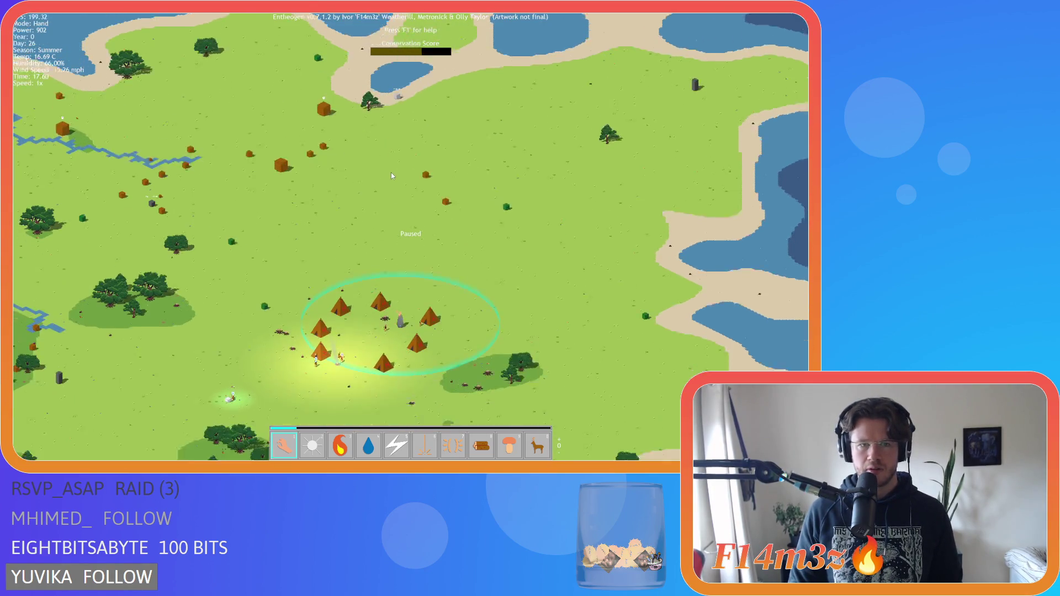
key(space)
scroll(382, 266, up, 3)
scroll(382, 266, down, 5)
- Swing the view north to the lakes and back to the tent village several times, zooming in and out
key(w)
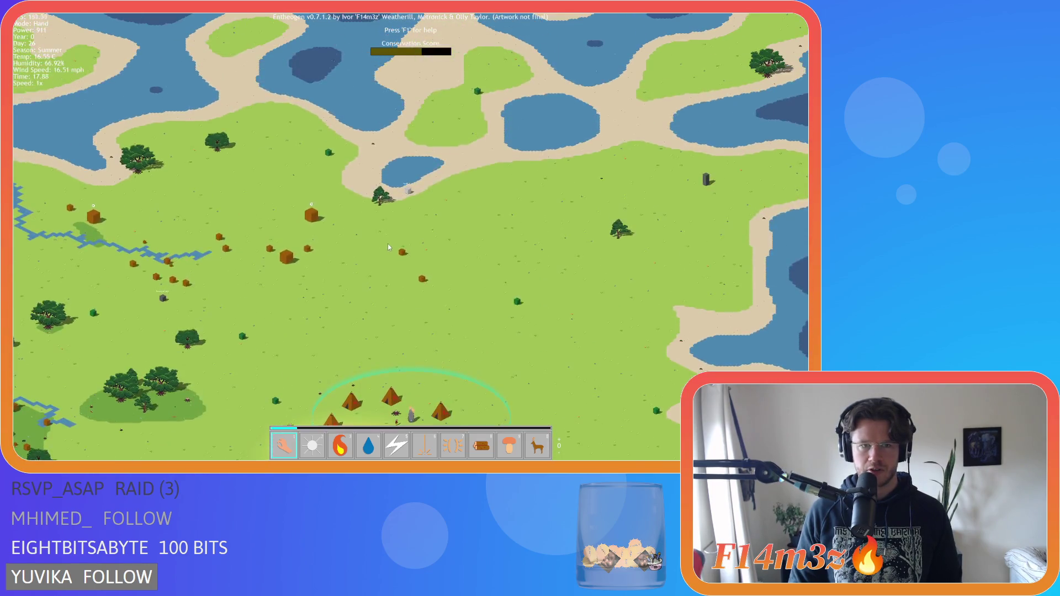
key(s)
scroll(415, 258, up, 4)
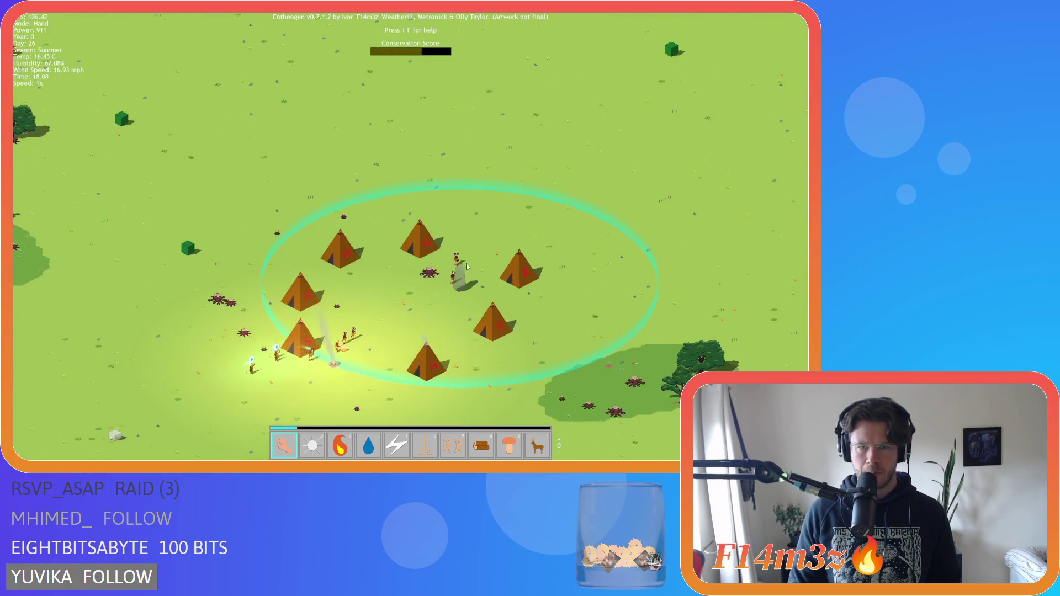
scroll(458, 253, down, 5)
key(w)
key(s)
scroll(430, 281, up, 4)
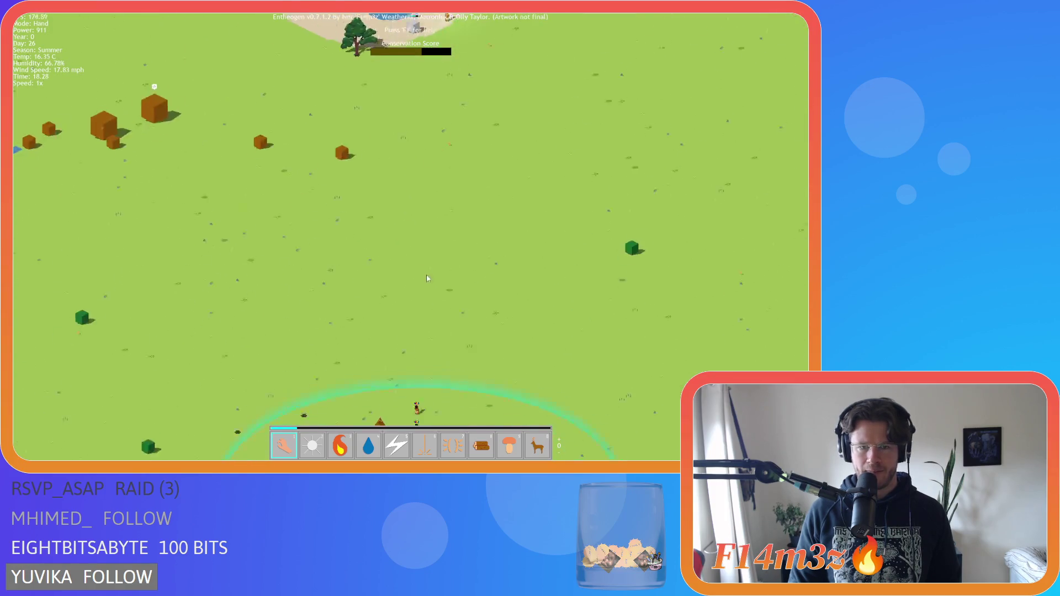
scroll(430, 282, down, 5)
key(w)
key(s)
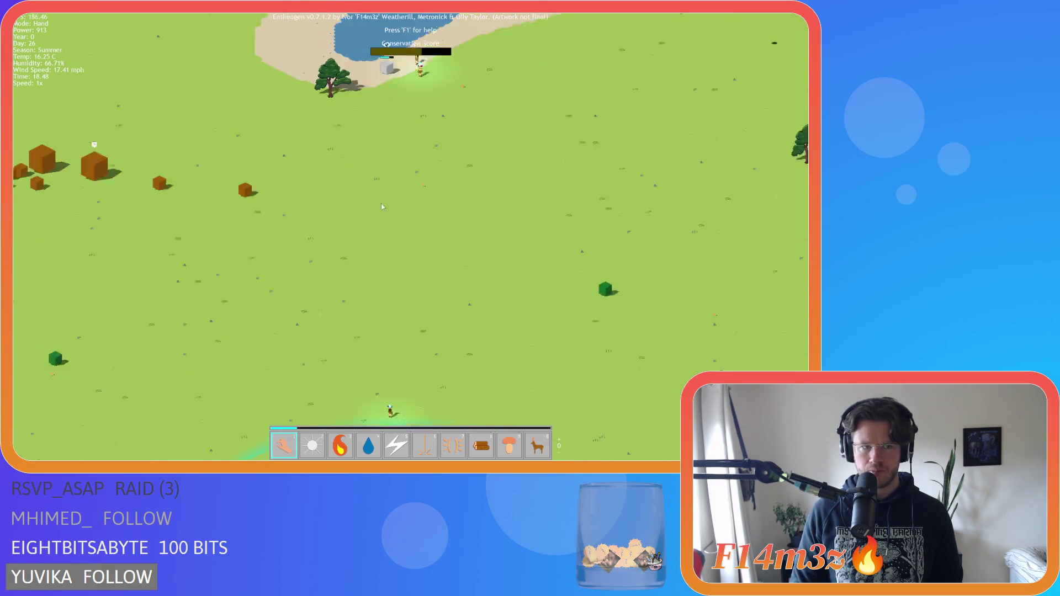
scroll(484, 310, up, 4)
- Pan north from the village to the lakes, then back south over the forest
key(w)
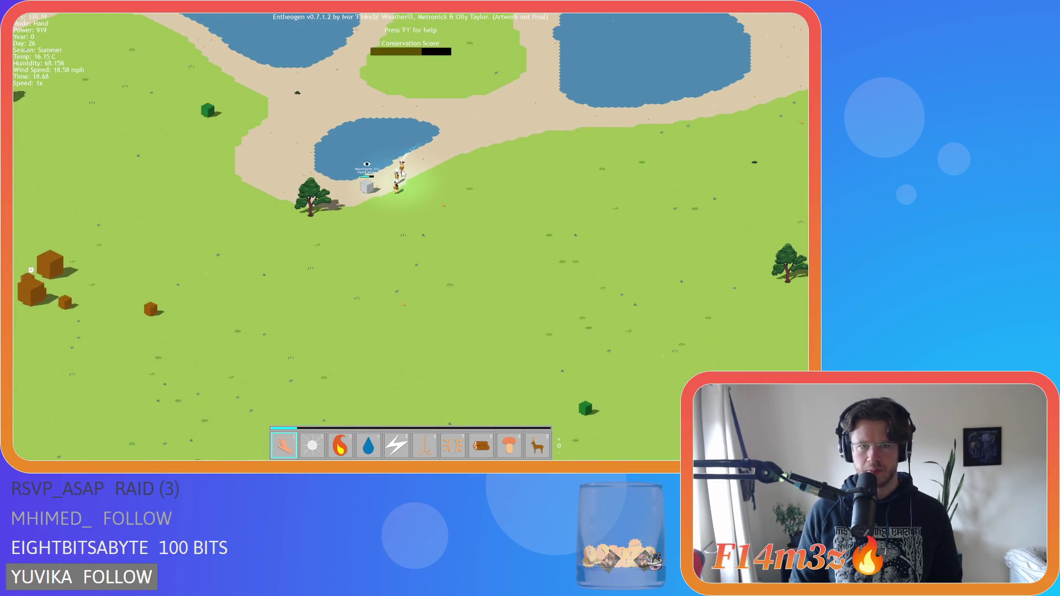
scroll(433, 197, down, 5)
scroll(337, 234, up, 4)
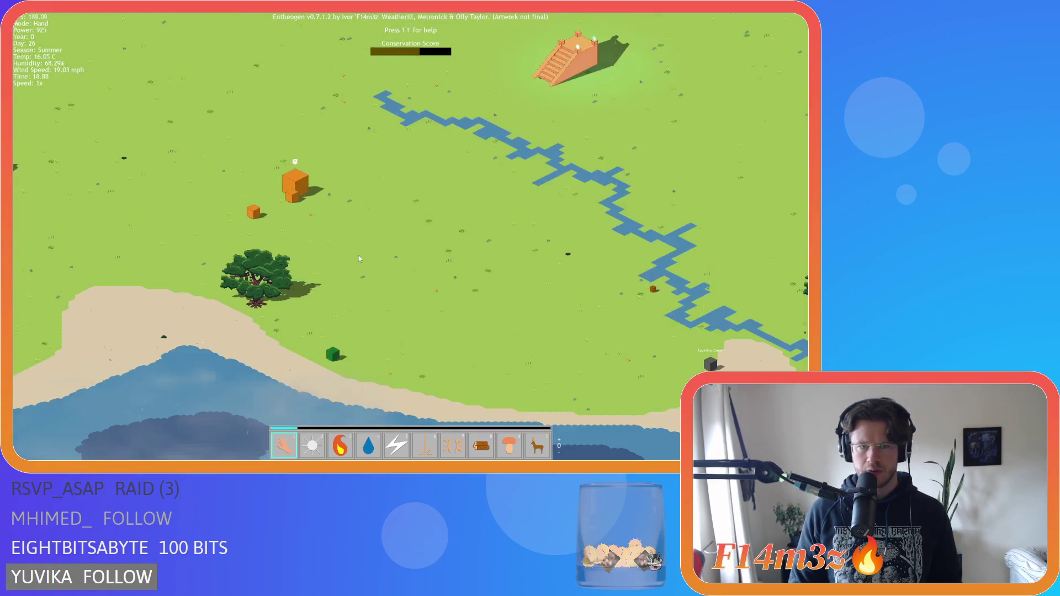
scroll(342, 237, down, 3)
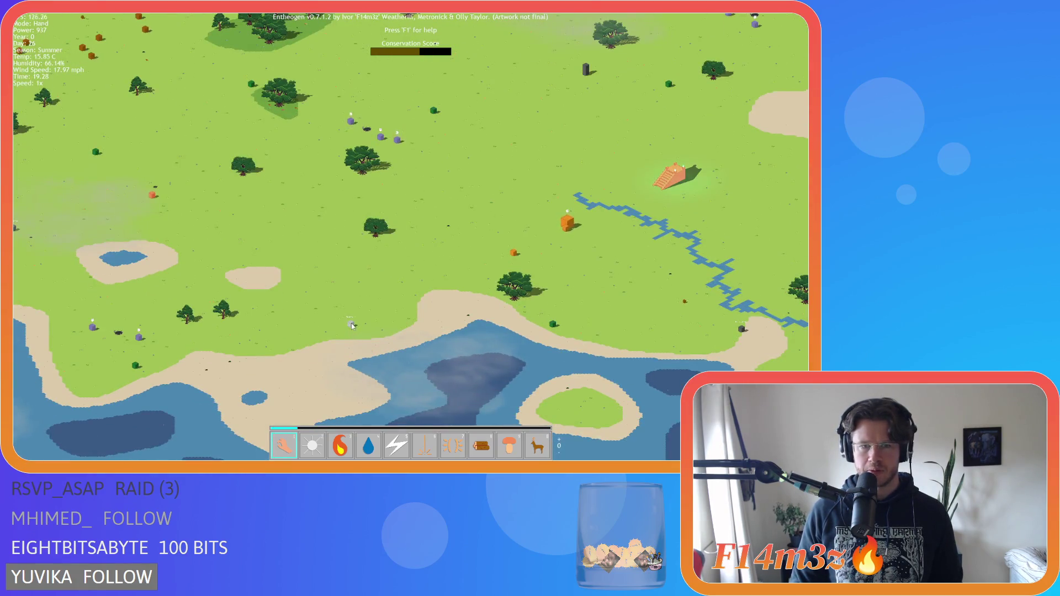
key(s)
scroll(402, 227, up, 3)
scroll(432, 212, down, 4)
key(s)
scroll(434, 310, up, 3)
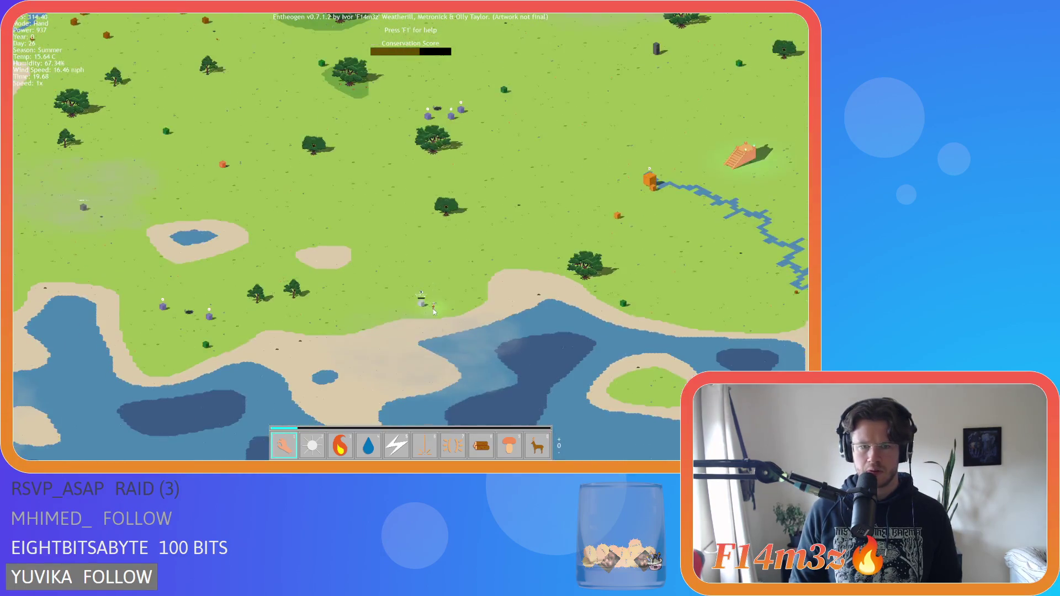
- Pan south to the beach and lakes by the pyramid, ending on a lone villager on the shore
key(w)
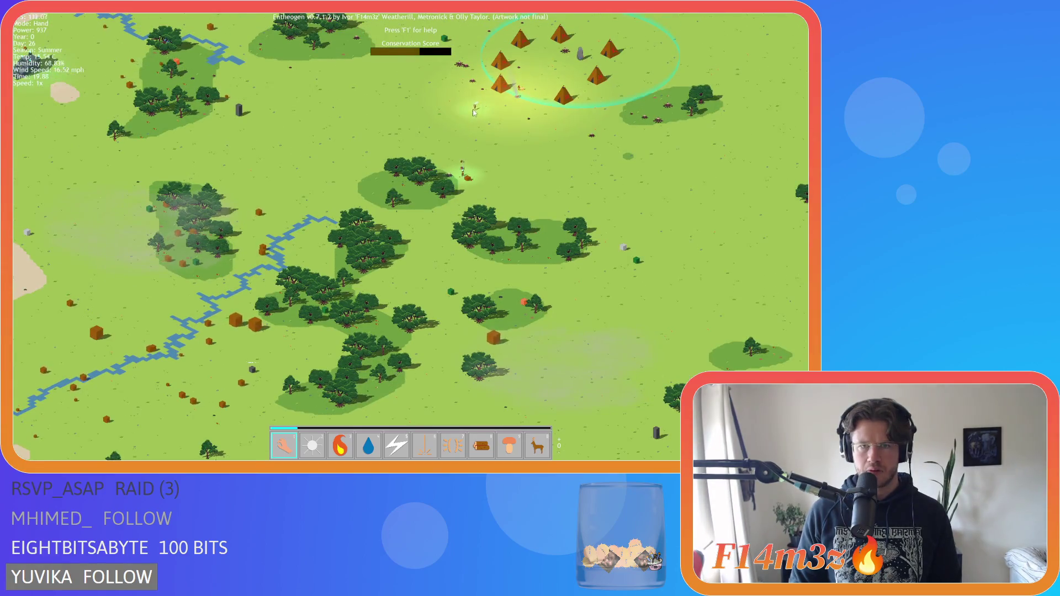
key(s)
key(w)
key(s)
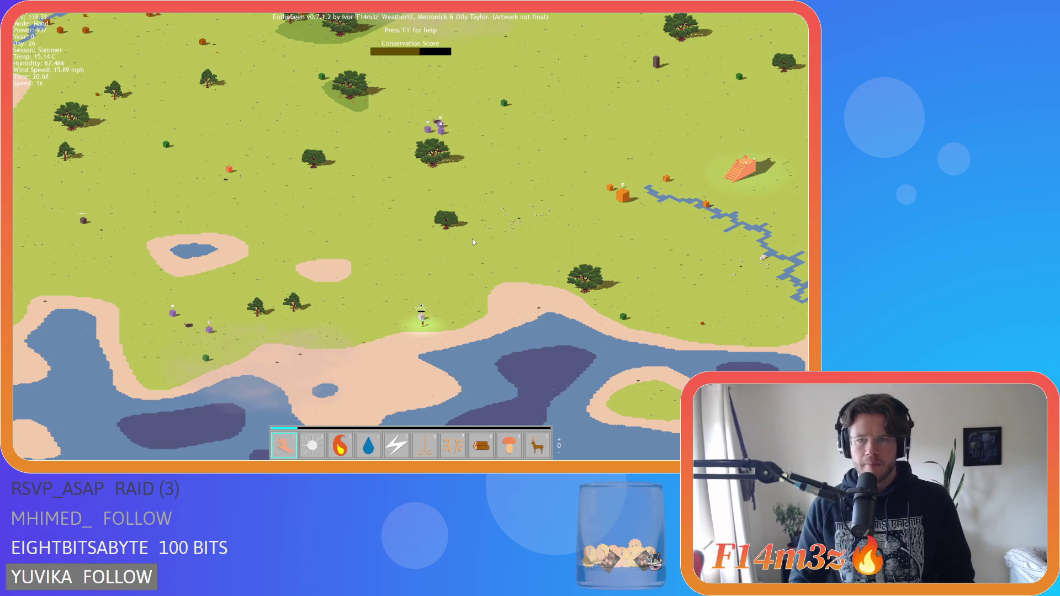
key(s)
scroll(466, 241, up, 3)
- Pause the game and move the view west across the lake to the tent village
key(w)
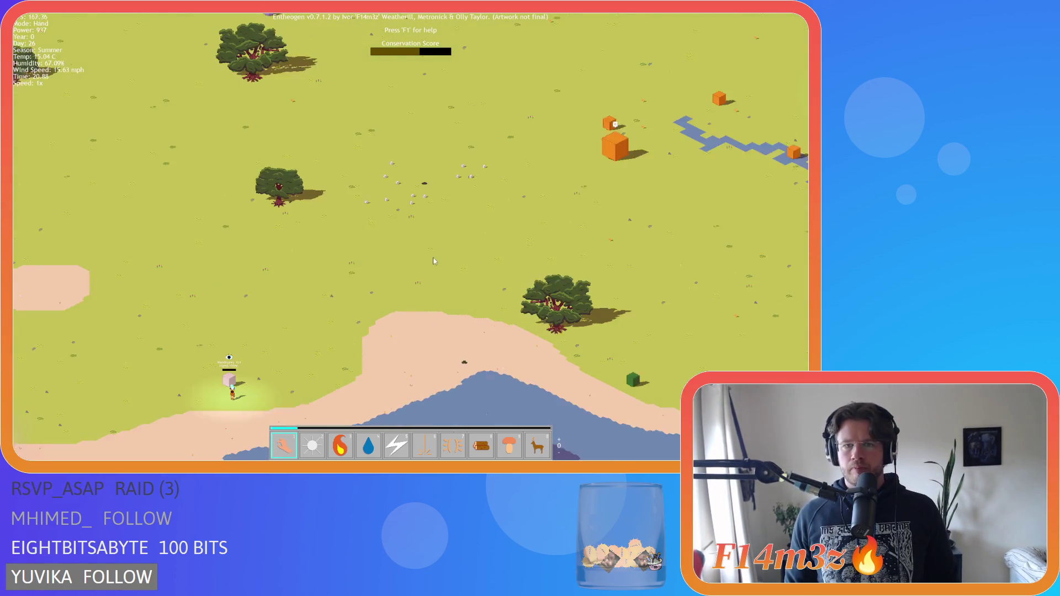
scroll(432, 256, down, 3)
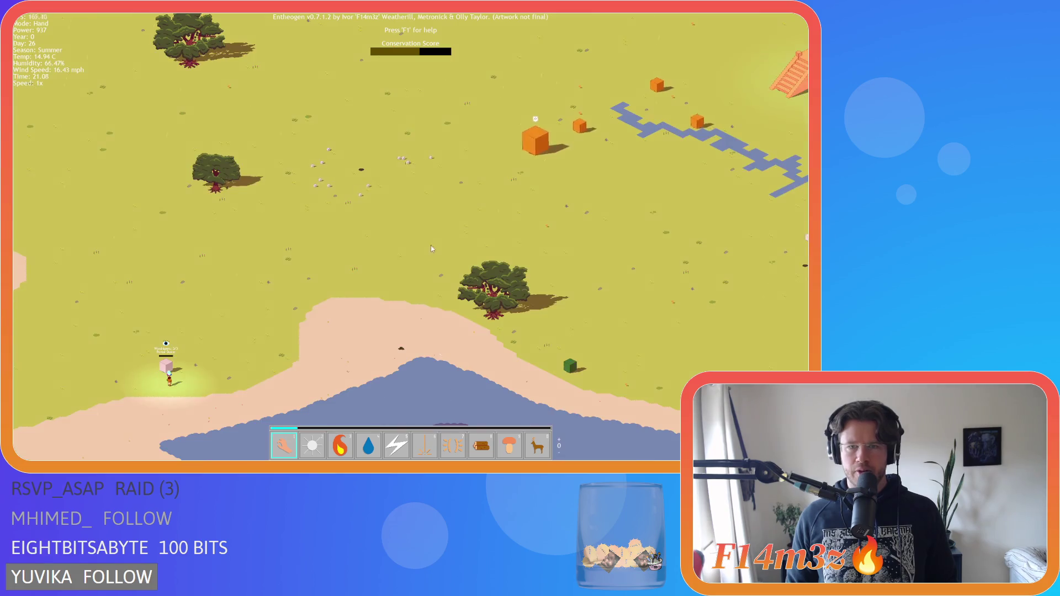
key(space)
scroll(471, 195, down, 5)
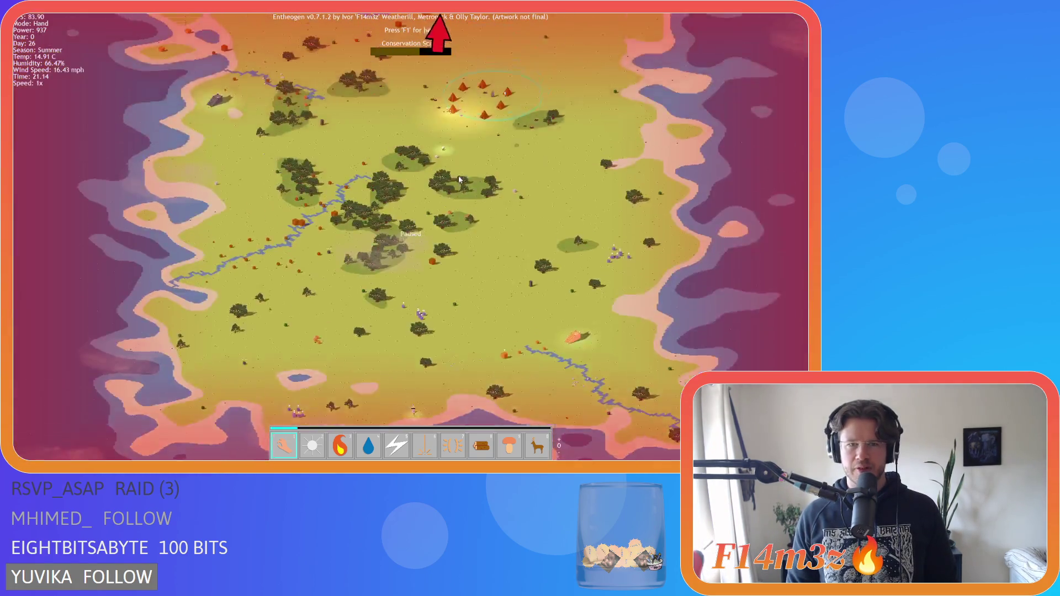
scroll(459, 178, up, 6)
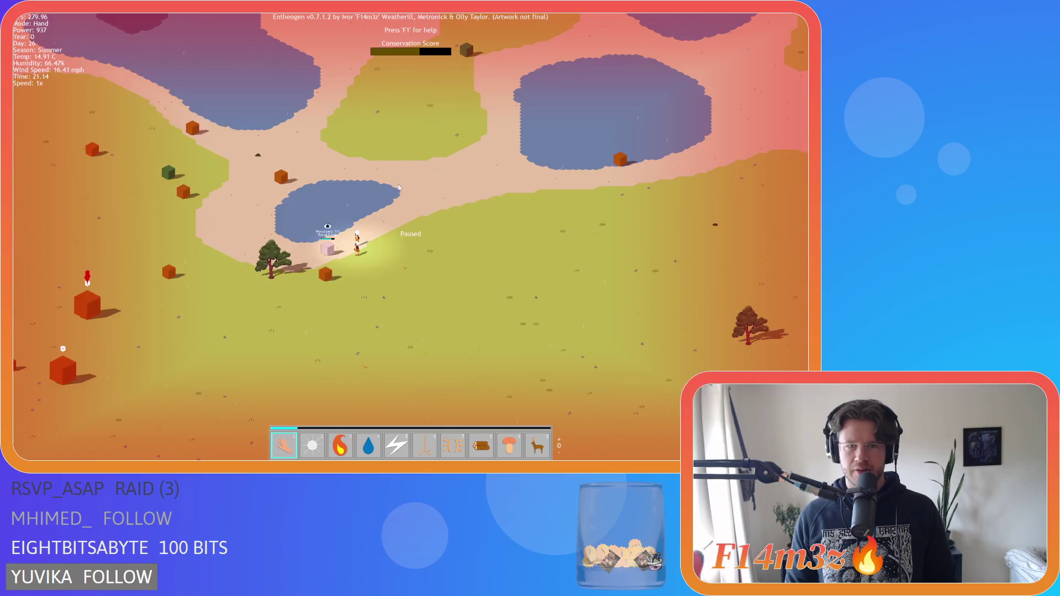
key(a)
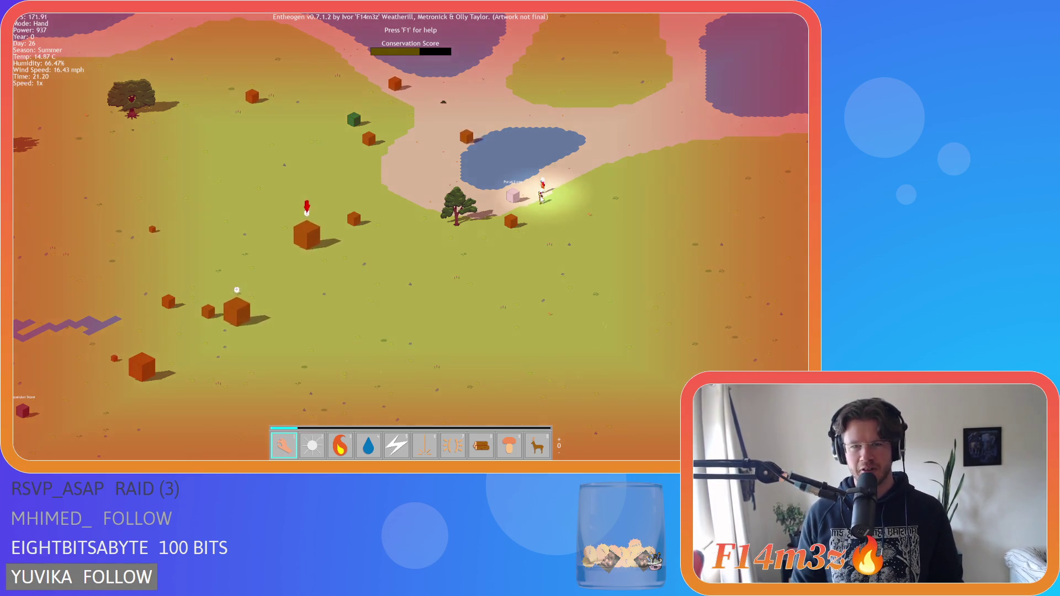
click(538, 208)
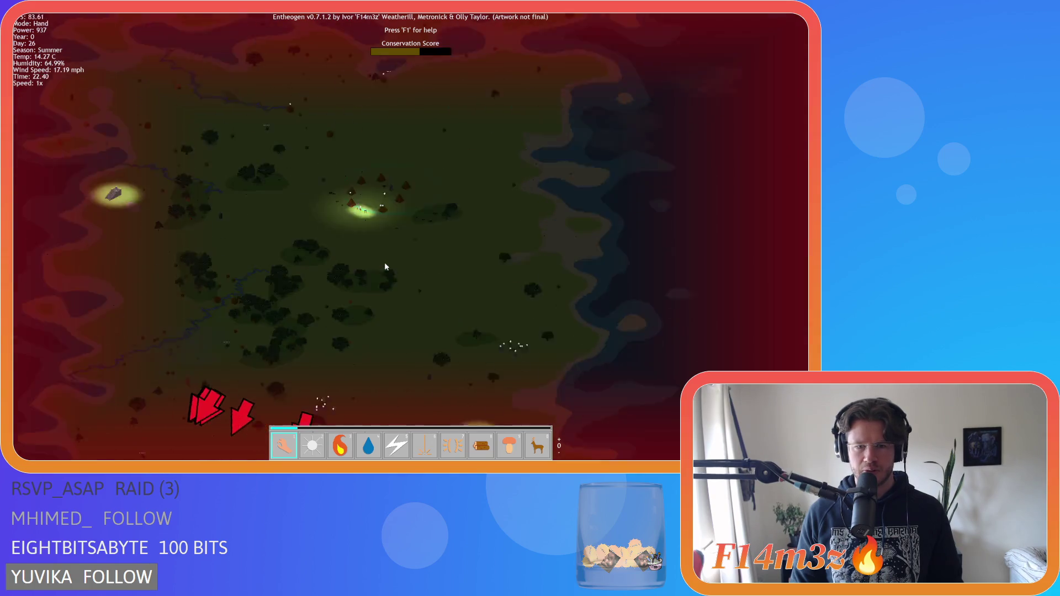
- Select Divine Intervention (6) and cast it on the villagers by the Portal Stone, dropping power to 737
key(p)
key(6)
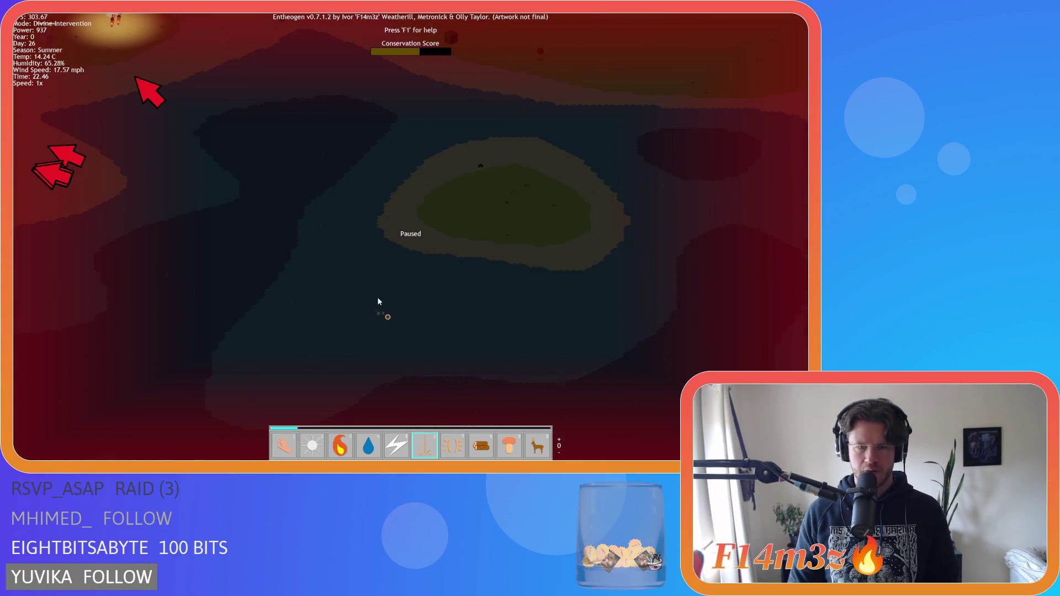
scroll(312, 246, up, 3)
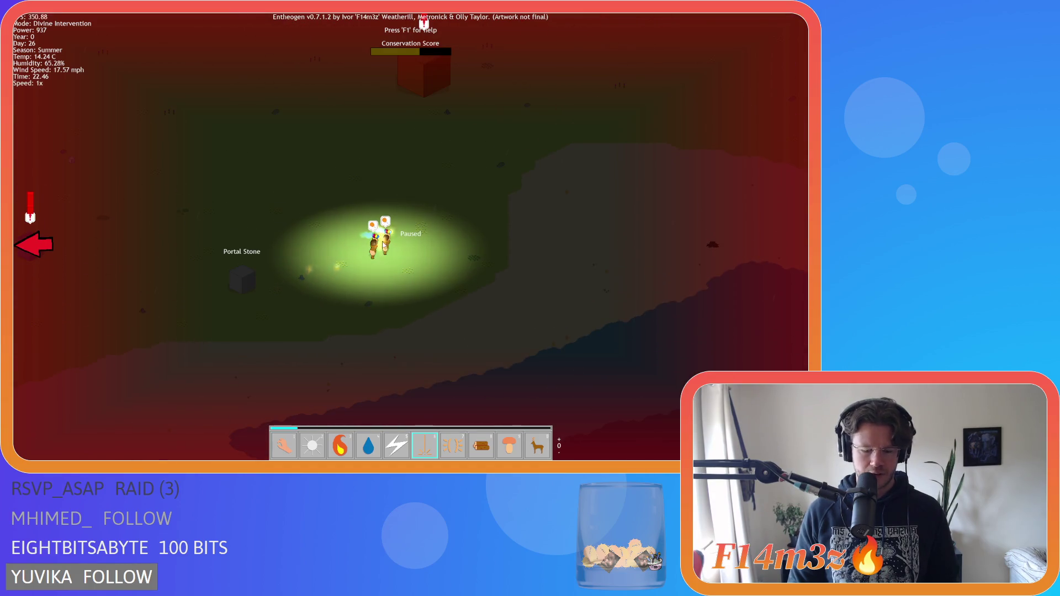
click(393, 246)
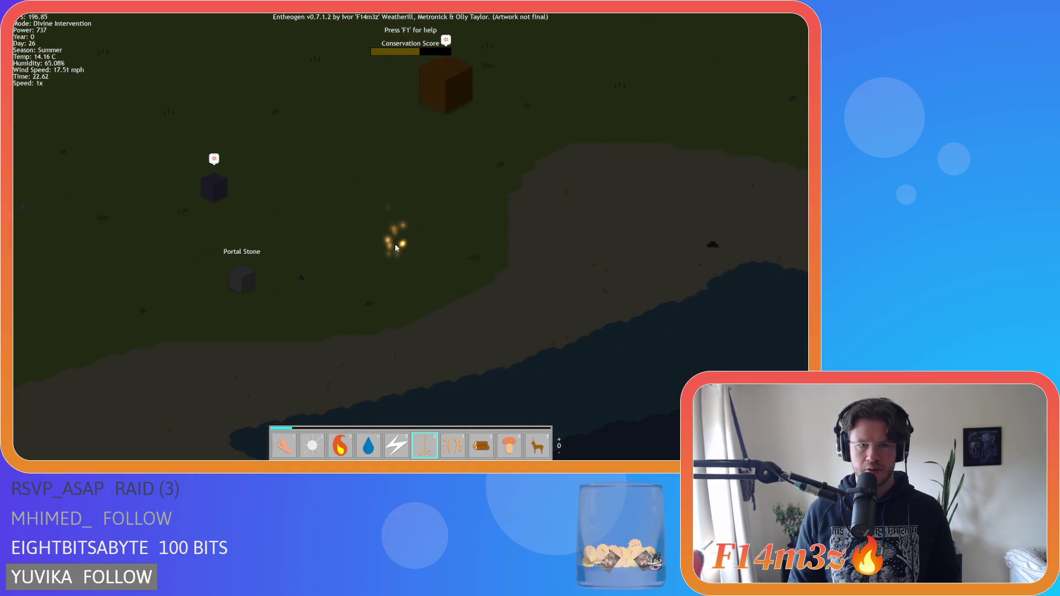
- Switch back to the Hand power (1), zoom out over the island, then zoom back in on the tent village
key(1)
scroll(390, 245, down, 5)
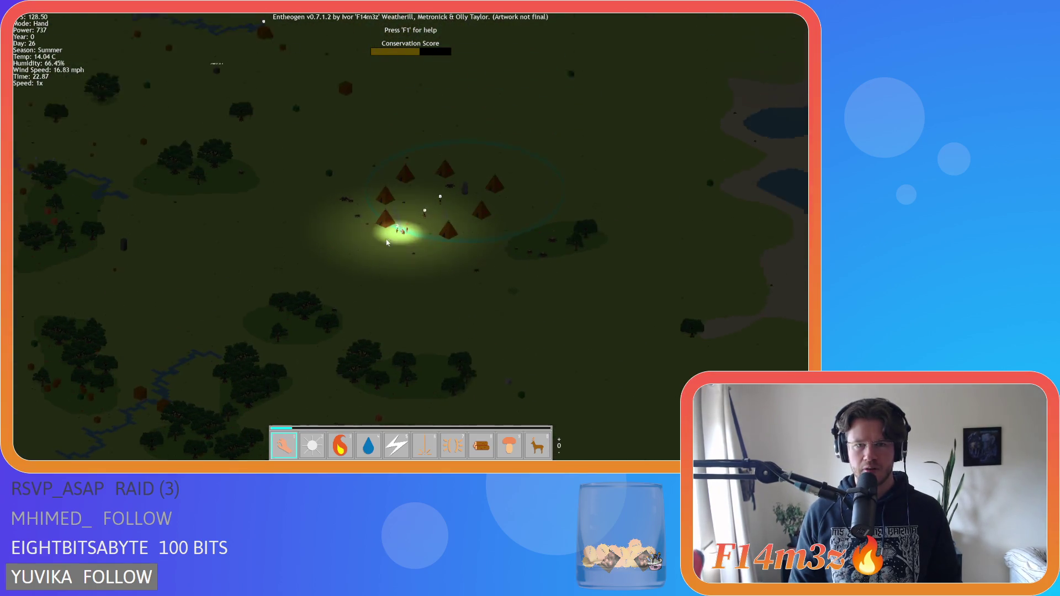
scroll(386, 243, up, 3)
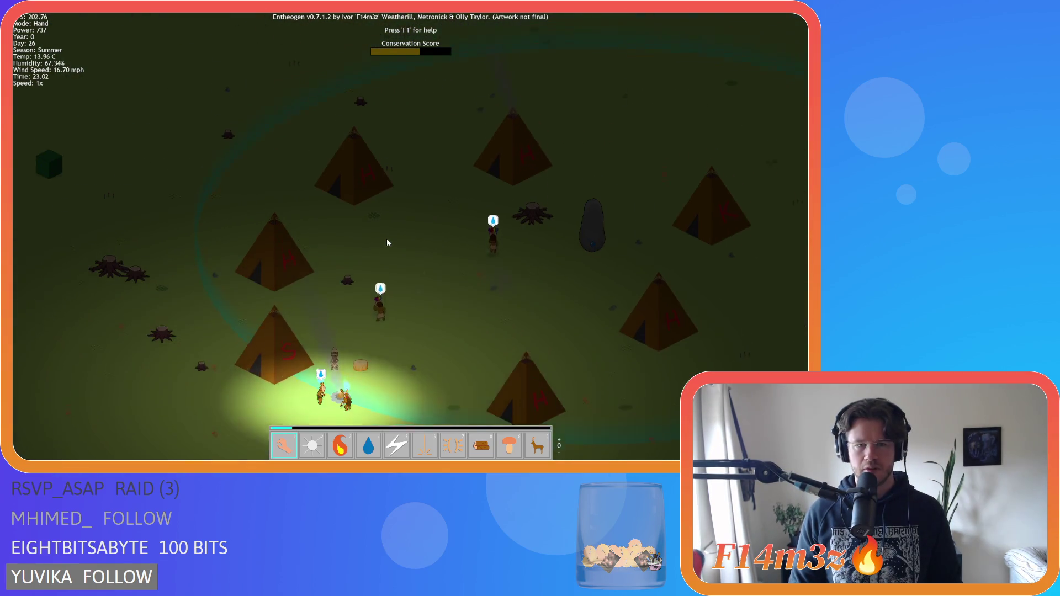
scroll(386, 243, down, 2)
scroll(387, 237, down, 5)
scroll(386, 237, up, 2)
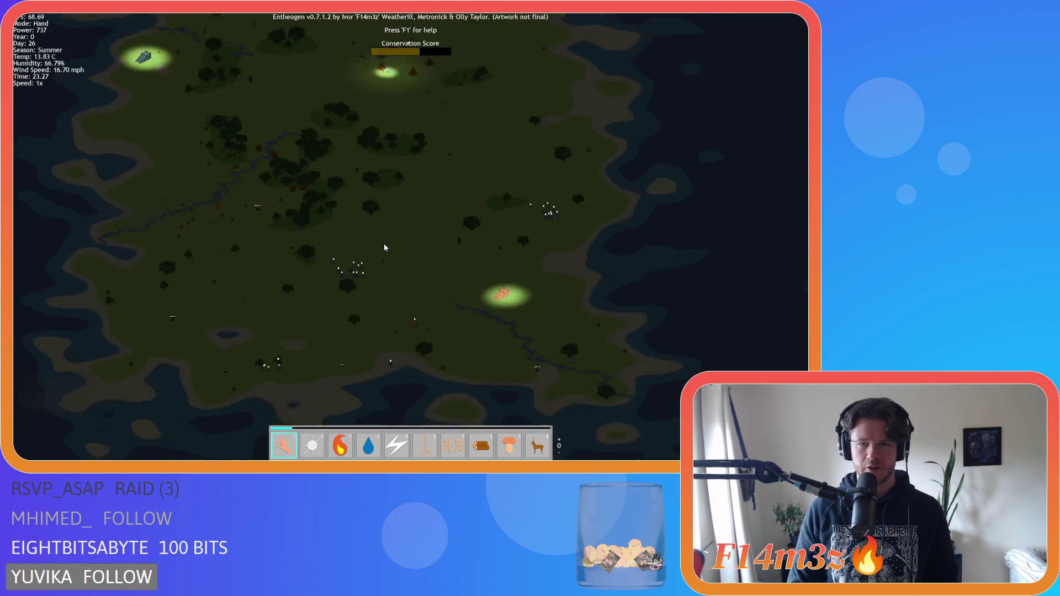
scroll(383, 243, down, 2)
scroll(382, 247, up, 1)
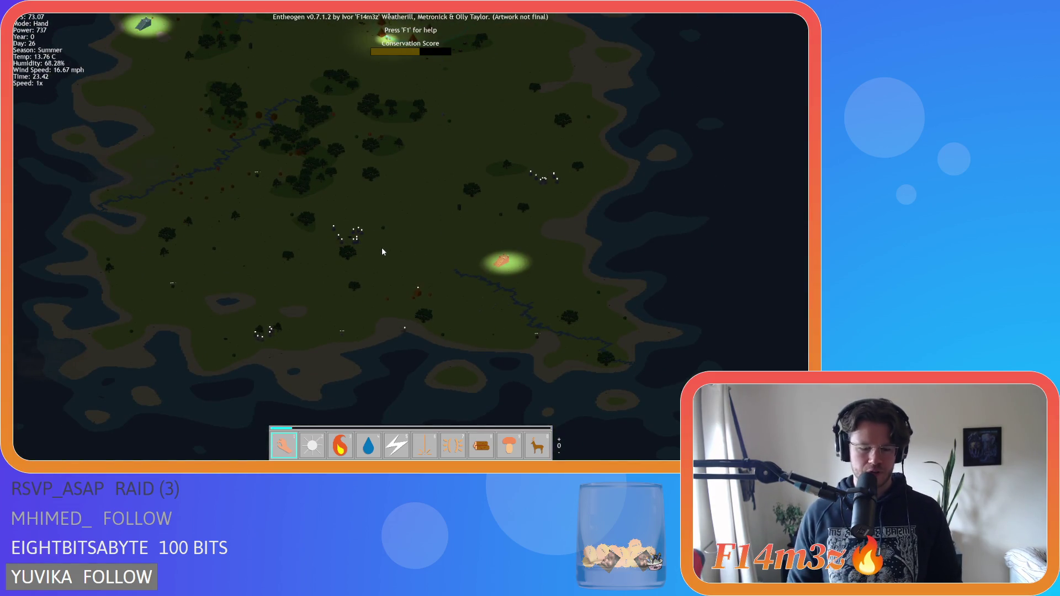
scroll(383, 252, up, 5)
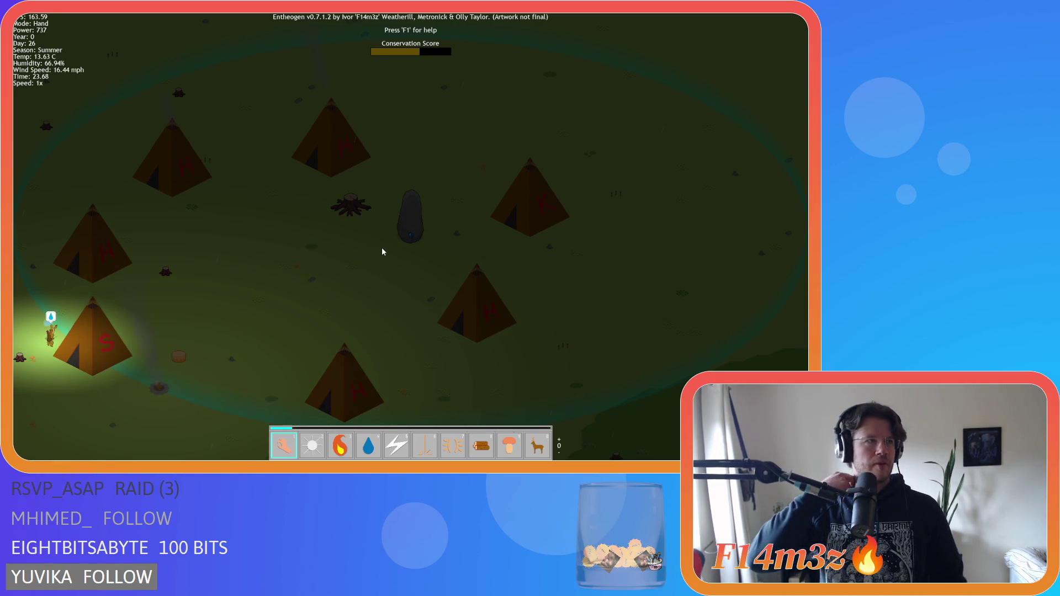
- Quicksave with F5, then pan across the darkened day-27 village and zoom out
key(F5)
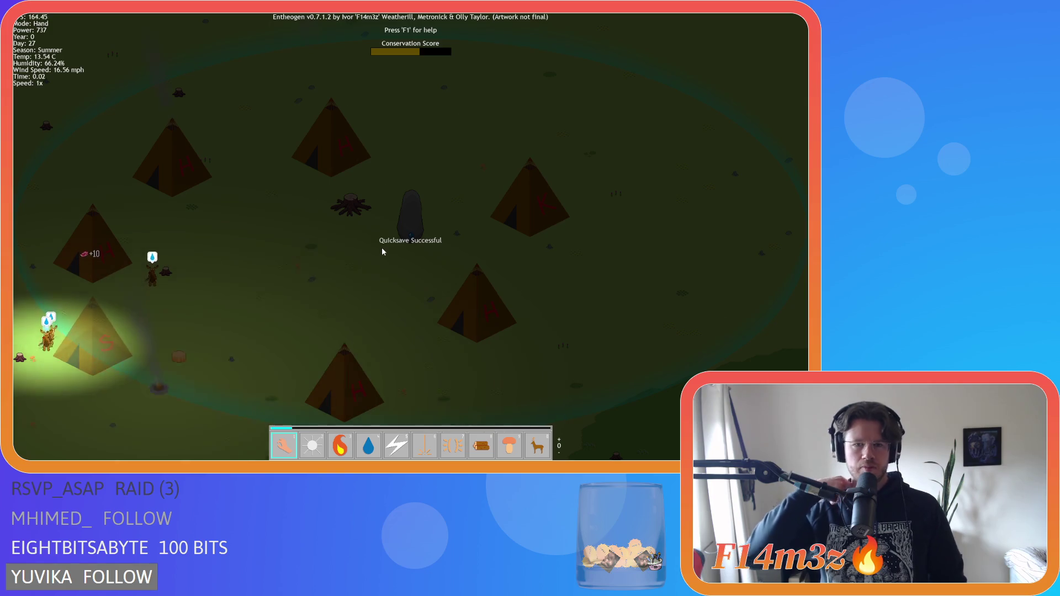
key(a)
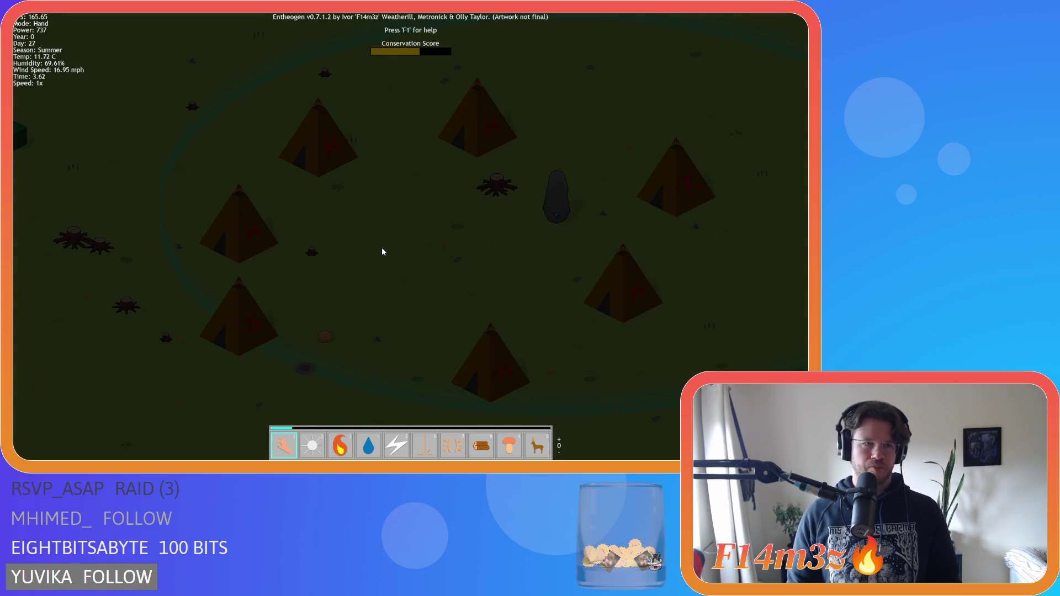
key(a)
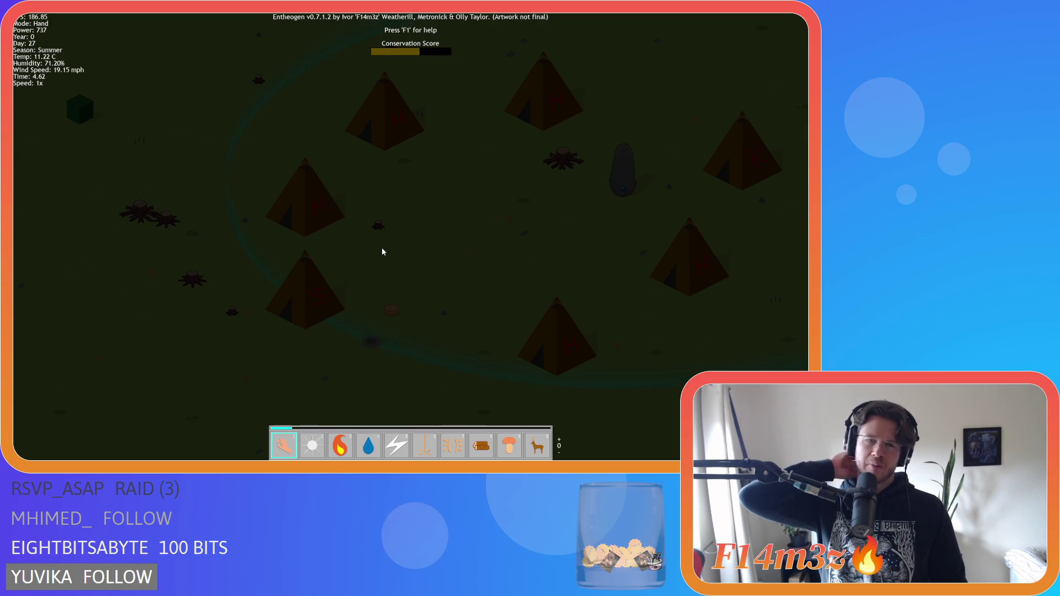
scroll(365, 204, down, 5)
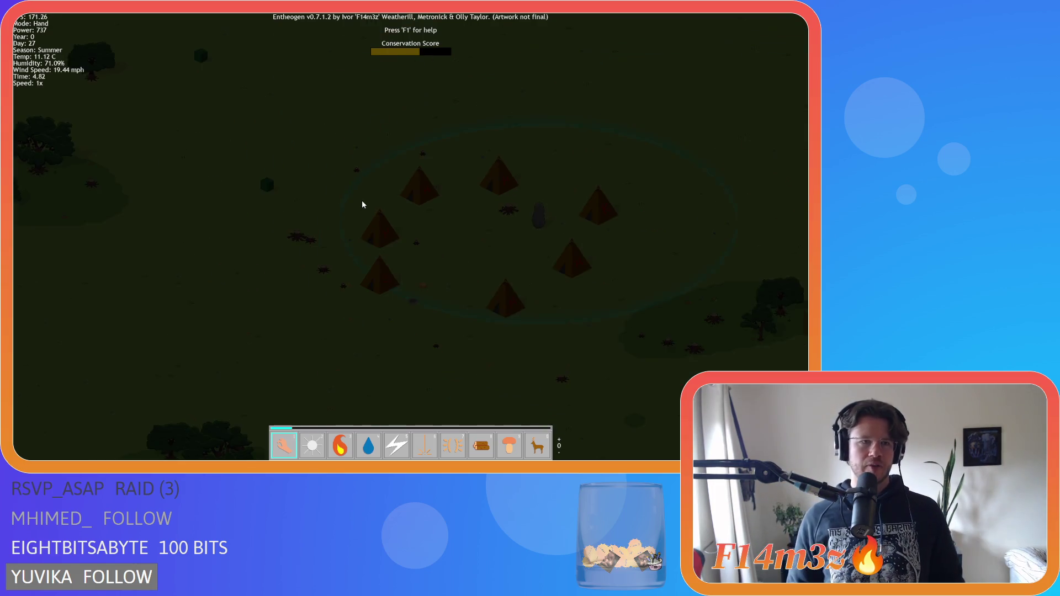
- Run the game at 8x speed into daylight, then return to 1x with the tent ring centred
key(Up)
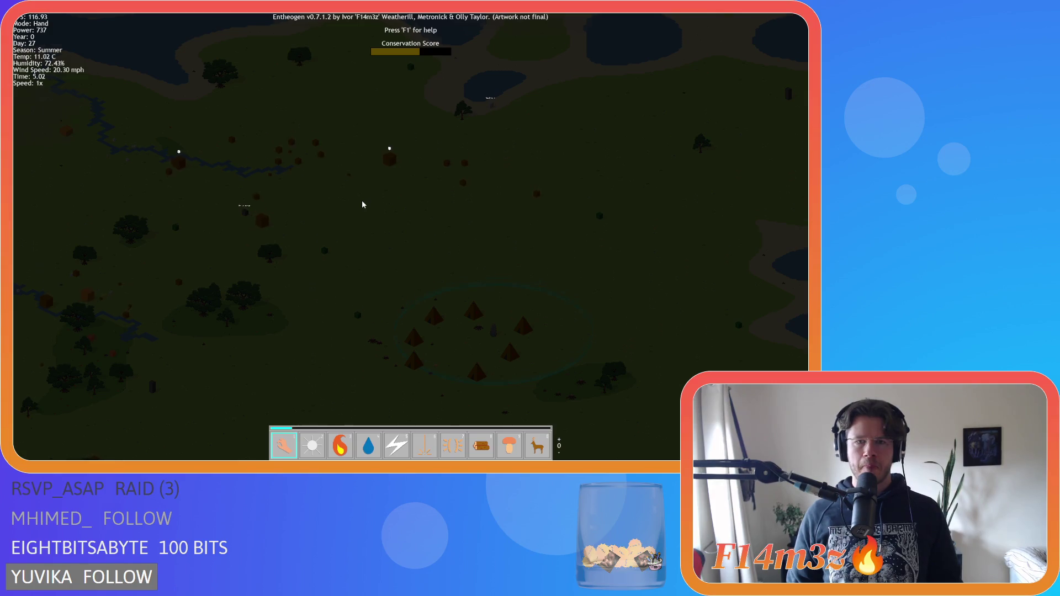
key(Down)
key(equal)
key(equal)
key(equal)
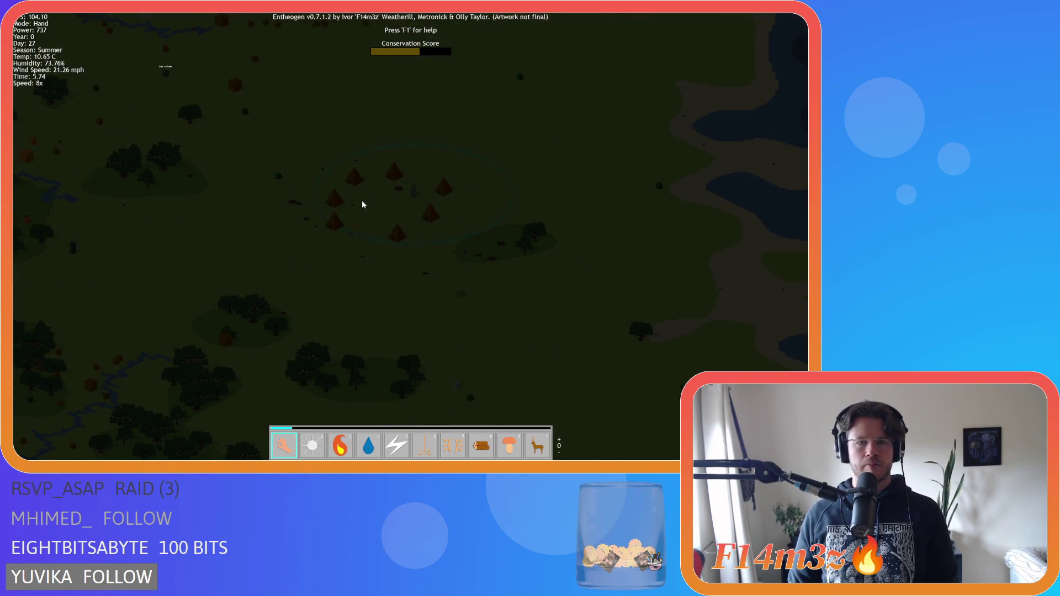
key(minus)
key(minus)
key(minus)
key(Left)
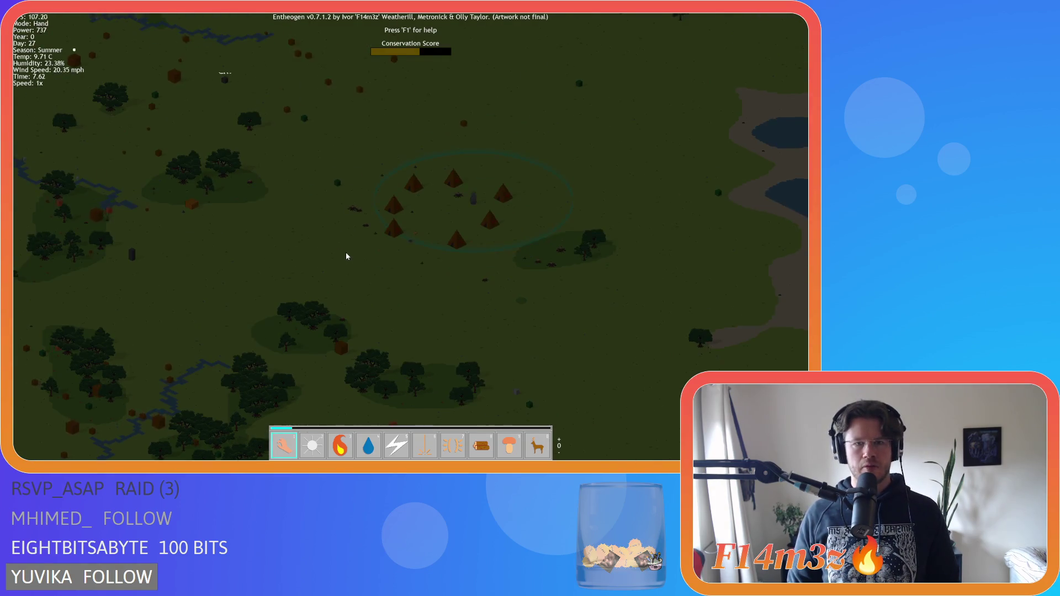
scroll(346, 258, up, 3)
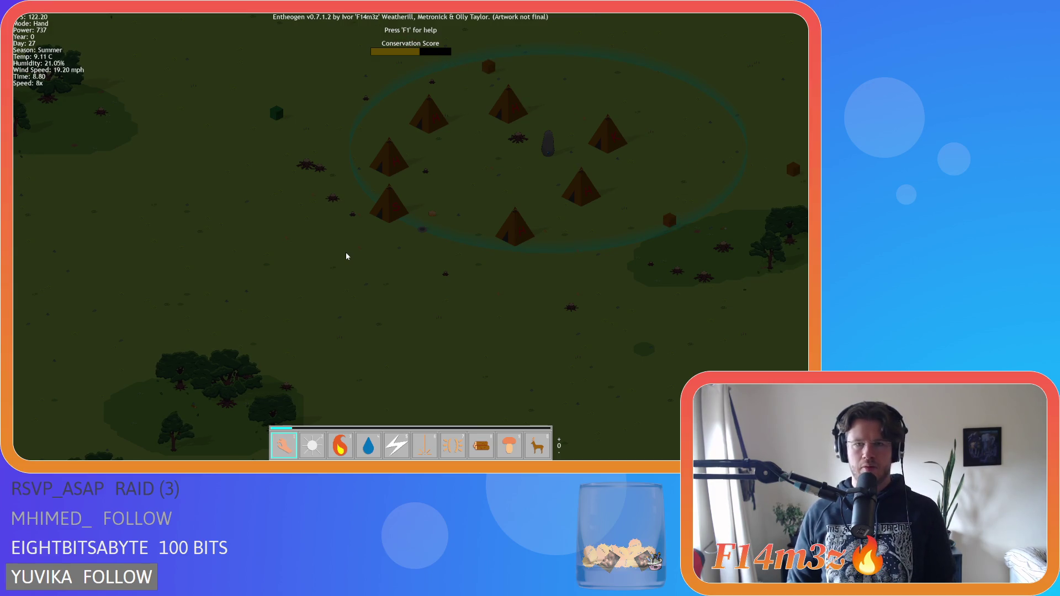
key(minus)
- Zoom in on the tents and select the fire power (3)
scroll(346, 253, up, 3)
key(3)
key(Up)
key(Right)
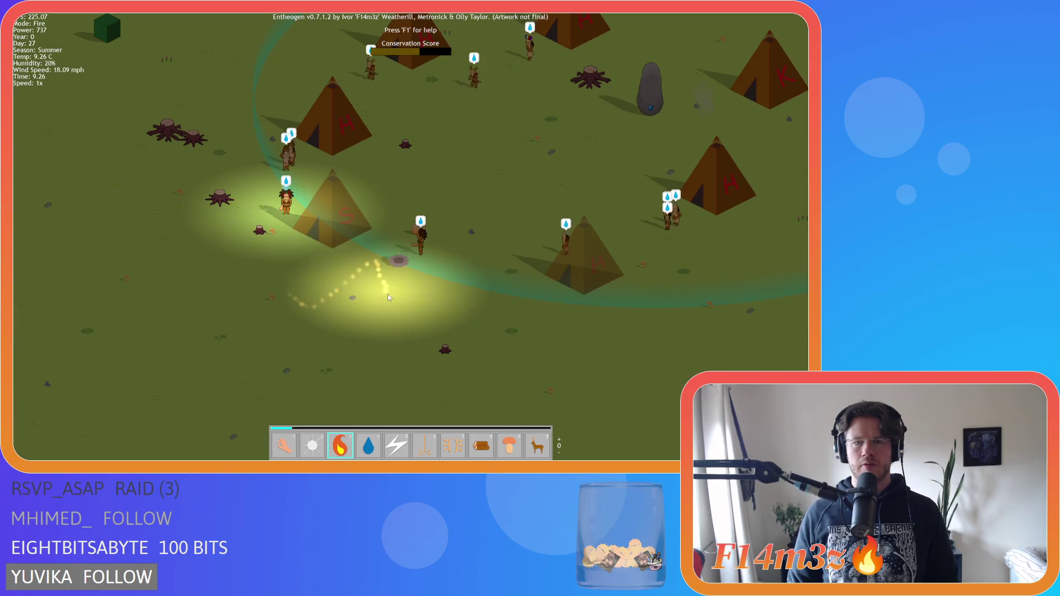
- Switch back to the Hand power, zoom out to centre the tent ring, and toggle the inventory
key(1)
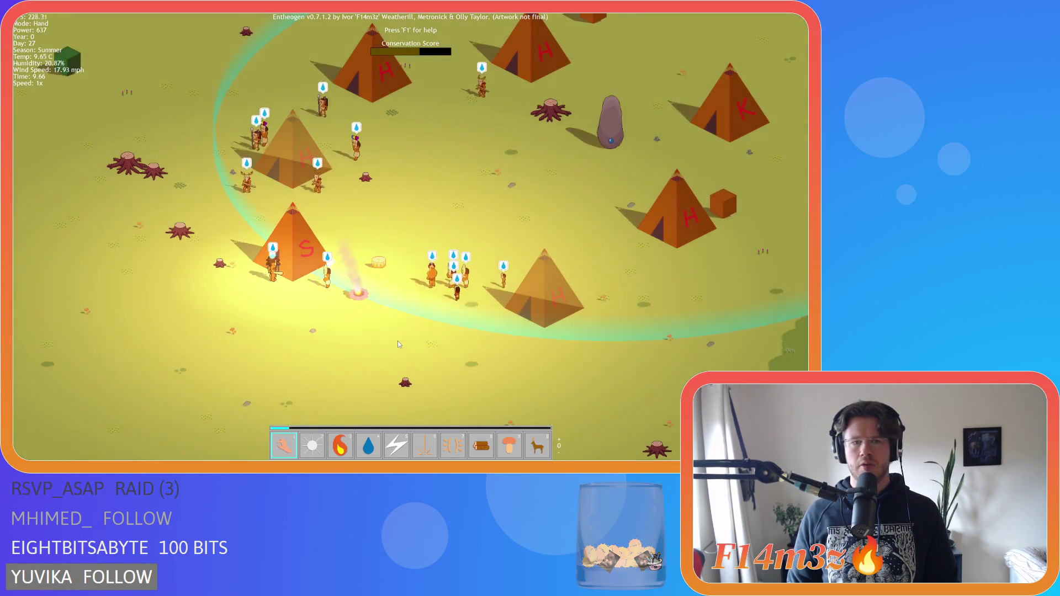
scroll(398, 341, down, 3)
scroll(397, 341, down, 2)
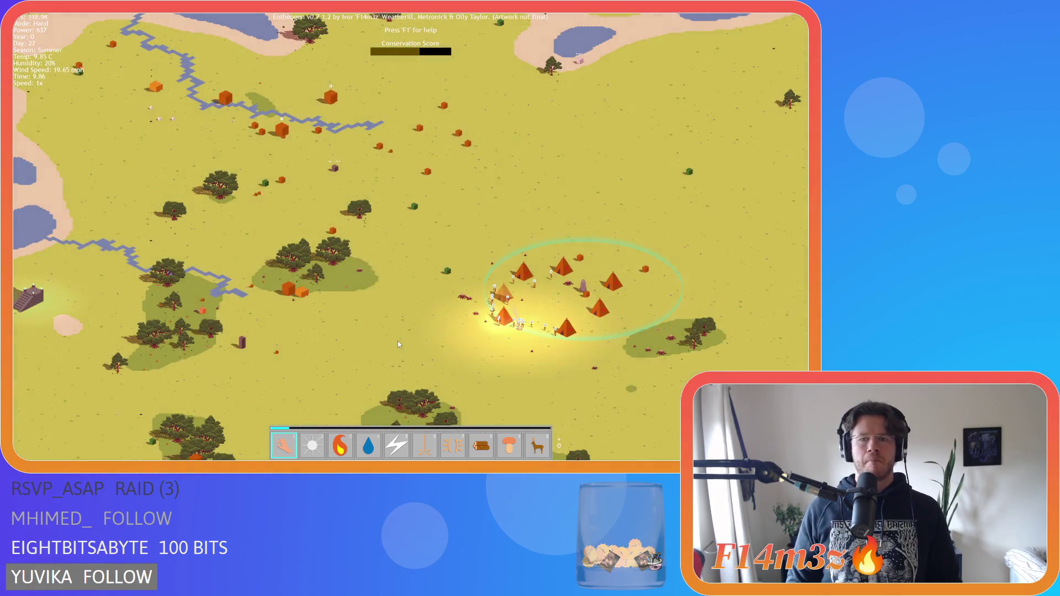
key(Down)
key(Right)
key(i)
key(i)
key(Right)
key(i)
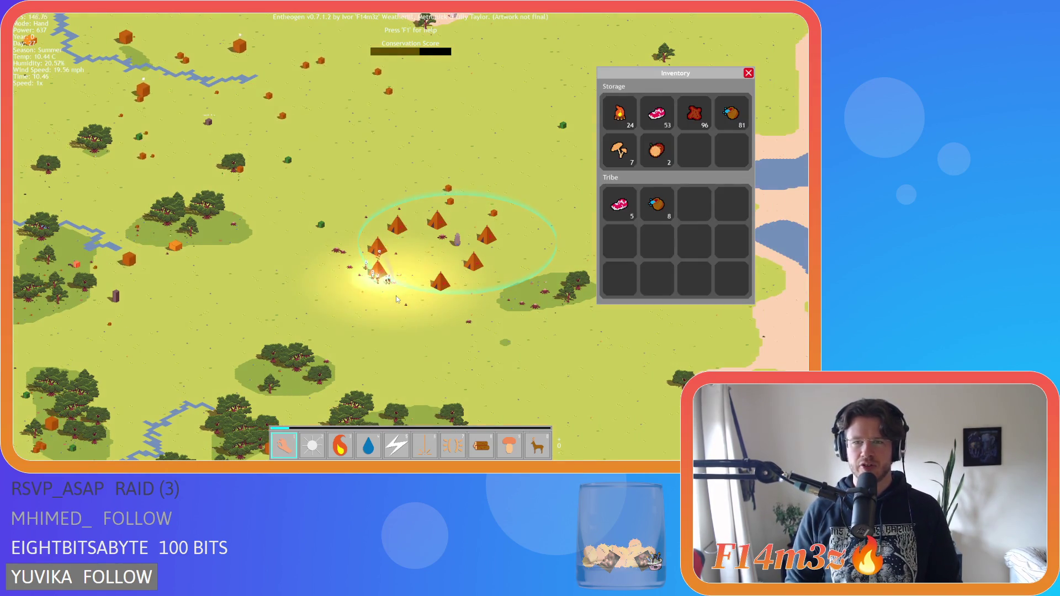
- Close the inventory and pan away from, then back toward, the tent camp
key(i)
key(Left)
key(Up)
key(Right)
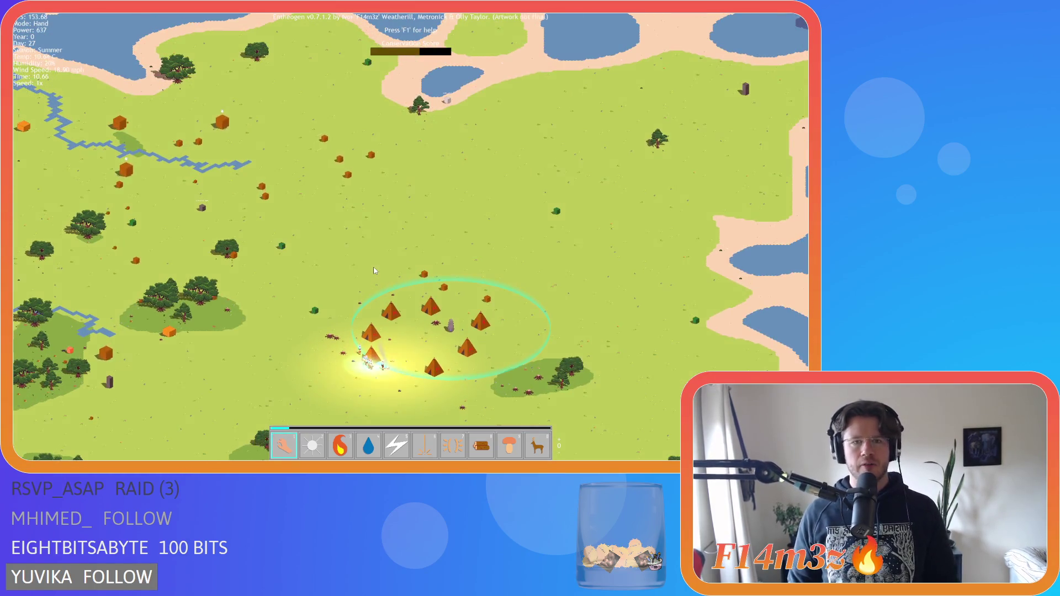
key(Down)
key(Left)
- Zoom in on the villagers at the camp, reopen the inventory, and zoom out to the island
scroll(409, 288, up, 4)
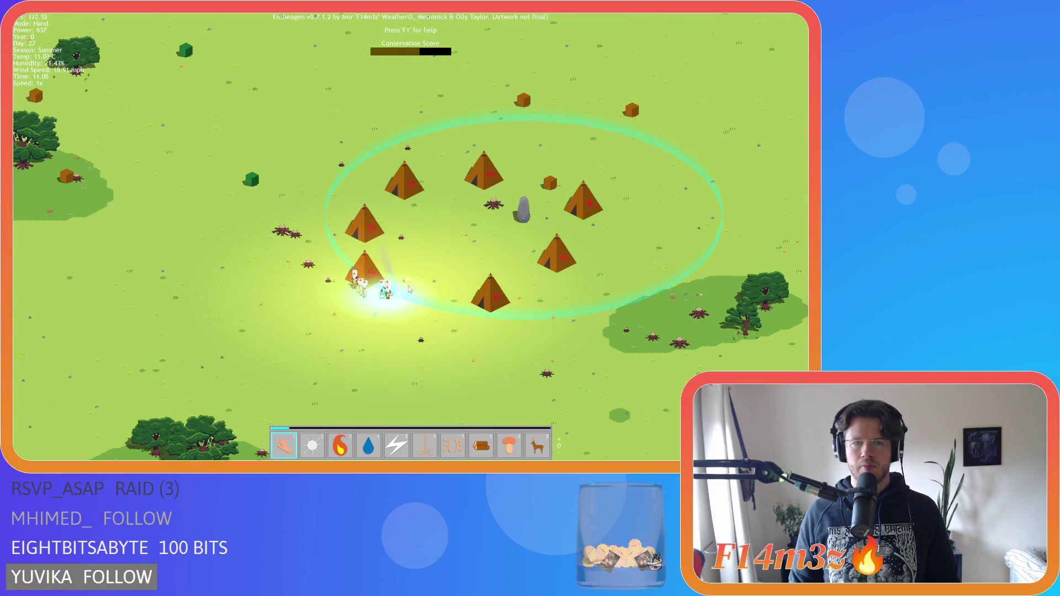
scroll(408, 286, down, 3)
scroll(408, 286, up, 4)
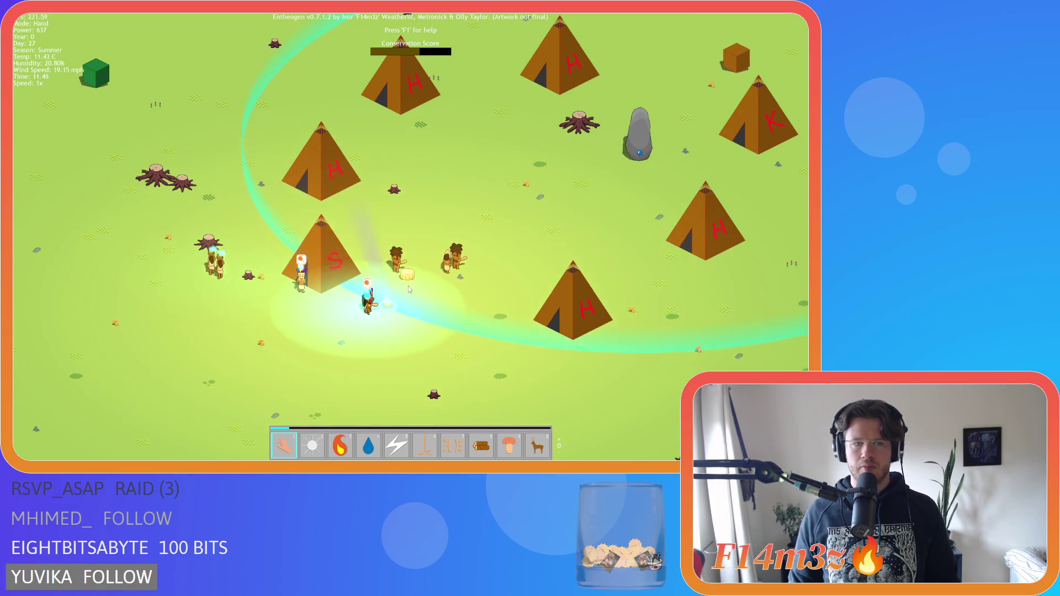
key(i)
key(i)
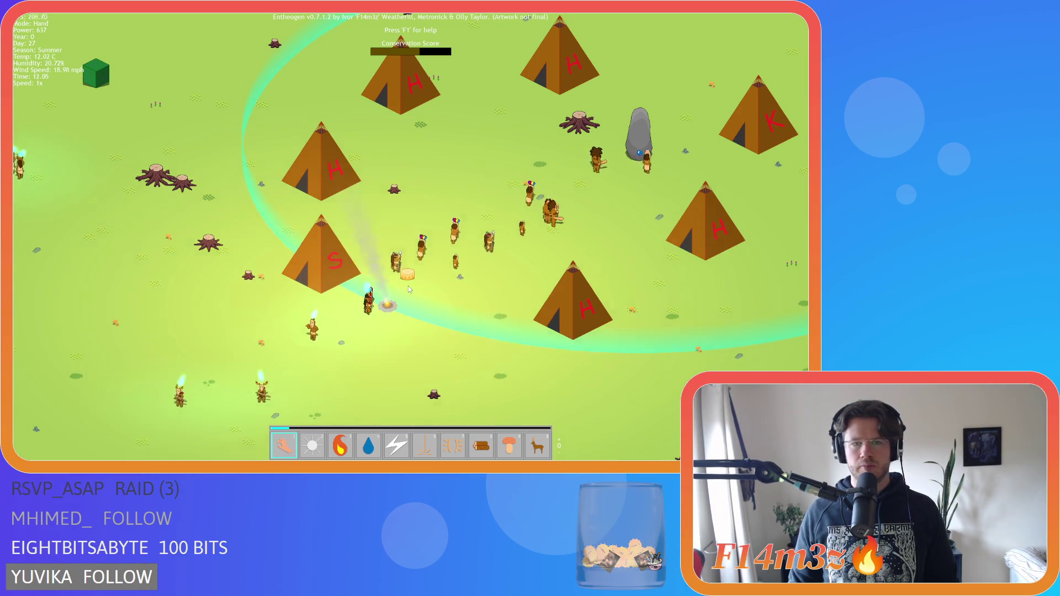
scroll(409, 286, down, 5)
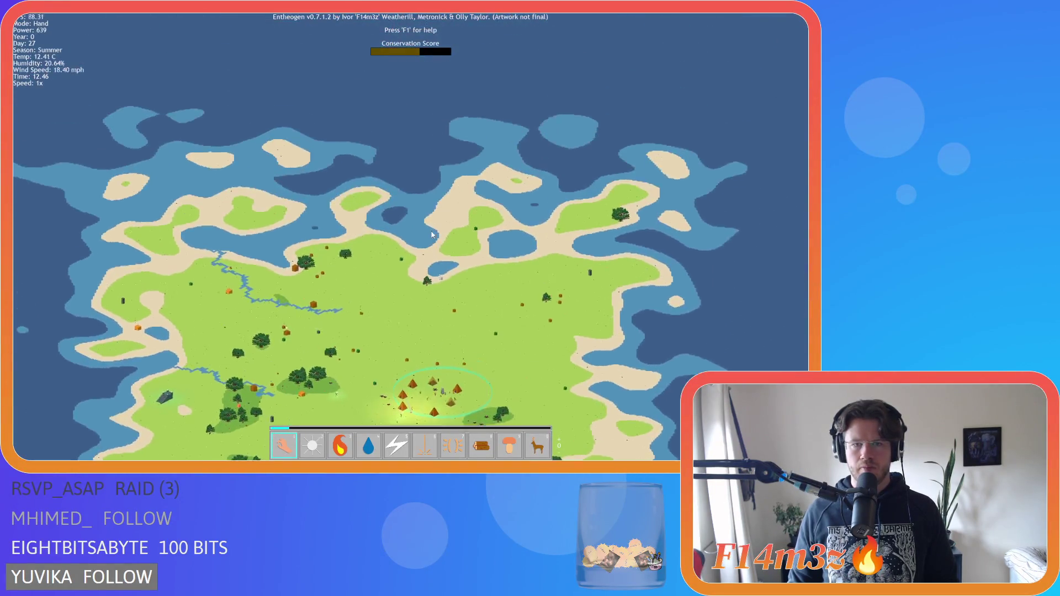
- Zoom in and out, then pan north and south repeatedly around the tent camp
scroll(441, 279, up, 5)
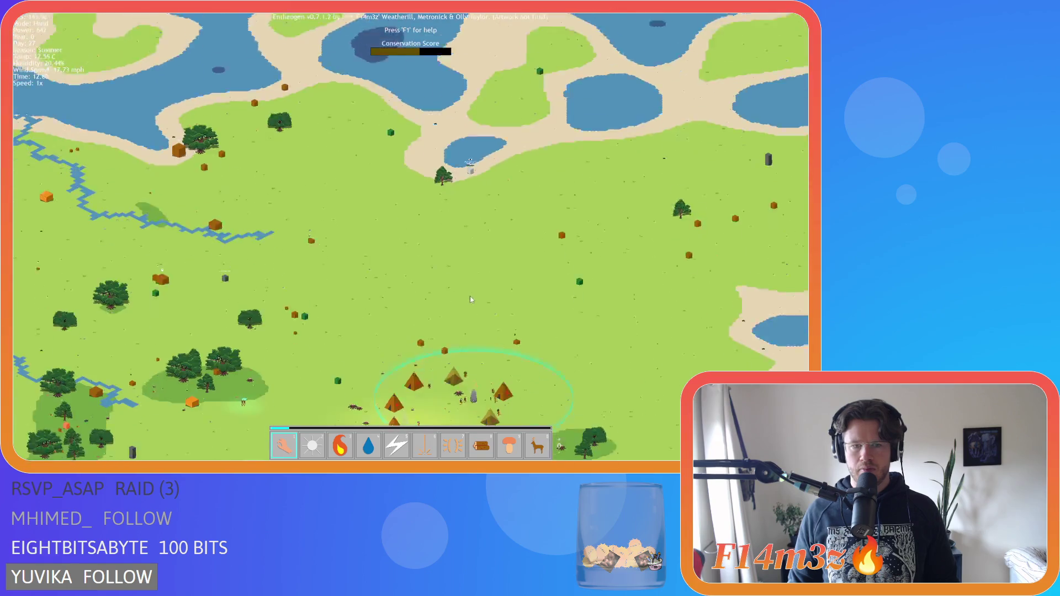
scroll(470, 297, down, 5)
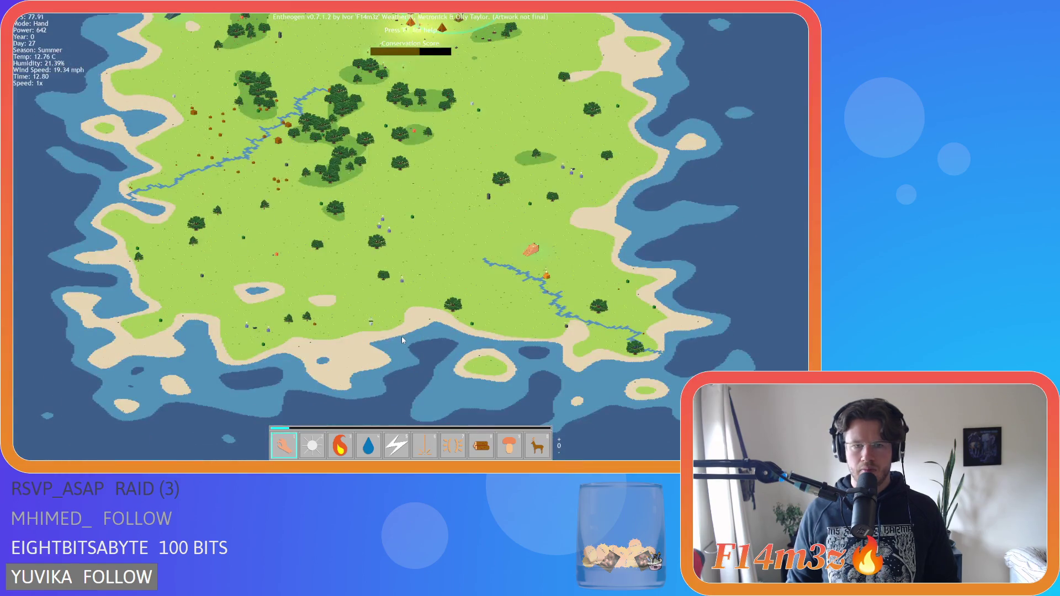
scroll(402, 338, up, 5)
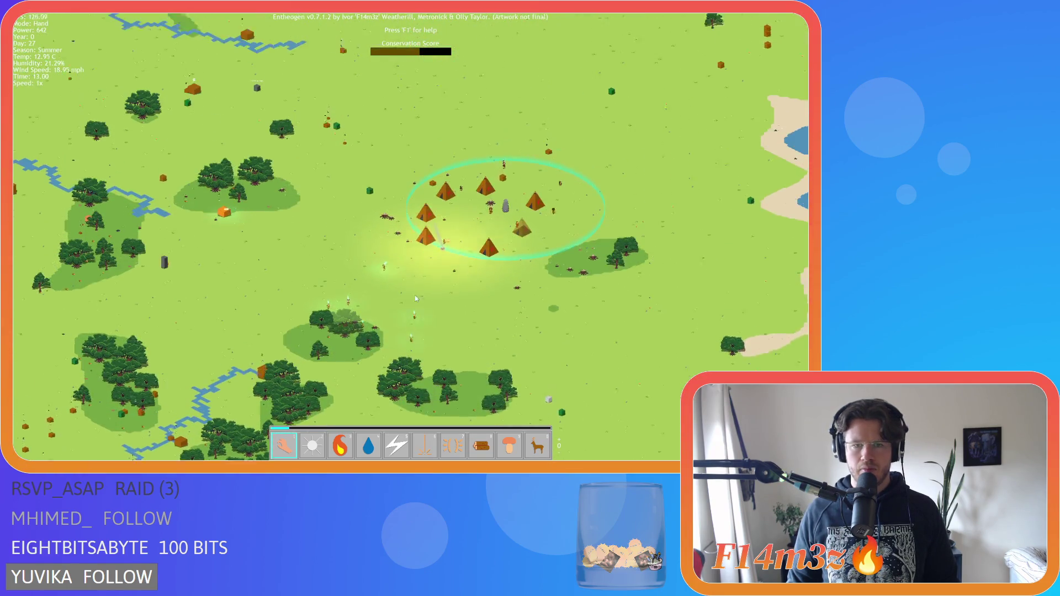
key(w)
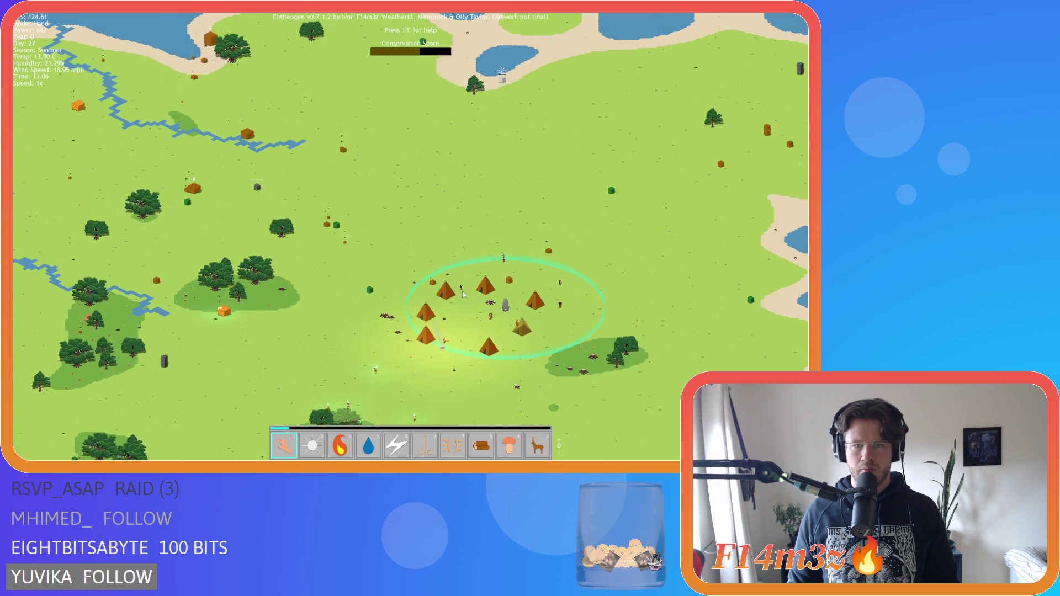
key(w)
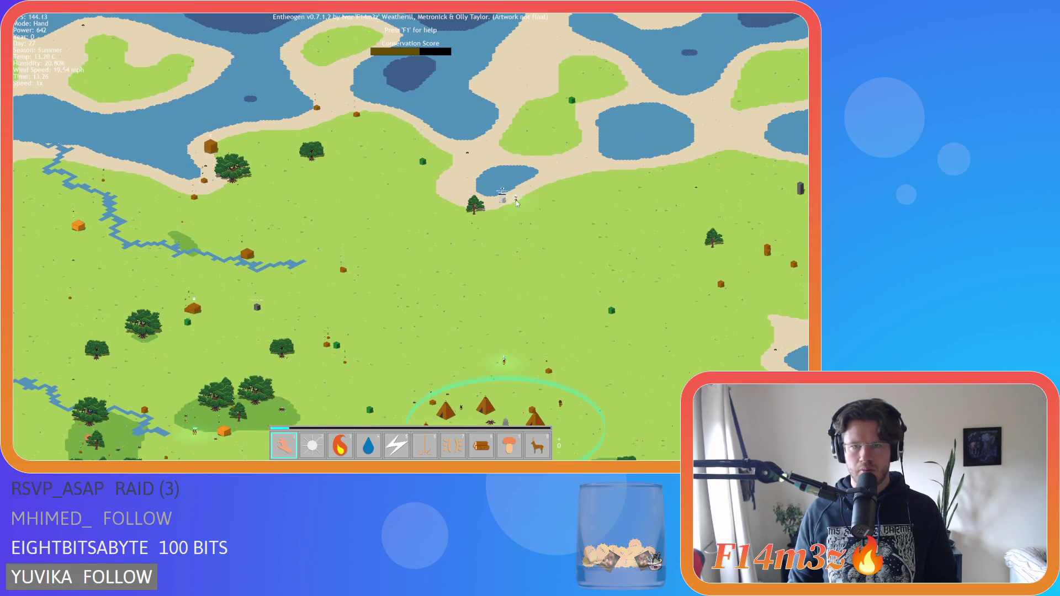
key(s)
key(w)
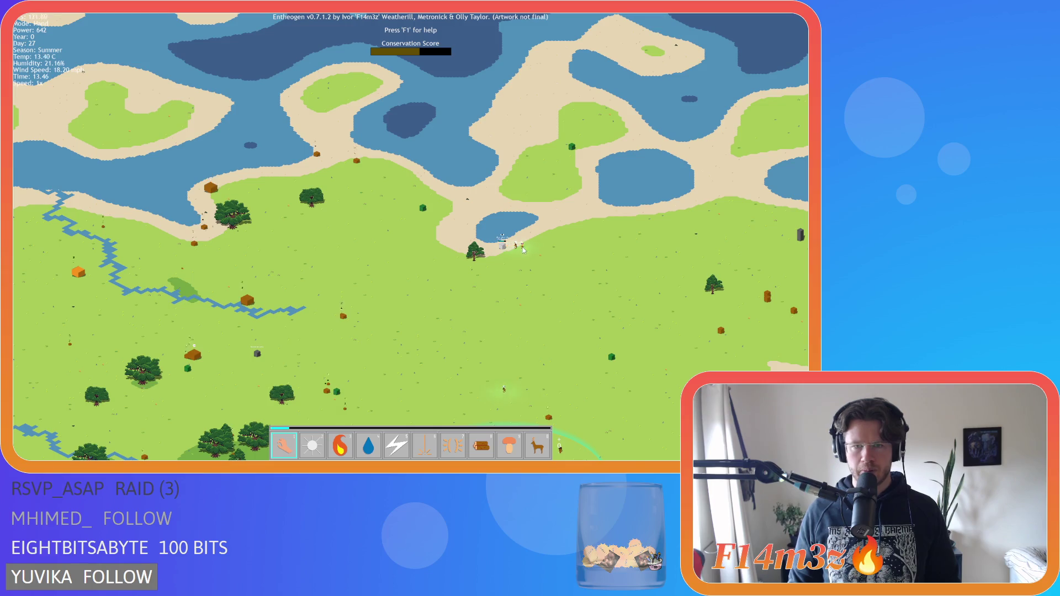
key(s)
key(w)
key(s)
- Pan south to the southern coast and back north toward the tents
scroll(445, 321, down, 5)
scroll(445, 321, up, 5)
key(s)
key(w)
scroll(387, 320, up, 5)
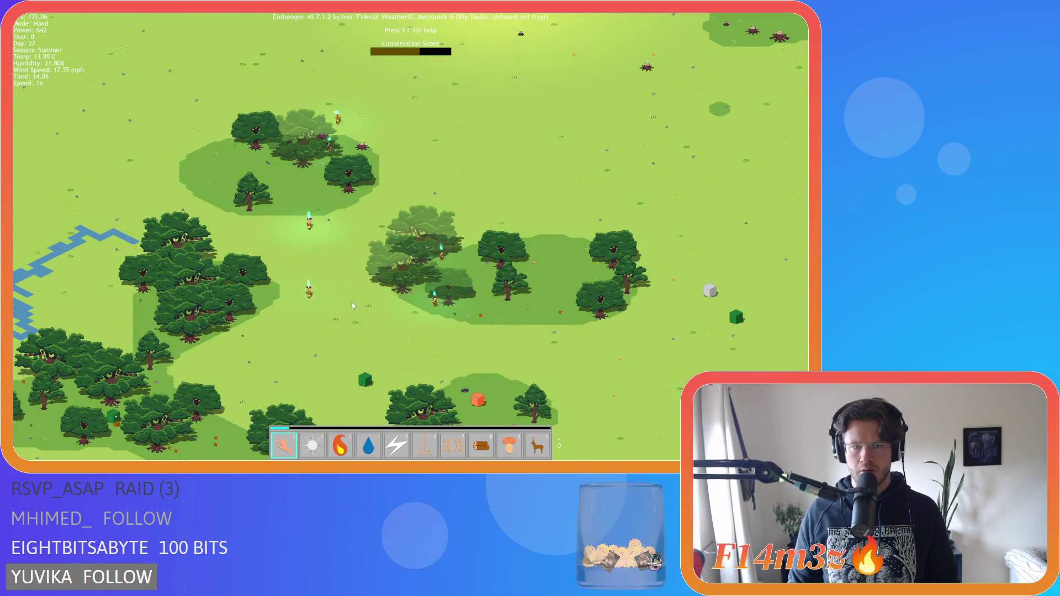
scroll(309, 302, down, 5)
key(s)
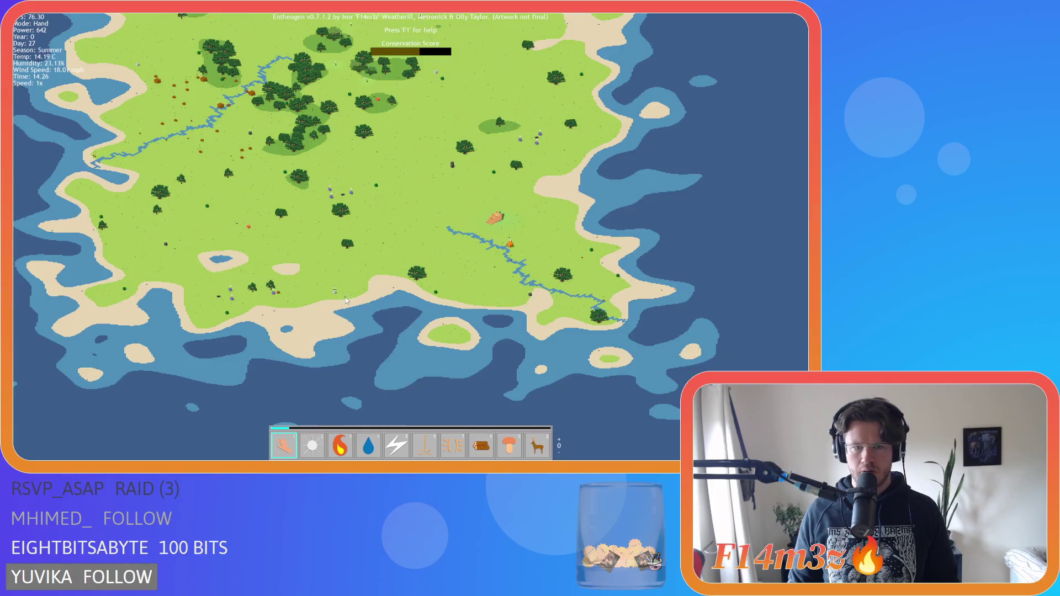
key(w)
- Sweep south over the grassland to the coast, north to the forest and river, ending on the whole island
scroll(381, 270, up, 5)
scroll(402, 270, down, 2)
scroll(395, 331, down, 3)
key(s)
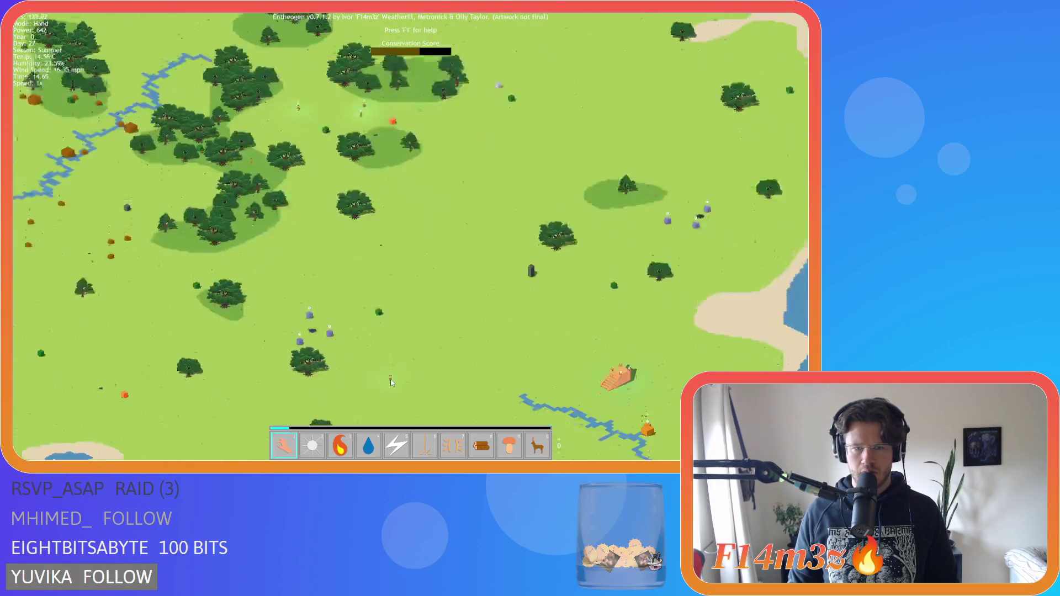
key(s)
key(w)
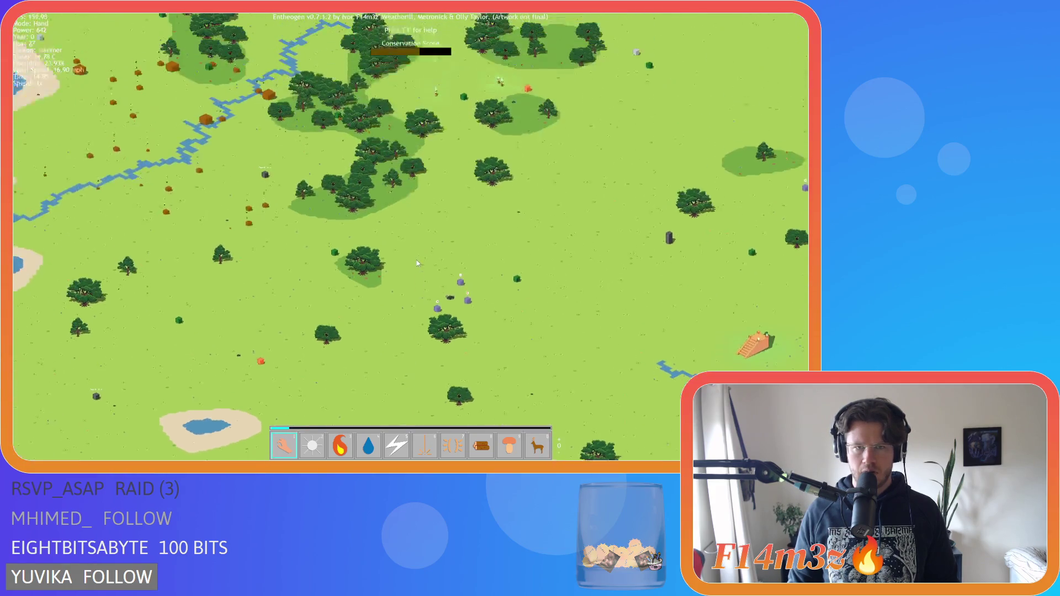
scroll(436, 234, up, 2)
scroll(442, 217, down, 3)
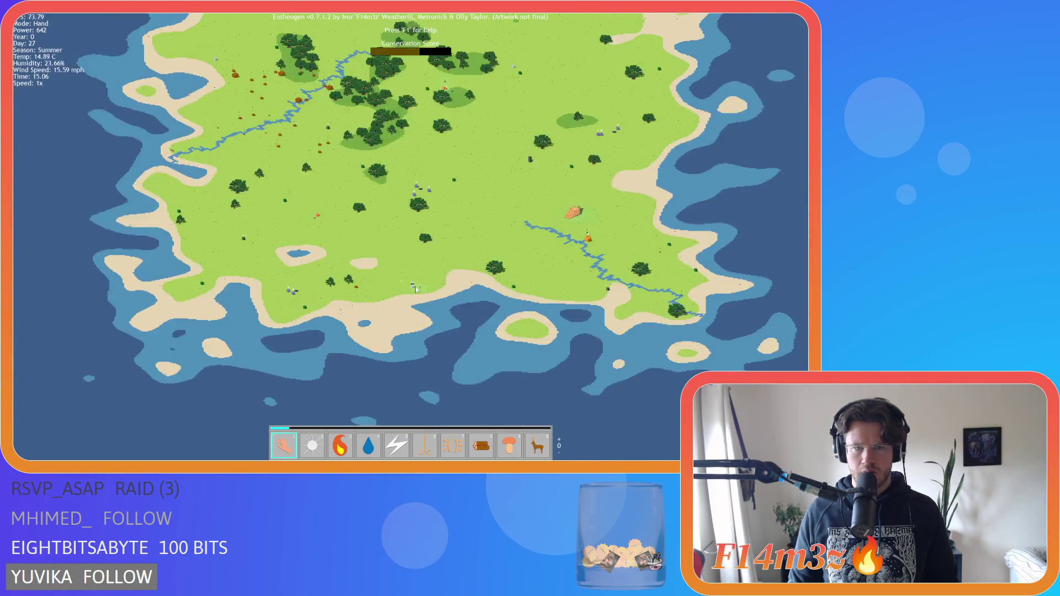
- Pan north-west over the forest and river, then recentre on the tent village
scroll(432, 295, up, 3)
scroll(450, 345, down, 3)
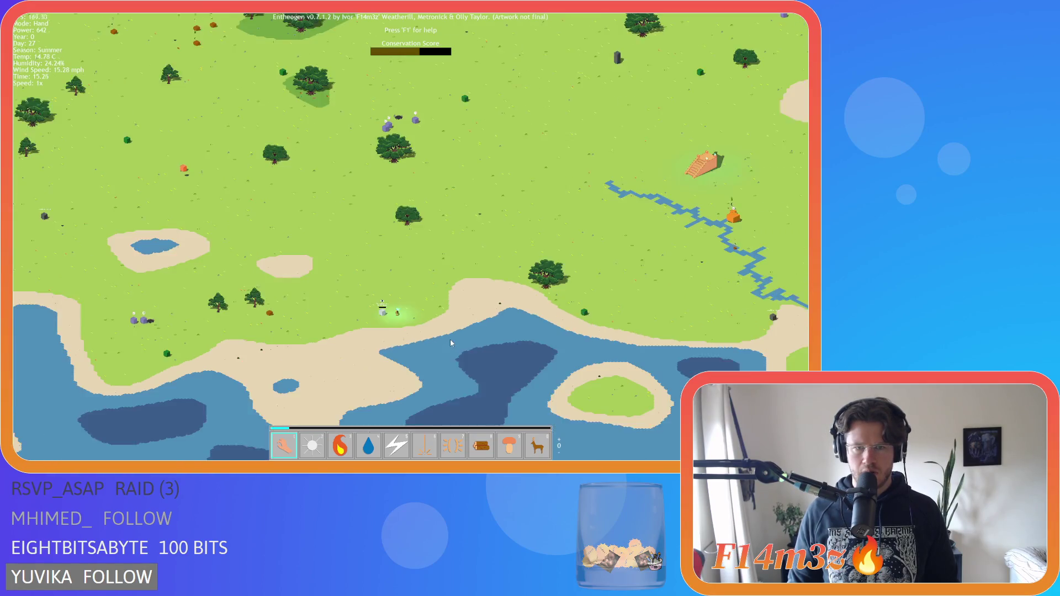
scroll(450, 343, up, 2)
key(w)
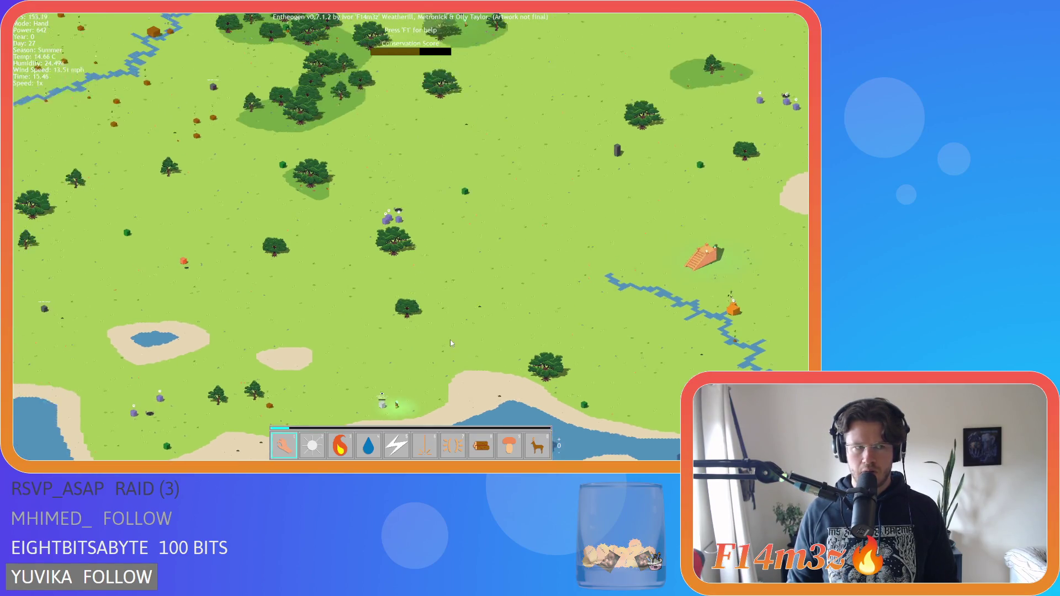
scroll(448, 343, up, 3)
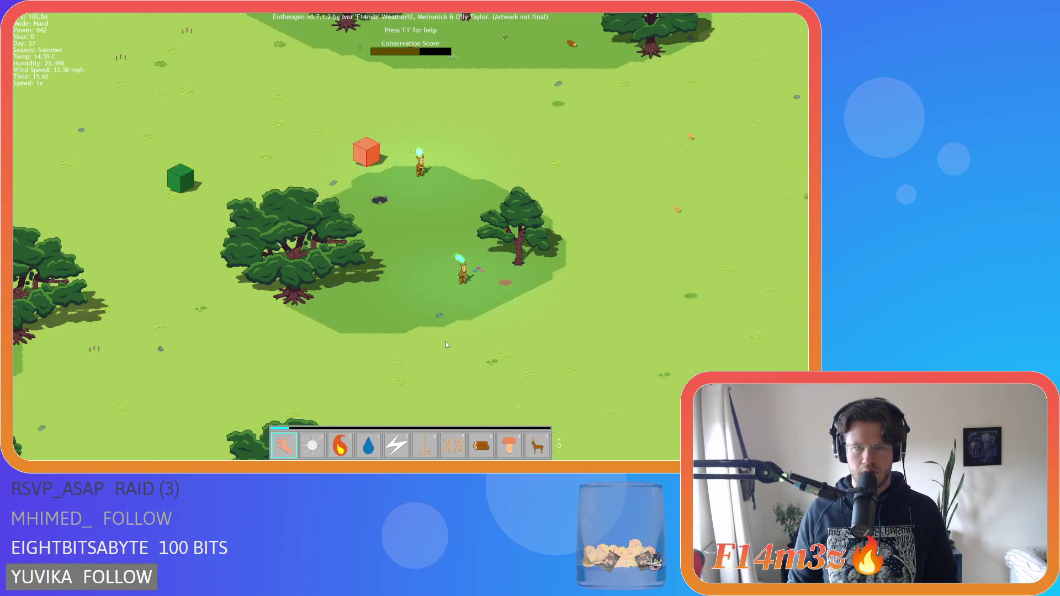
scroll(447, 344, down, 3)
key(w)
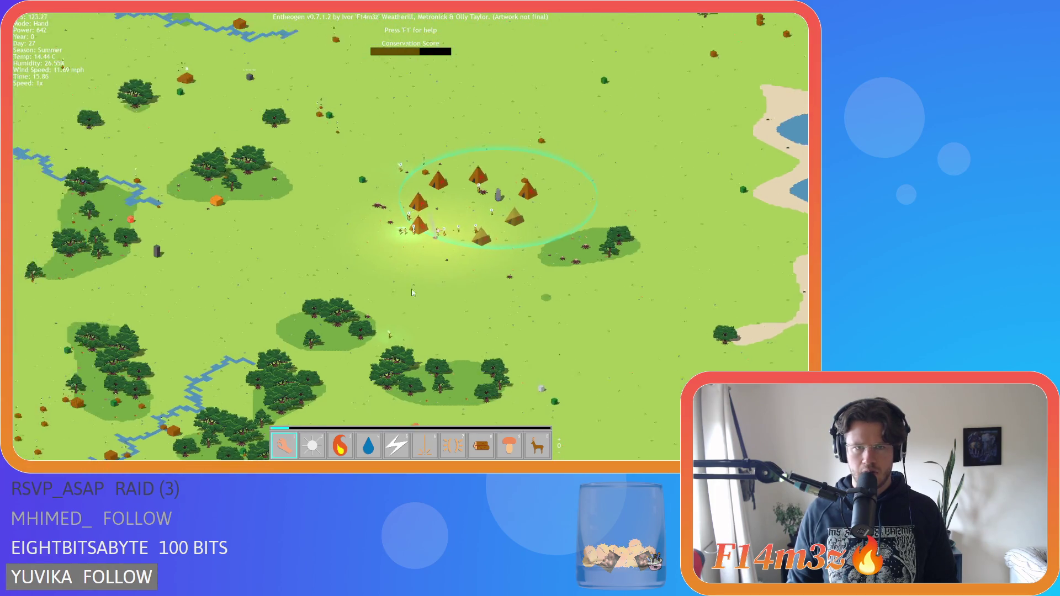
scroll(416, 278, up, 2)
key(w)
key(d)
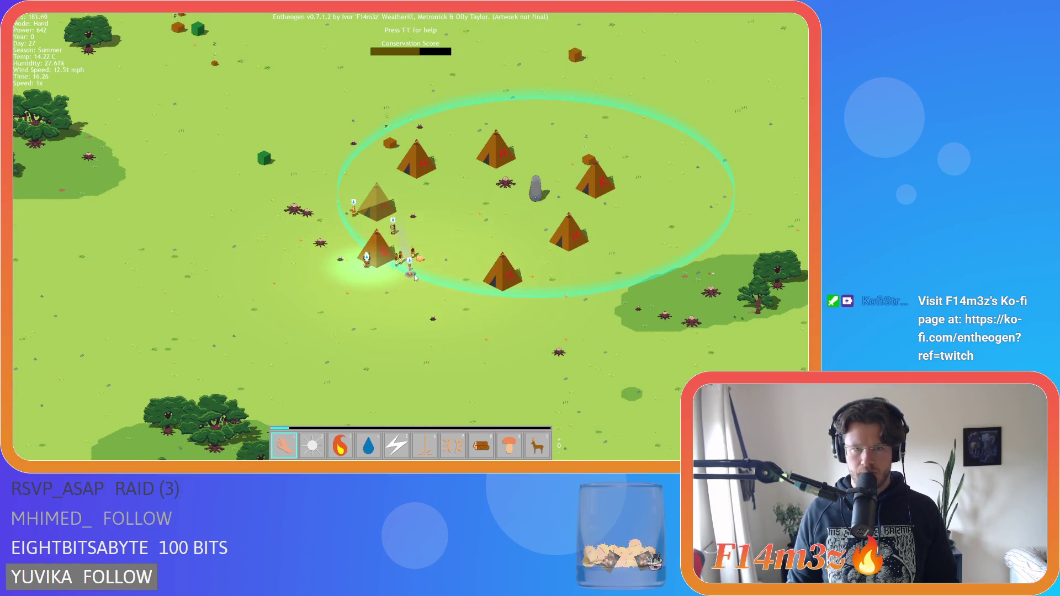
- Pan south of the village toward the coast and back north, bringing the tent village to centre
scroll(414, 277, down, 3)
scroll(414, 274, up, 1)
key(a)
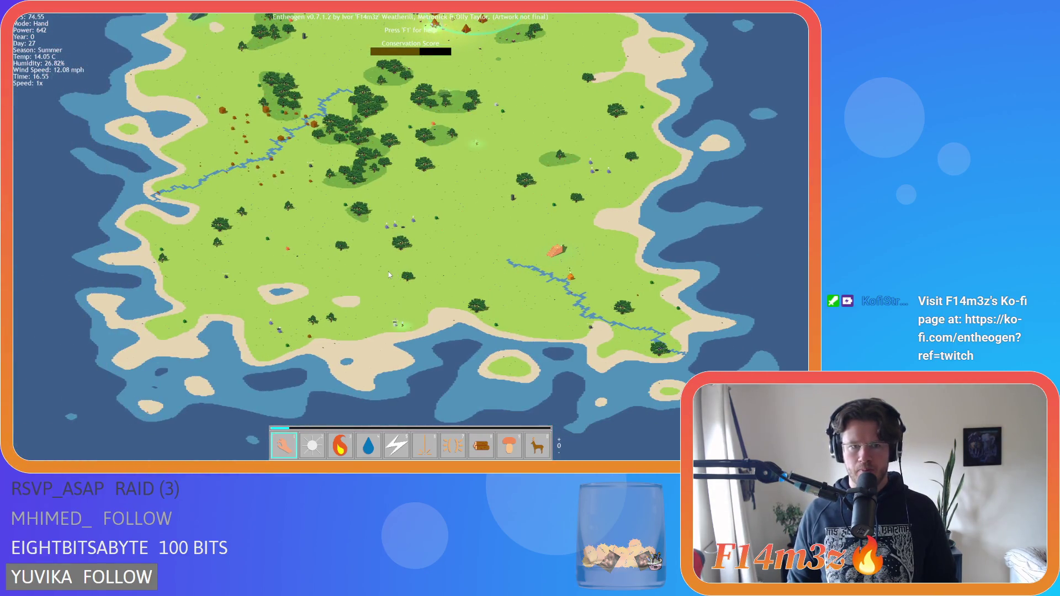
scroll(388, 273, up, 4)
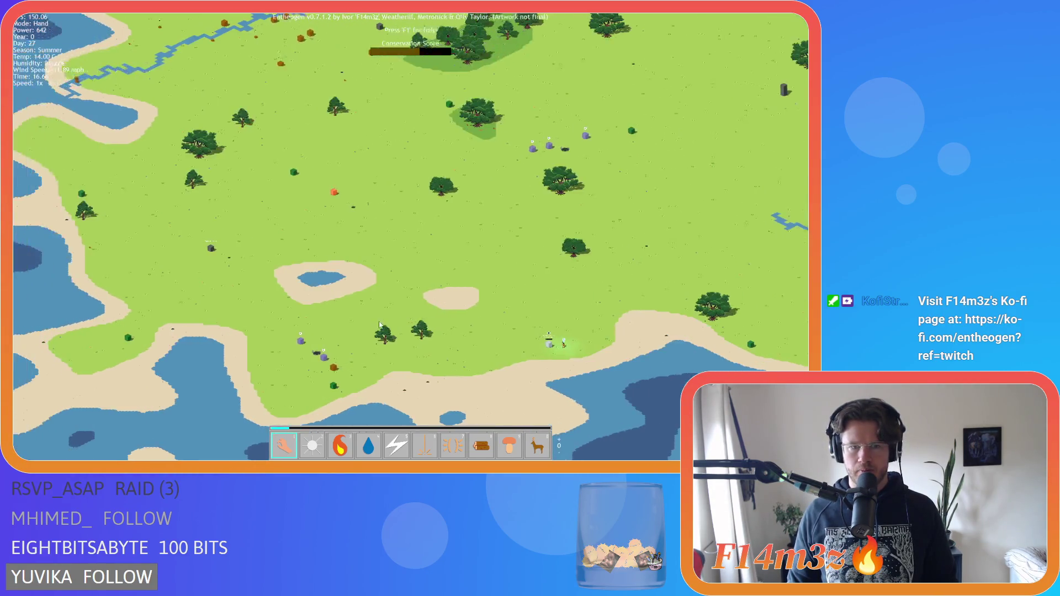
key(w)
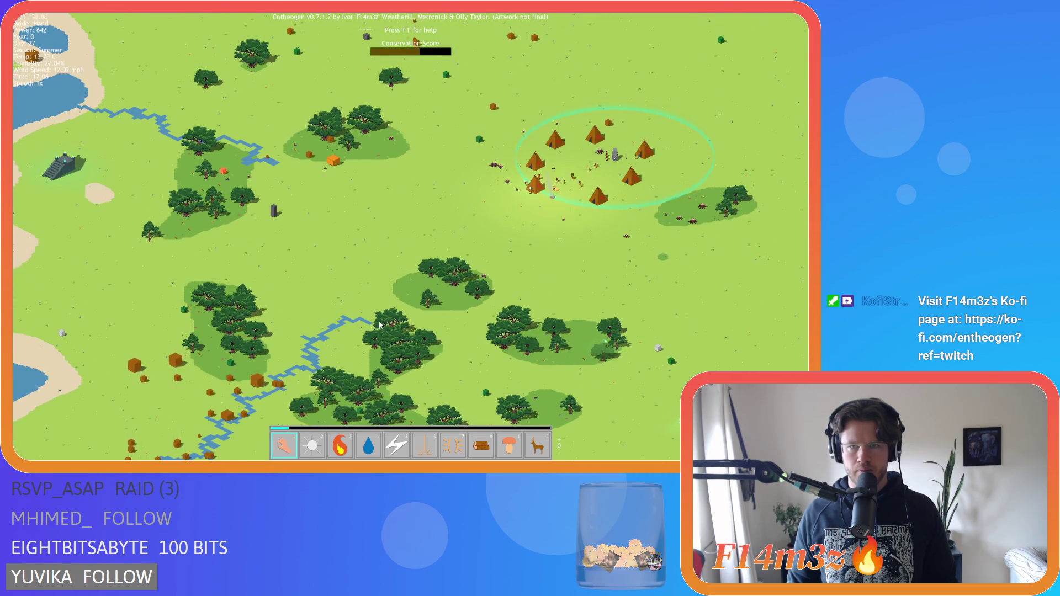
key(w)
key(d)
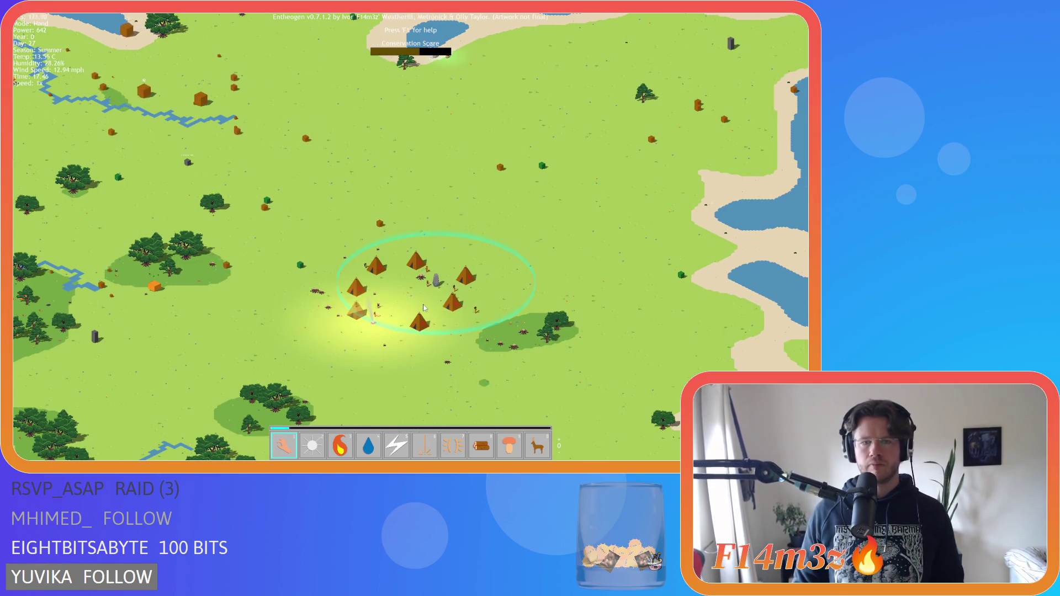
- Pan the paused map northwest, then across to the purple cubes with red markers
key(w)
key(a)
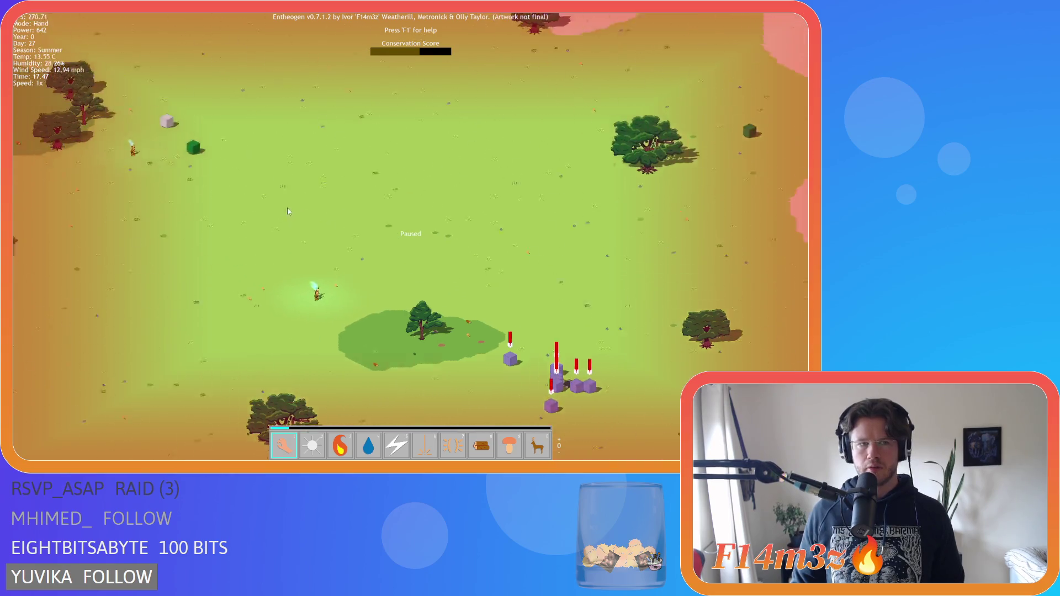
key(d)
key(s)
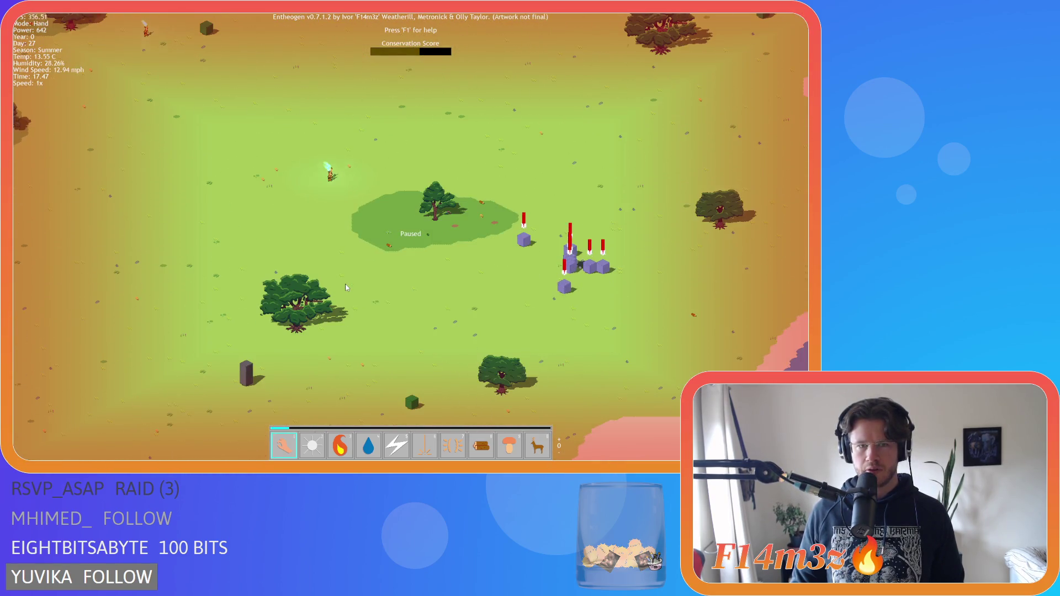
key(w)
key(a)
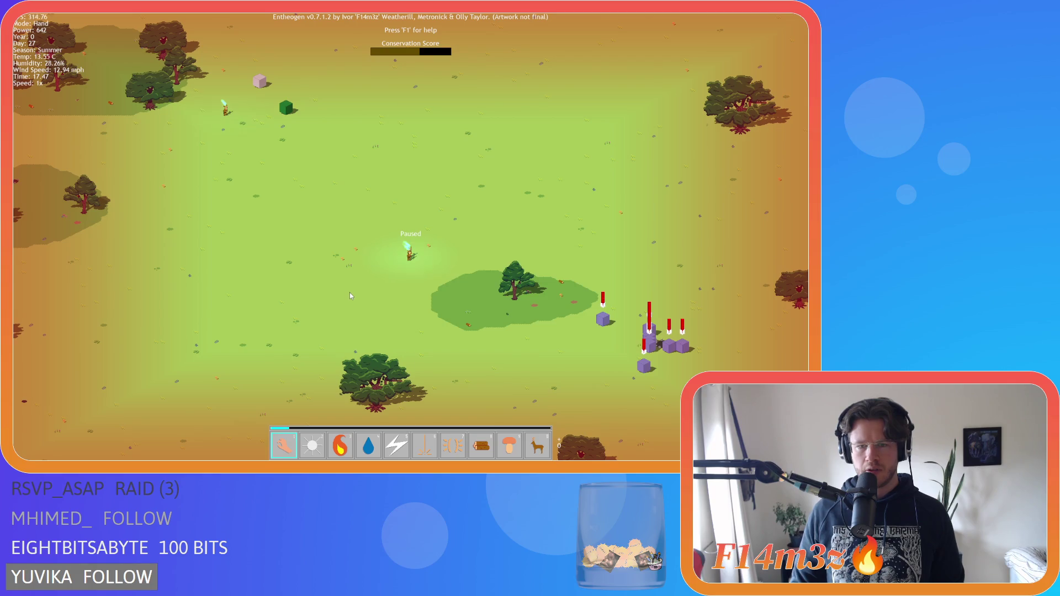
scroll(351, 290, up, 3)
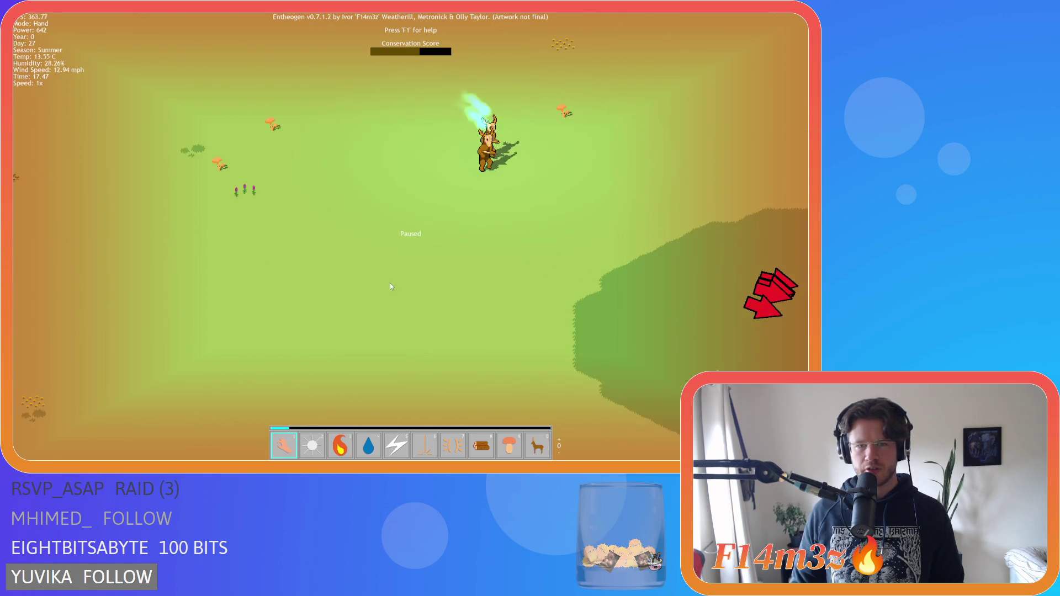
scroll(389, 283, down, 3)
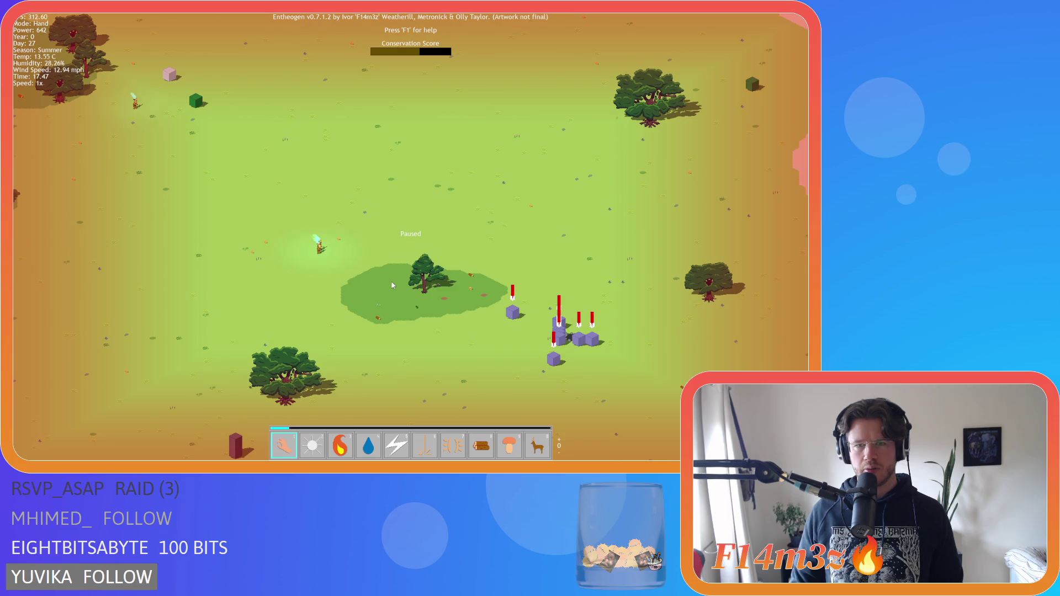
scroll(392, 285, down, 3)
- Move to the teepee village and check the tribe's stored supplies in the inventory
key(d)
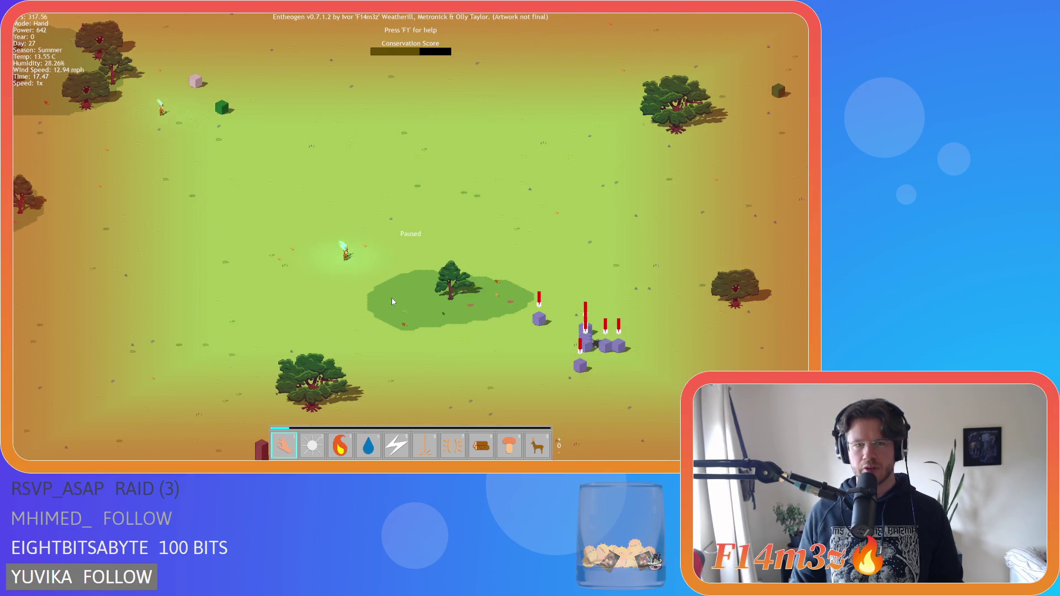
key(a)
key(i)
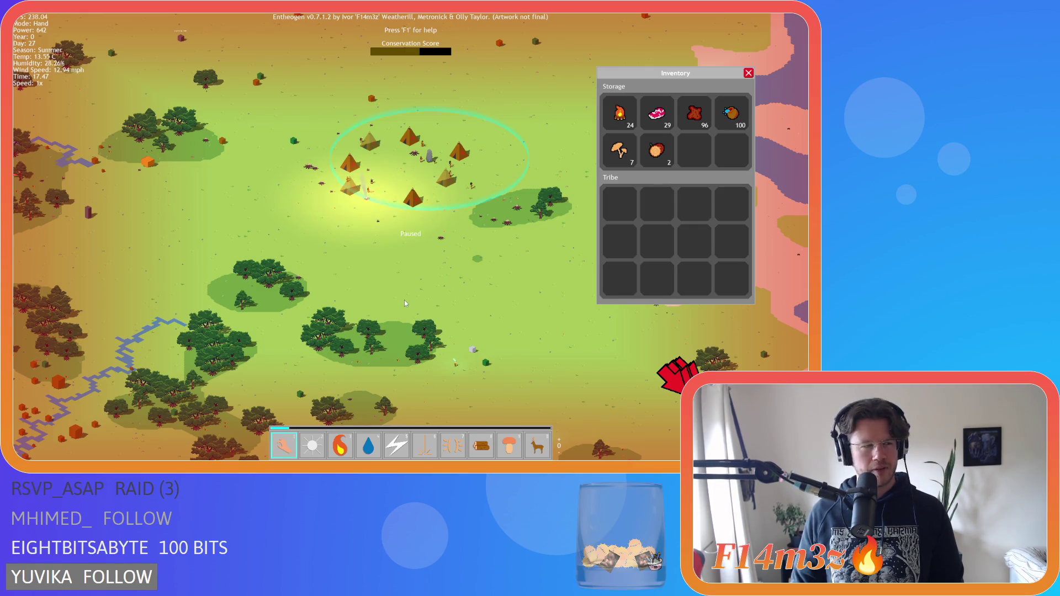
key(s)
key(i)
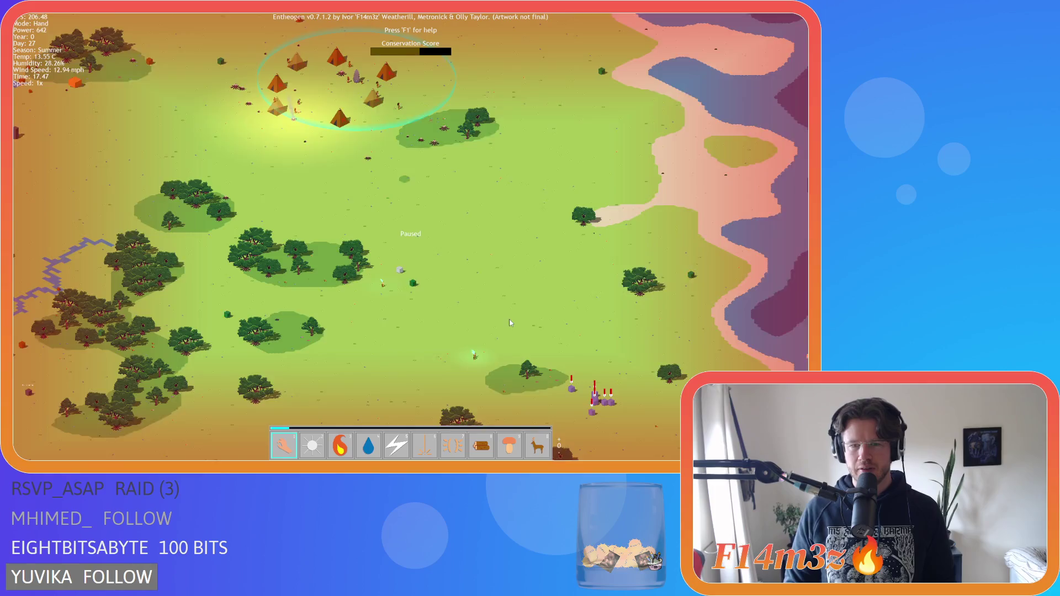
- Pan across the camp and zoom in on a worshipper near the tree
key(d)
scroll(442, 304, up, 3)
key(a)
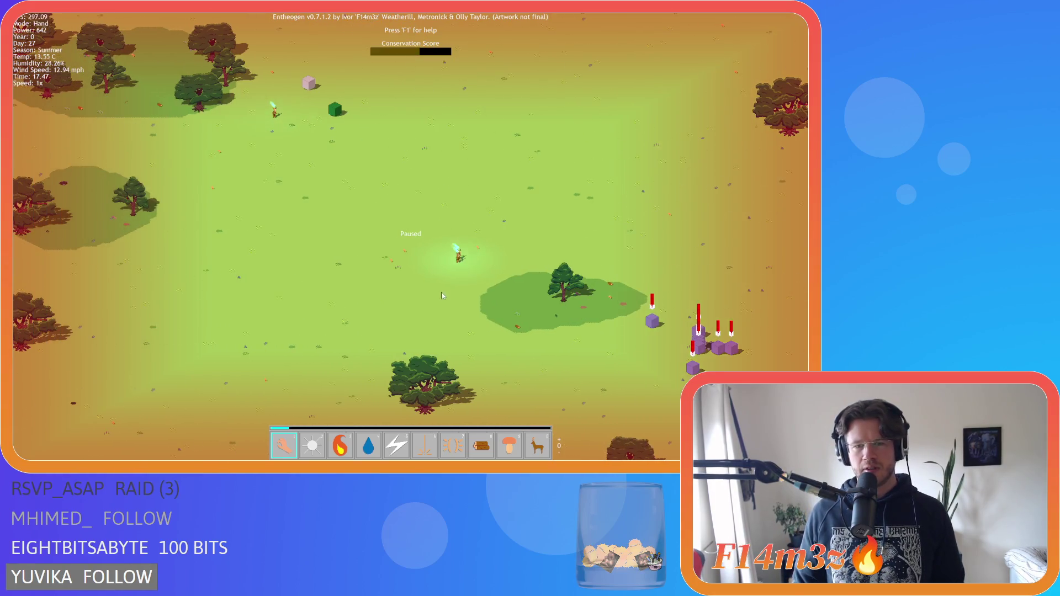
key(d)
scroll(444, 300, up, 3)
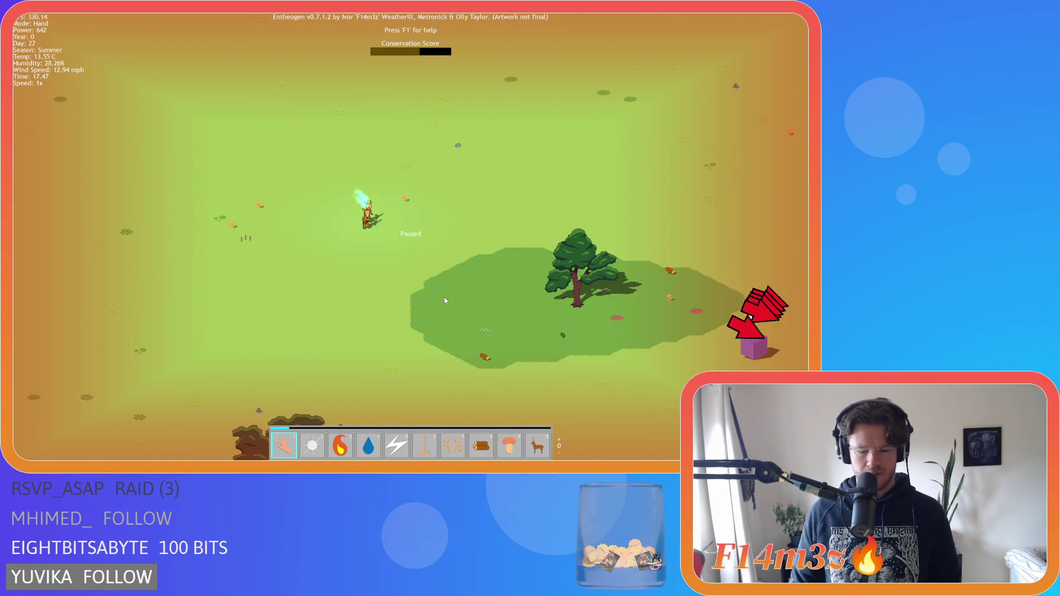
- Unpause the game and pan toward the purple cubes
key(space)
key(w)
key(a)
scroll(302, 196, down, 5)
key(s)
key(d)
scroll(322, 236, up, 5)
- Switch to Divine Protection and follow the attacking purple cube
key(s)
key(d)
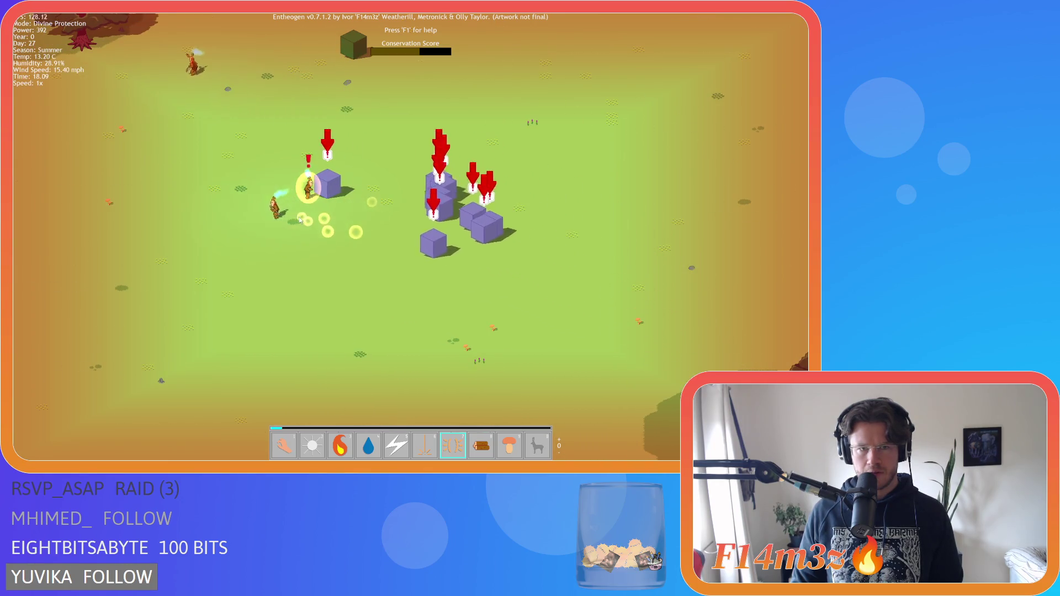
key(w)
key(a)
key(w)
key(a)
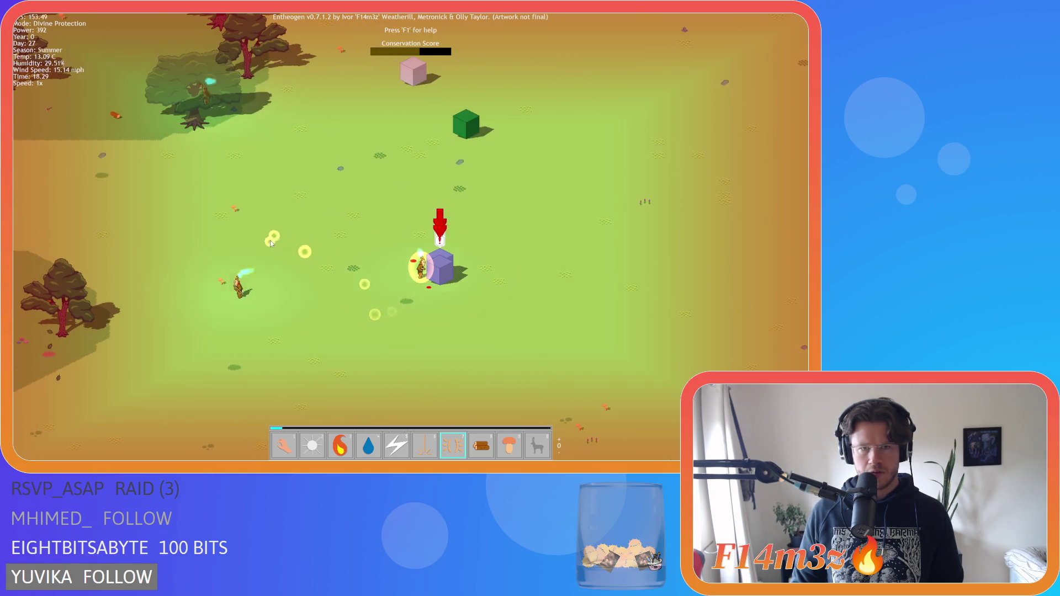
key(s)
key(a)
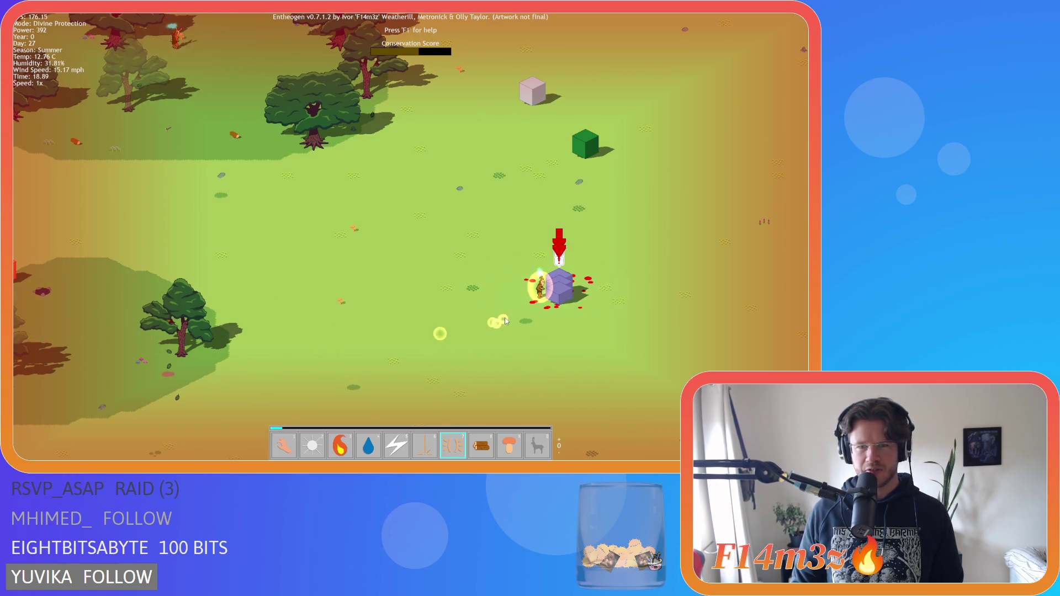
- With the Hand, pull the purple cube aside, carry a worshipper into the tree clearing and shield them
key(1)
drag(559, 279, 497, 283)
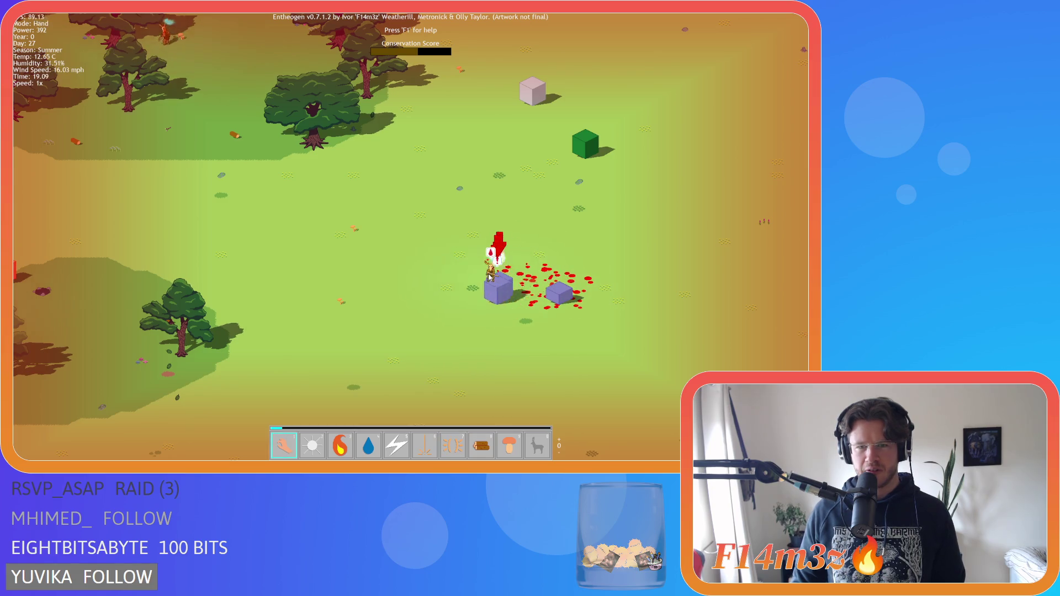
scroll(436, 274, down, 3)
drag(372, 298, 446, 258)
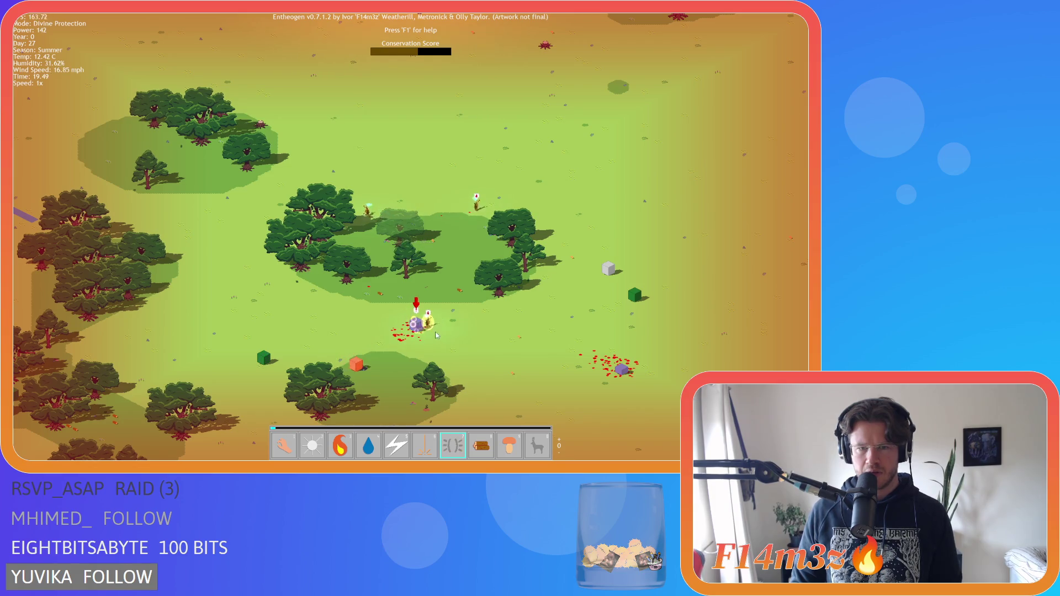
drag(436, 335, 460, 316)
scroll(453, 314, up, 2)
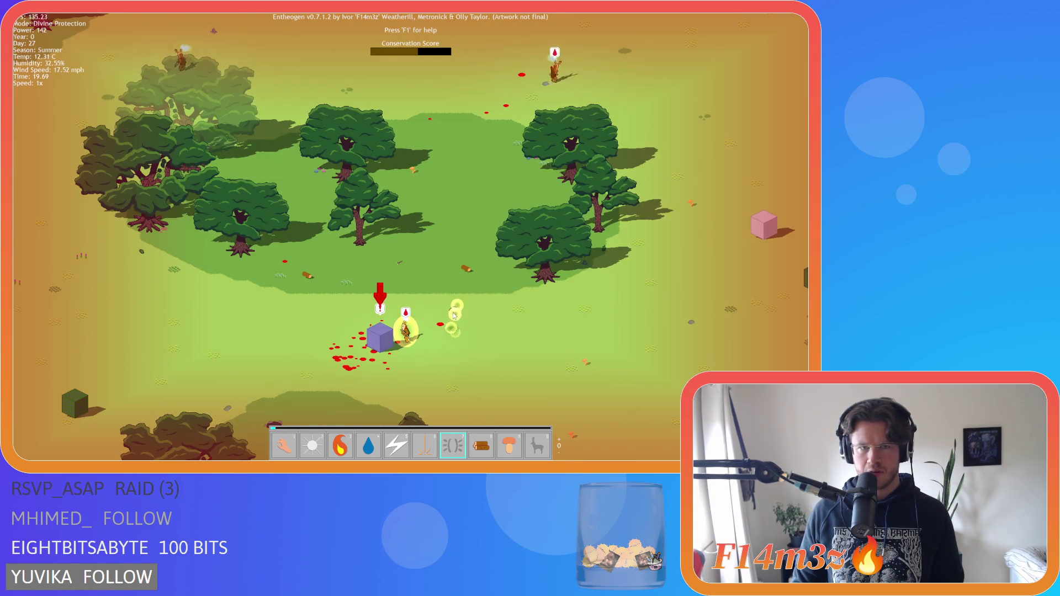
scroll(453, 306, down, 2)
- Jump to the tepee village, pause, and zoom out to survey the island
key(1)
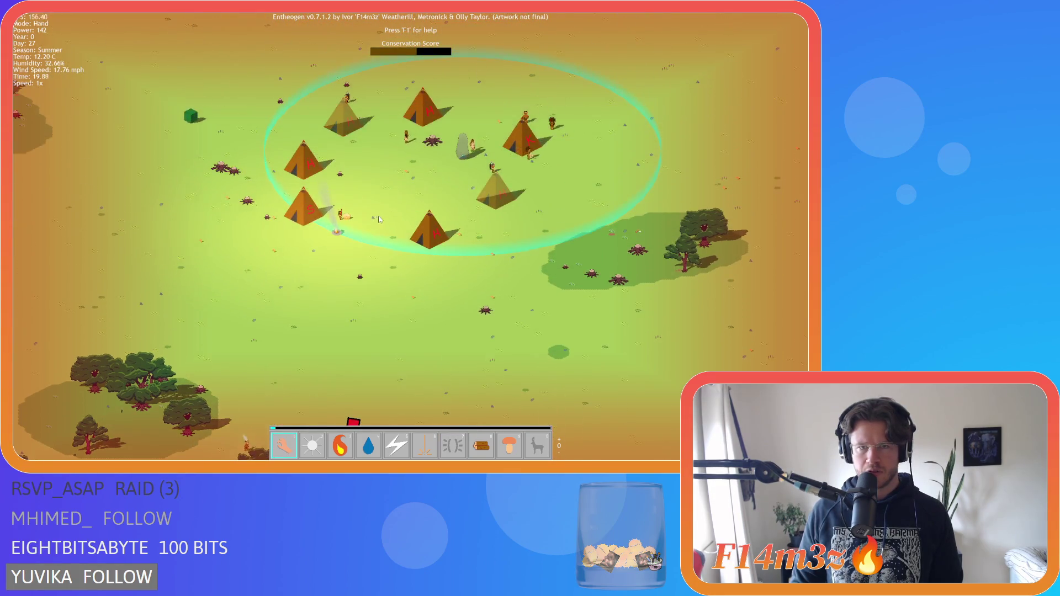
scroll(571, 211, down, 5)
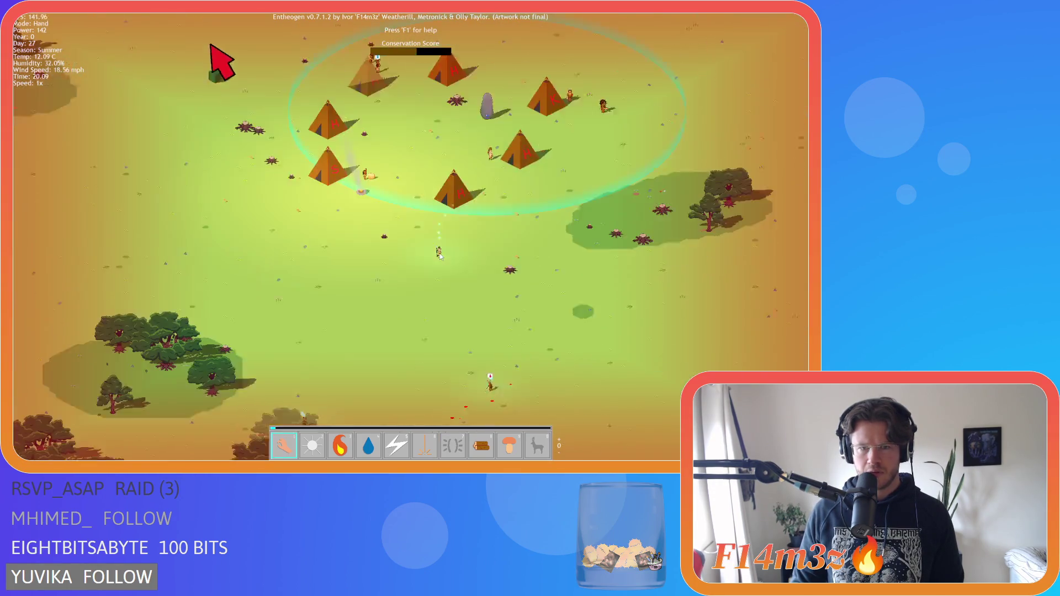
scroll(407, 239, down, 3)
scroll(508, 279, up, 8)
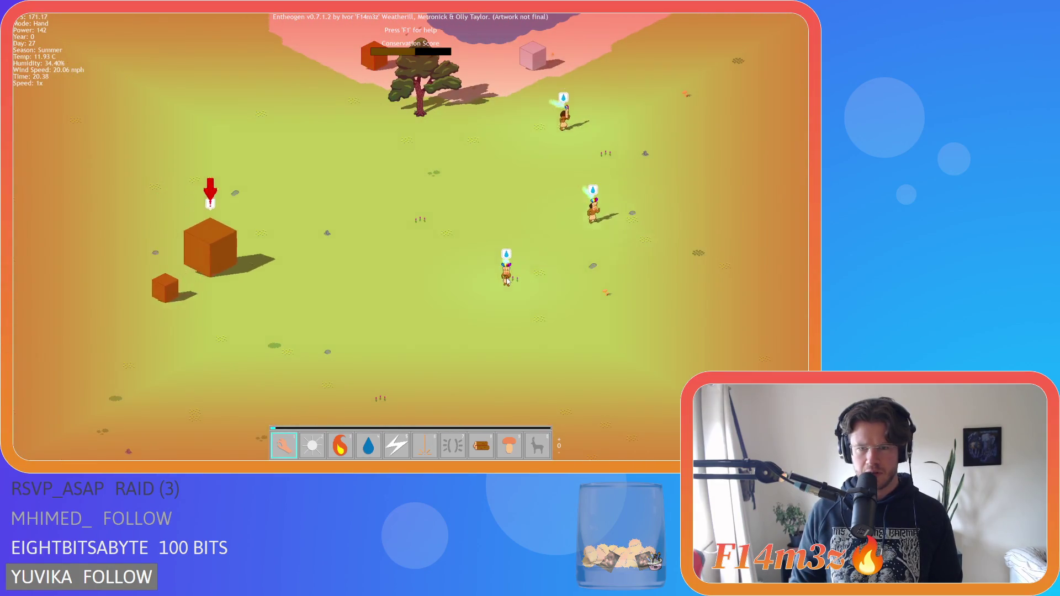
key(1)
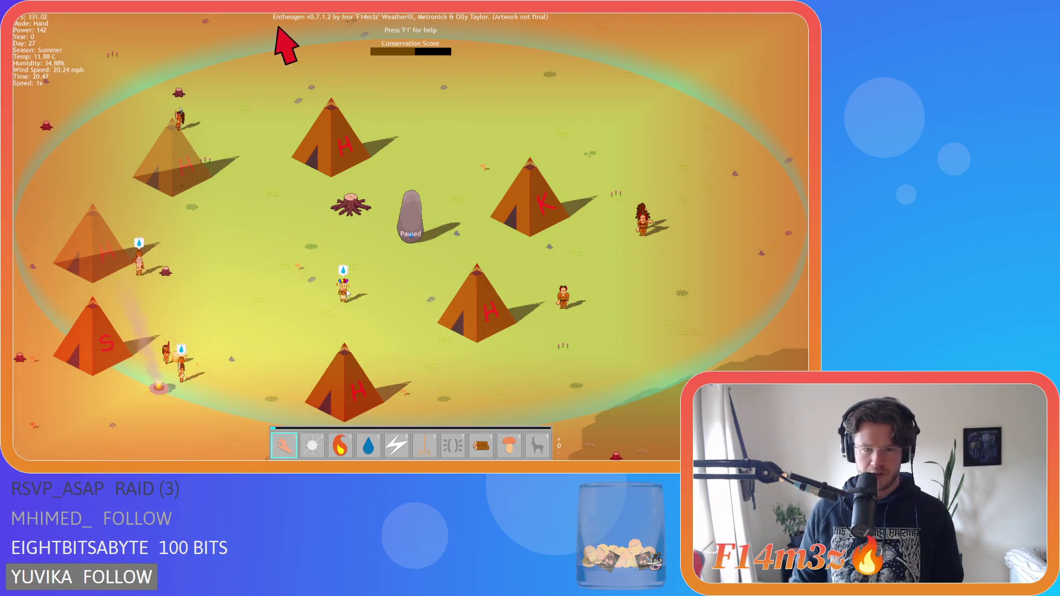
scroll(348, 366, down, 5)
key(space)
scroll(390, 298, down, 3)
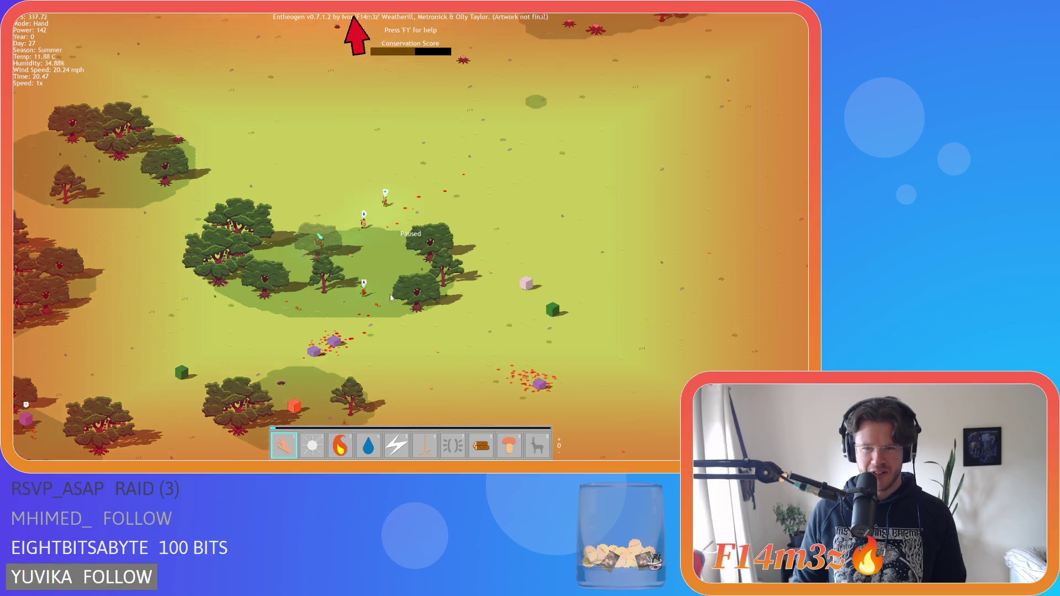
scroll(382, 290, down, 2)
- Pan back toward the tent village and zoom in on the dusky forest below it
key(w)
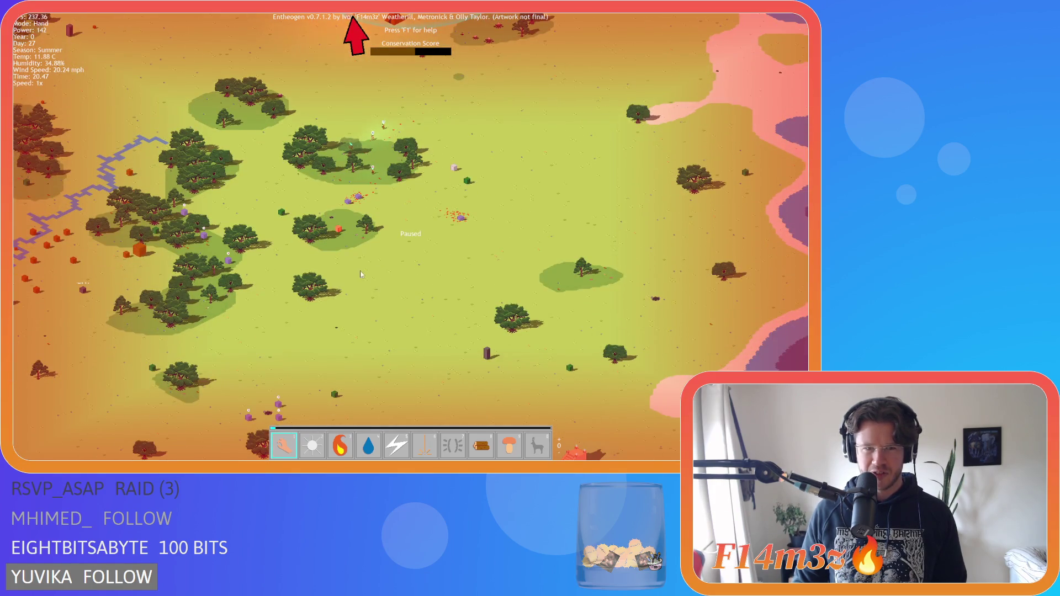
scroll(353, 251, up, 5)
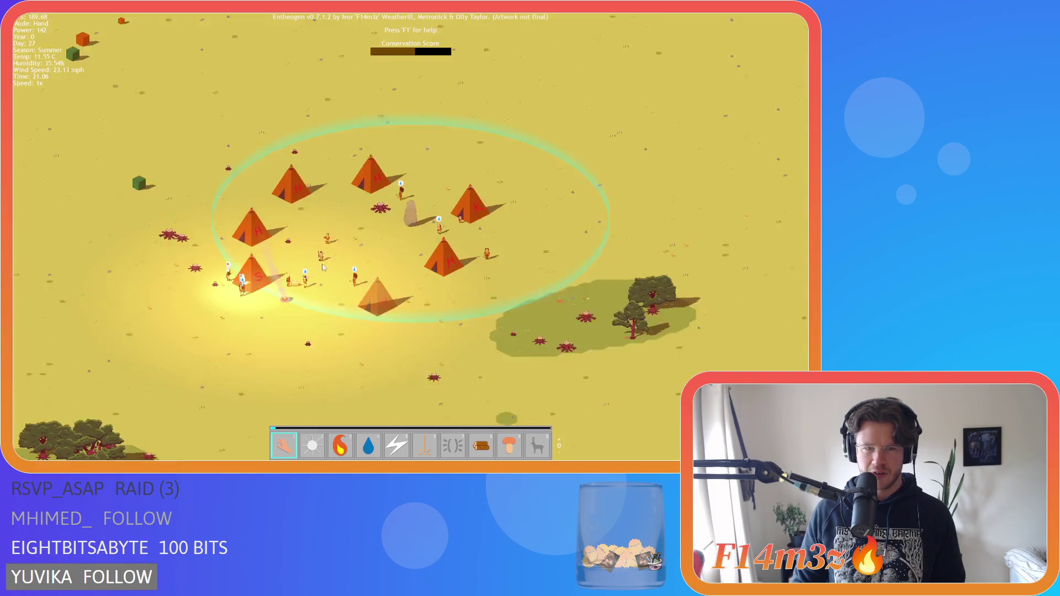
scroll(383, 233, up, 6)
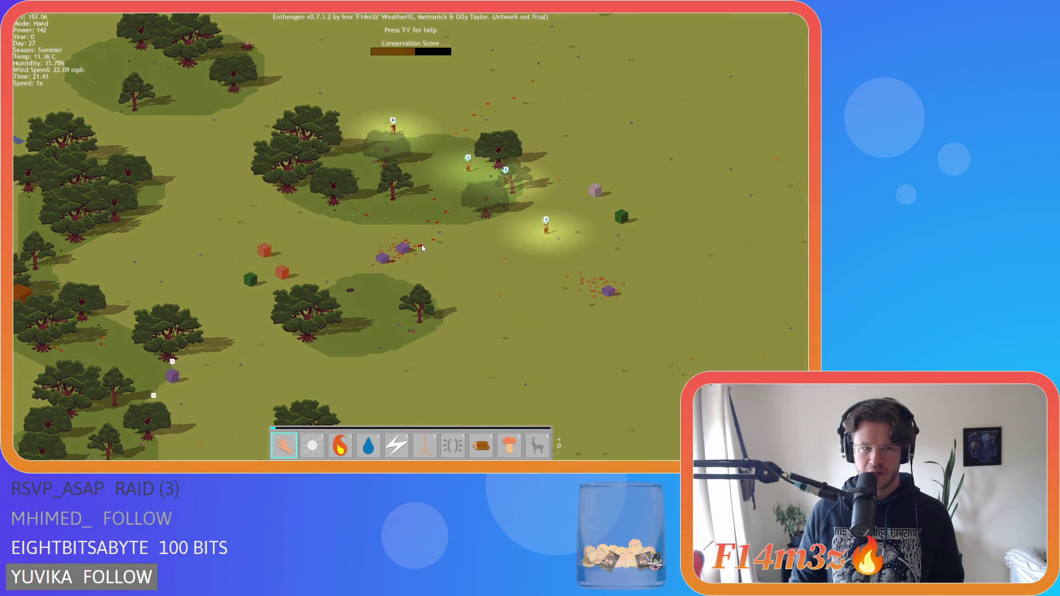
key(d)
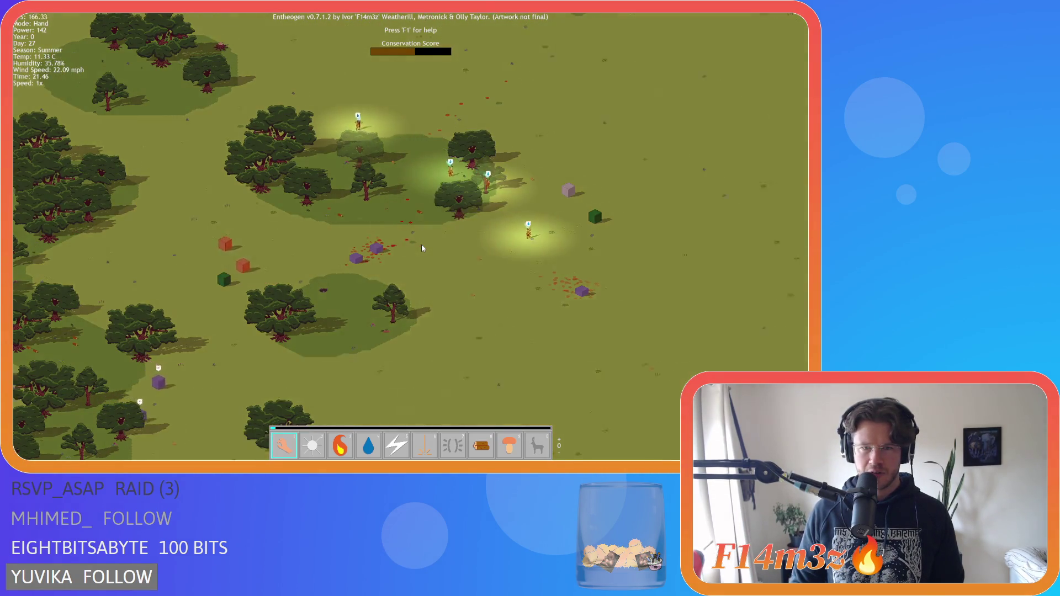
key(w)
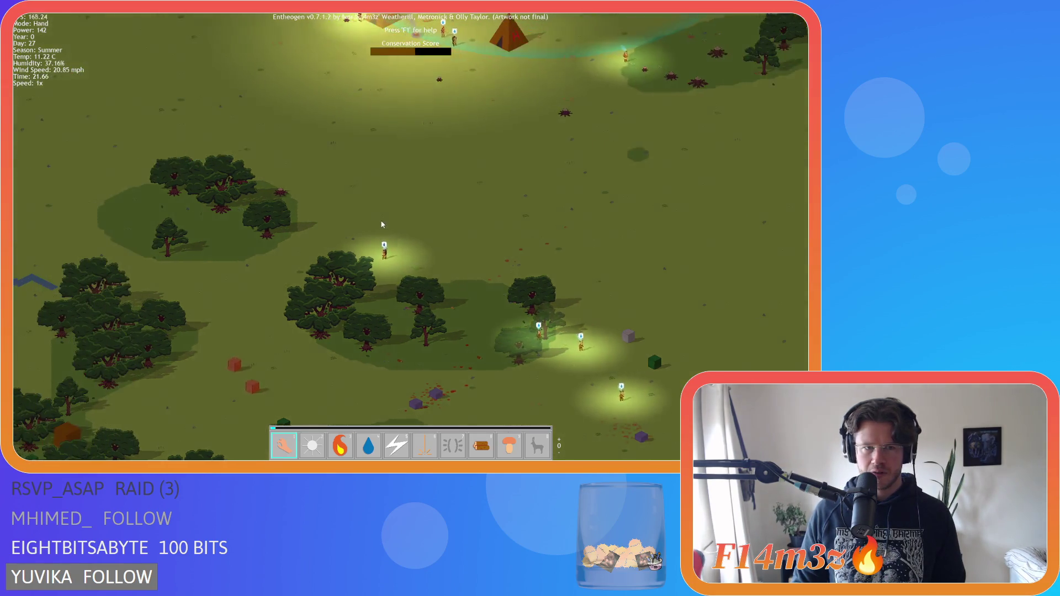
- Glance at the inventory panel, then pause and resume the game
key(d)
key(i)
scroll(381, 229, down, 5)
key(space)
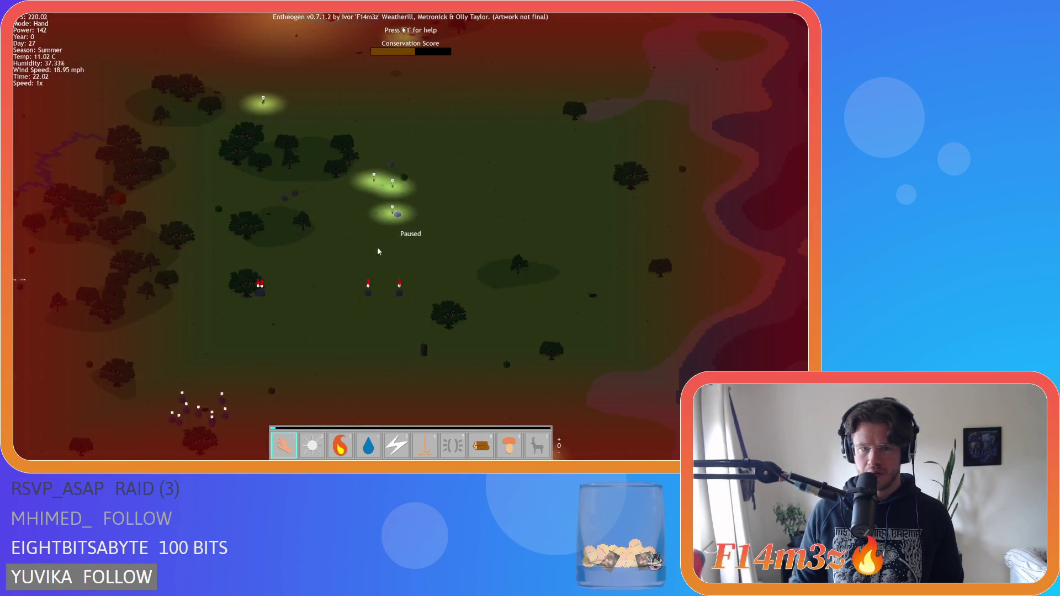
scroll(369, 244, up, 3)
key(space)
- Pan across the island toward the river and villagers, pausing by the Portal Stone
key(w)
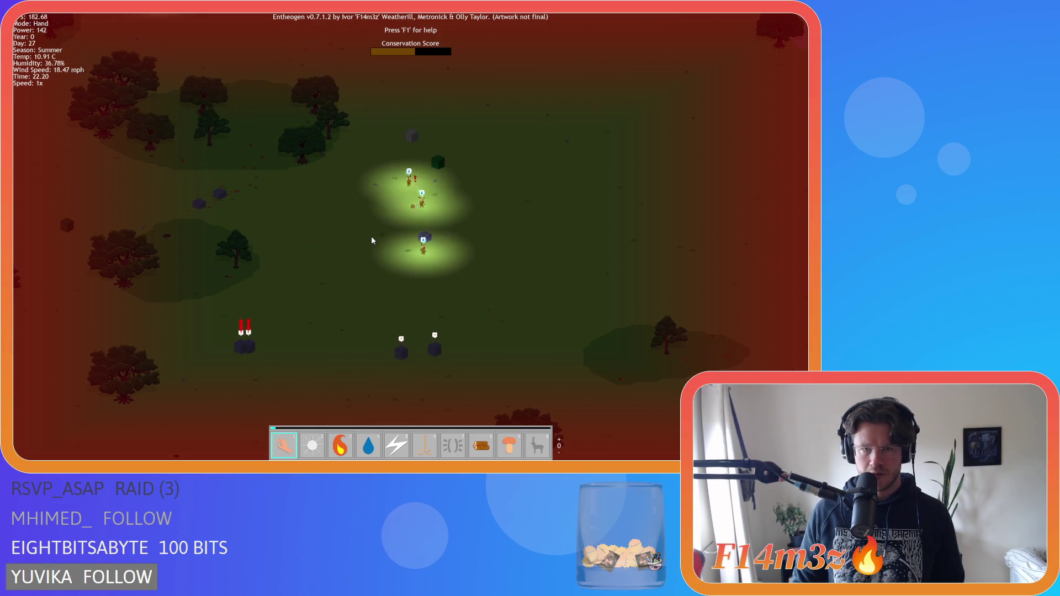
scroll(371, 236, down, 5)
key(s)
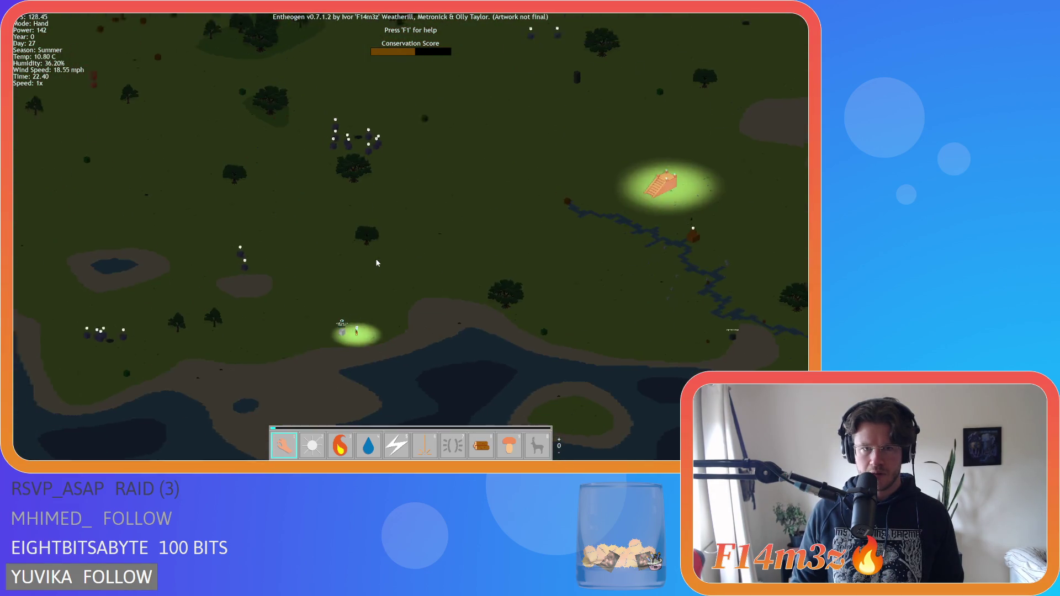
key(w)
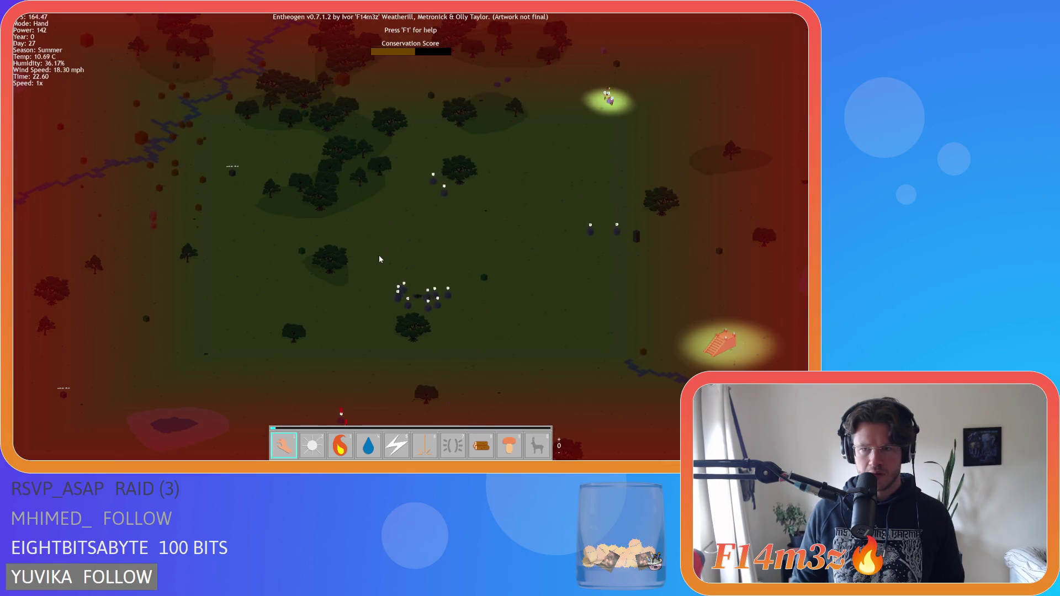
key(s)
scroll(435, 353, up, 5)
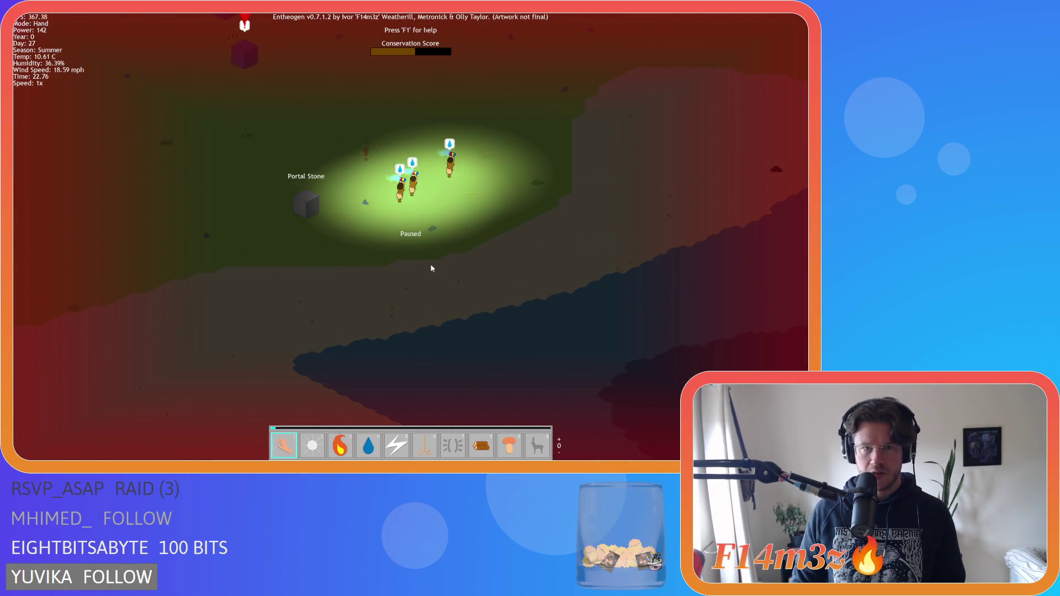
key(w)
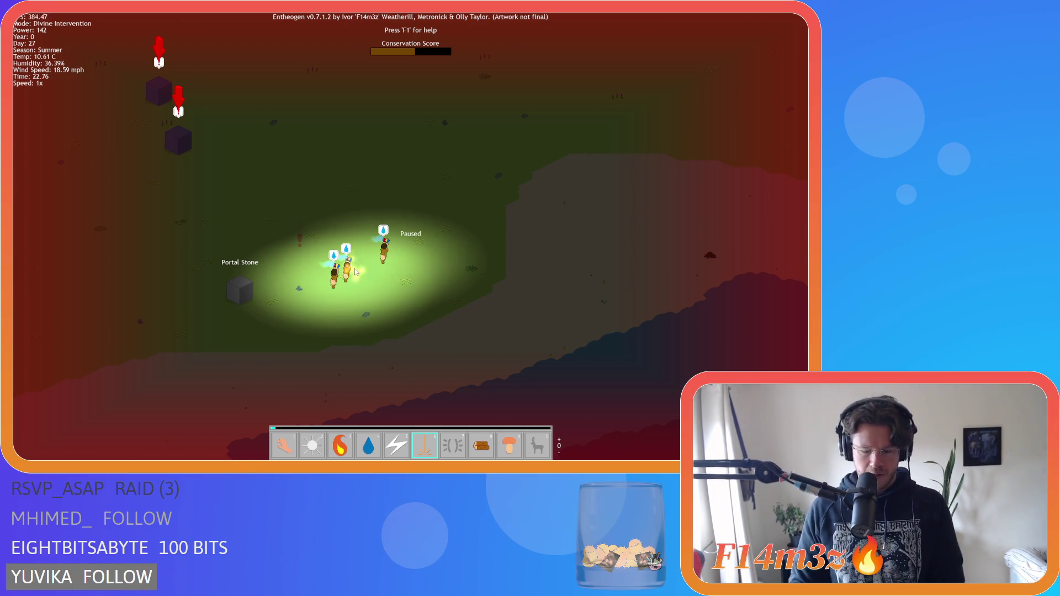
- Switch back to the Hand power and zoom in and out on the villagers
key(1)
scroll(381, 285, up, 3)
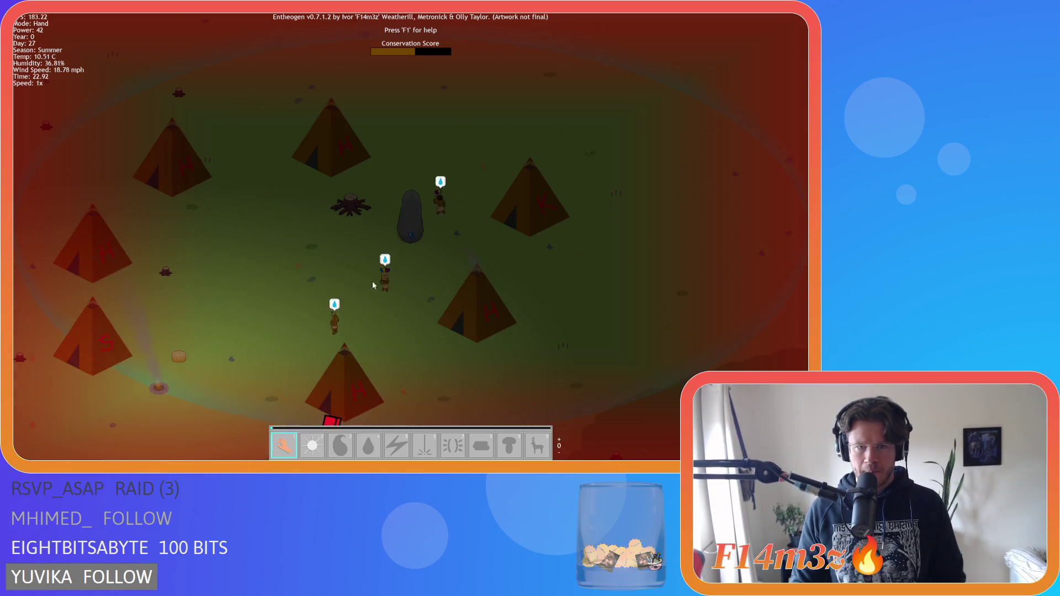
scroll(346, 303, down, 5)
scroll(407, 191, up, 5)
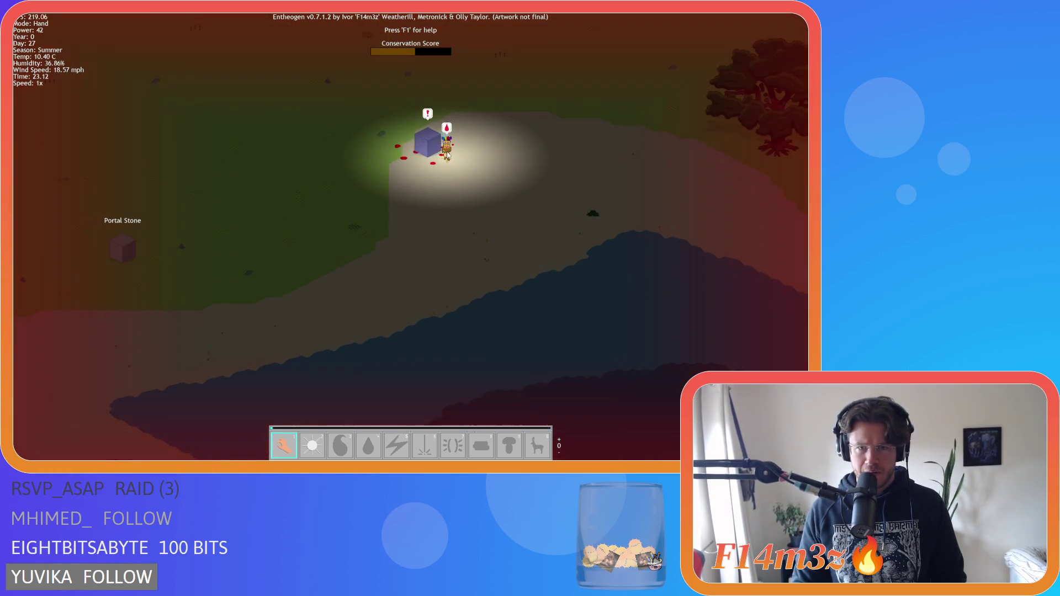
scroll(315, 290, down, 2)
scroll(318, 282, up, 2)
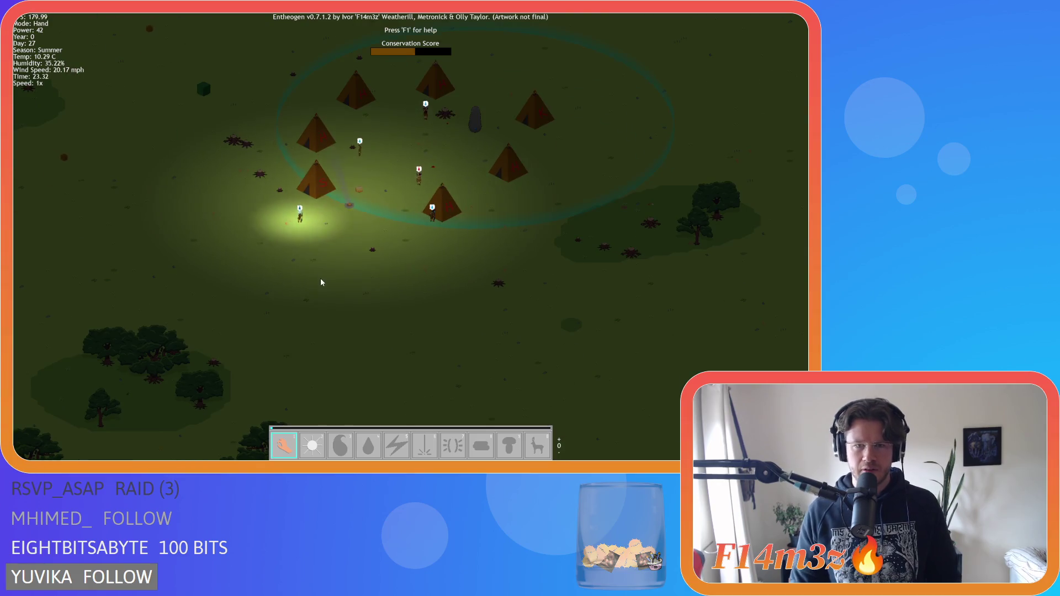
scroll(332, 265, down, 3)
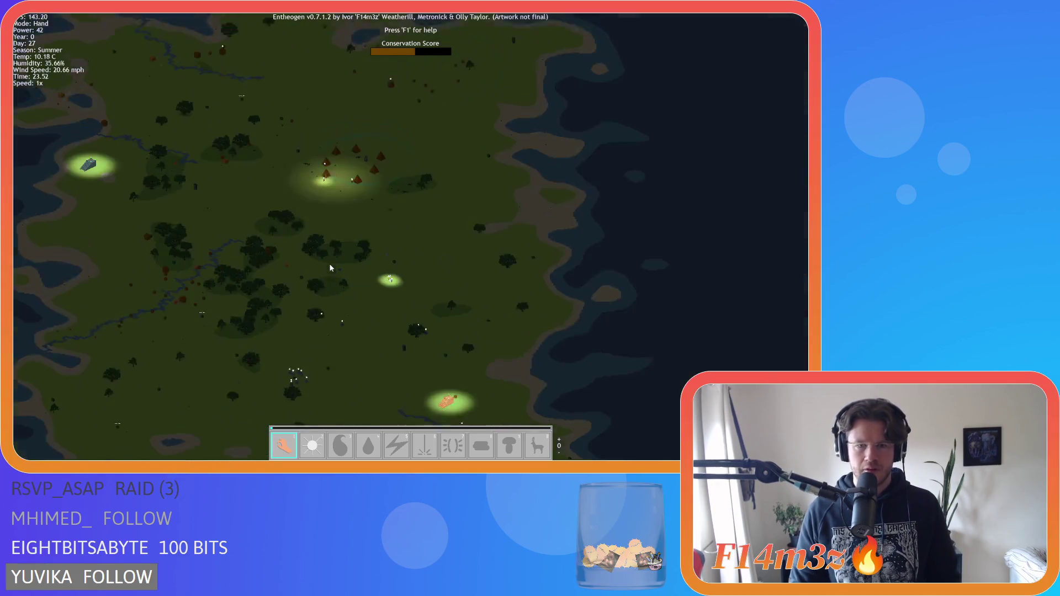
scroll(358, 182, up, 3)
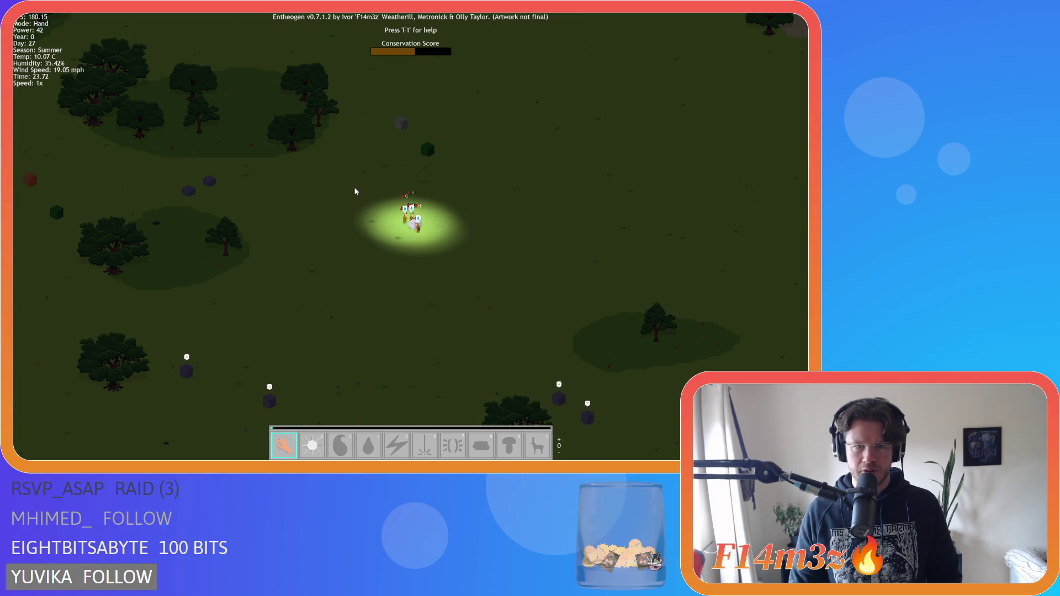
scroll(420, 226, up, 2)
scroll(425, 232, down, 2)
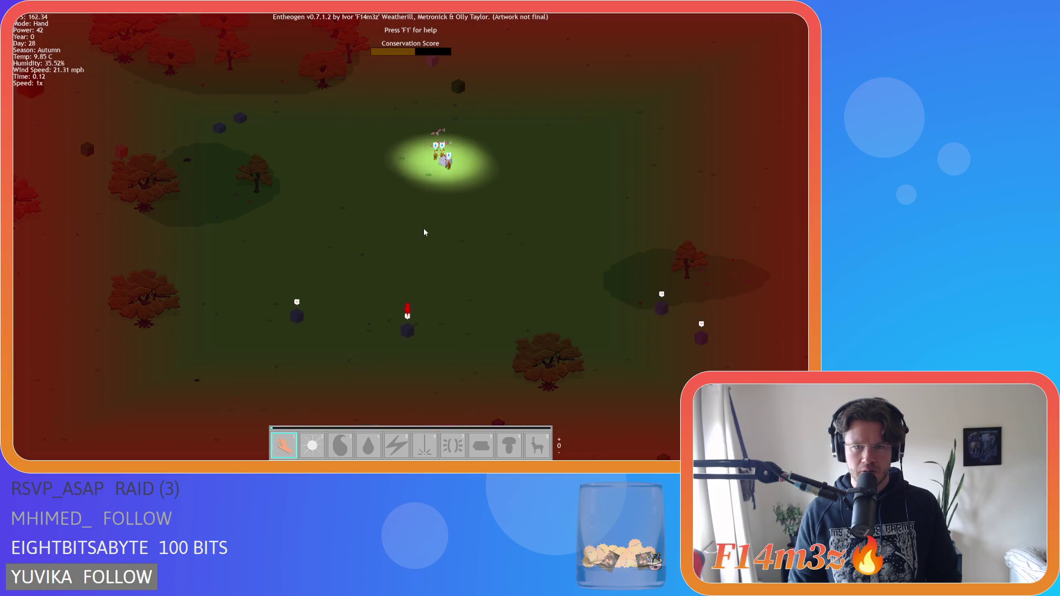
- Pan with the arrow keys to centre the view on the glowing villagers
key(Left)
key(Down)
scroll(423, 227, down, 3)
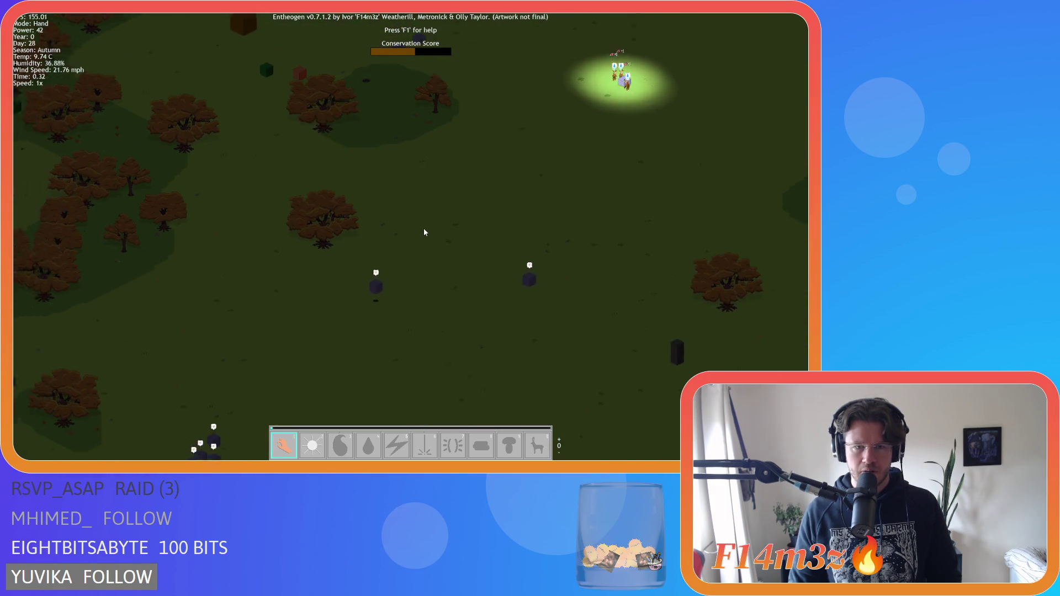
scroll(387, 265, up, 3)
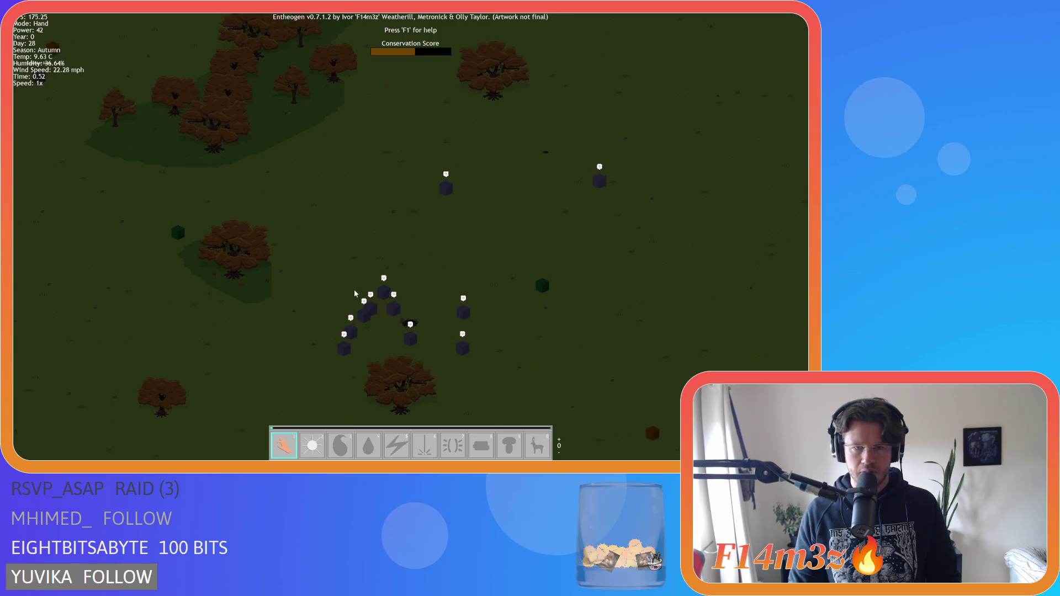
key(Up)
key(Right)
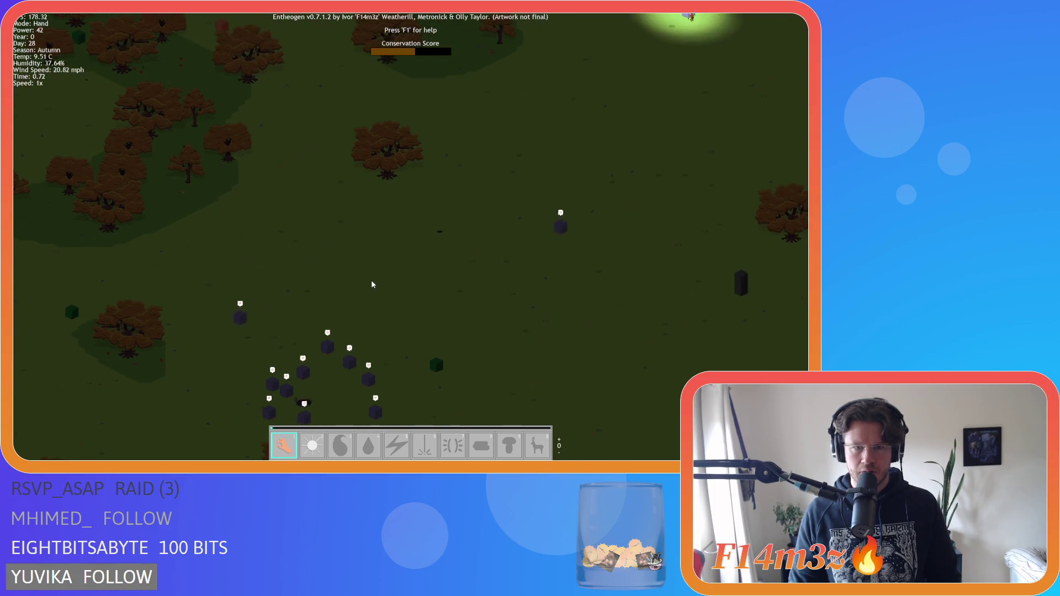
key(Up)
key(Up)
key(Up)
key(Right)
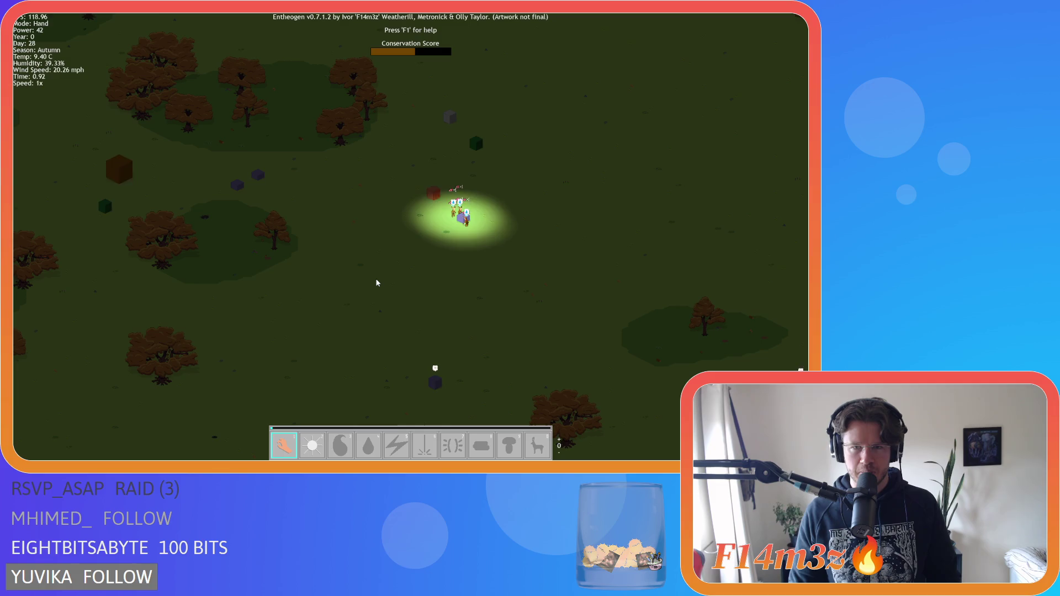
key(Up)
key(Left)
key(Down)
key(Right)
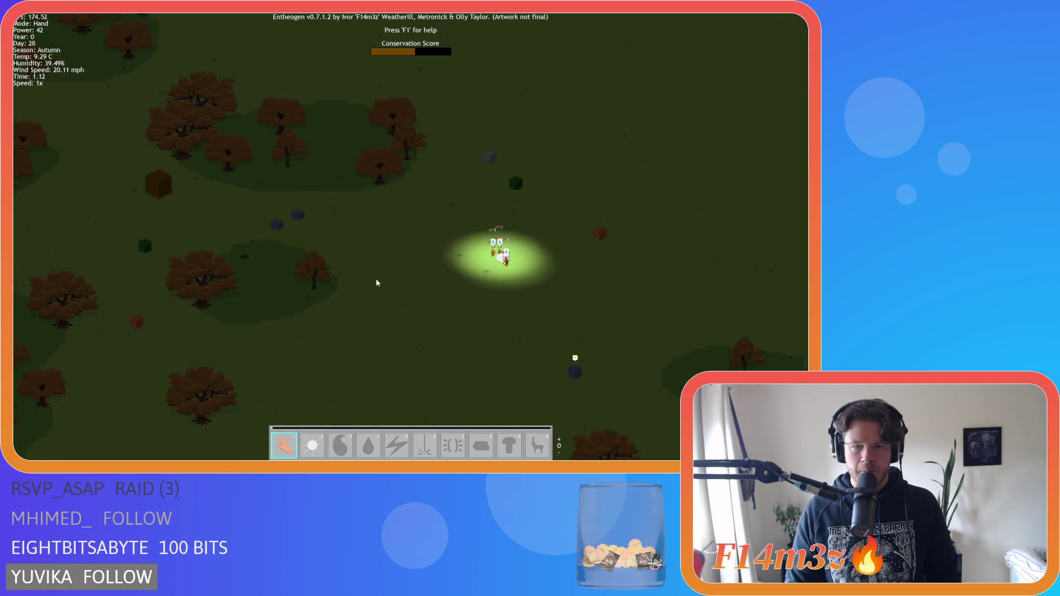
scroll(406, 258, up, 2)
scroll(395, 257, down, 5)
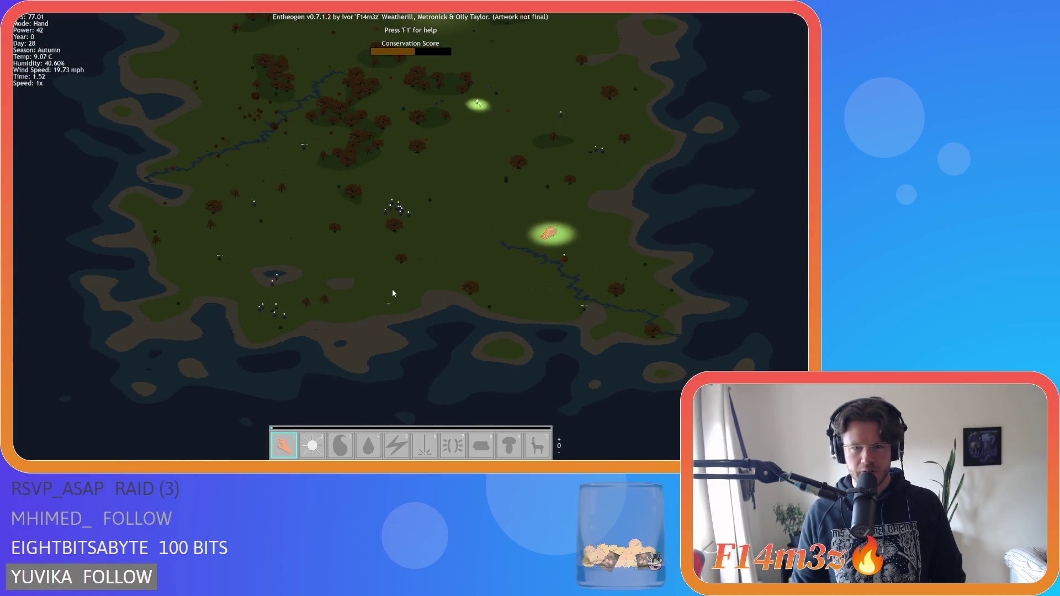
- Rotate the view to reveal the tent village and zoom in and out
key(e)
scroll(427, 248, up, 3)
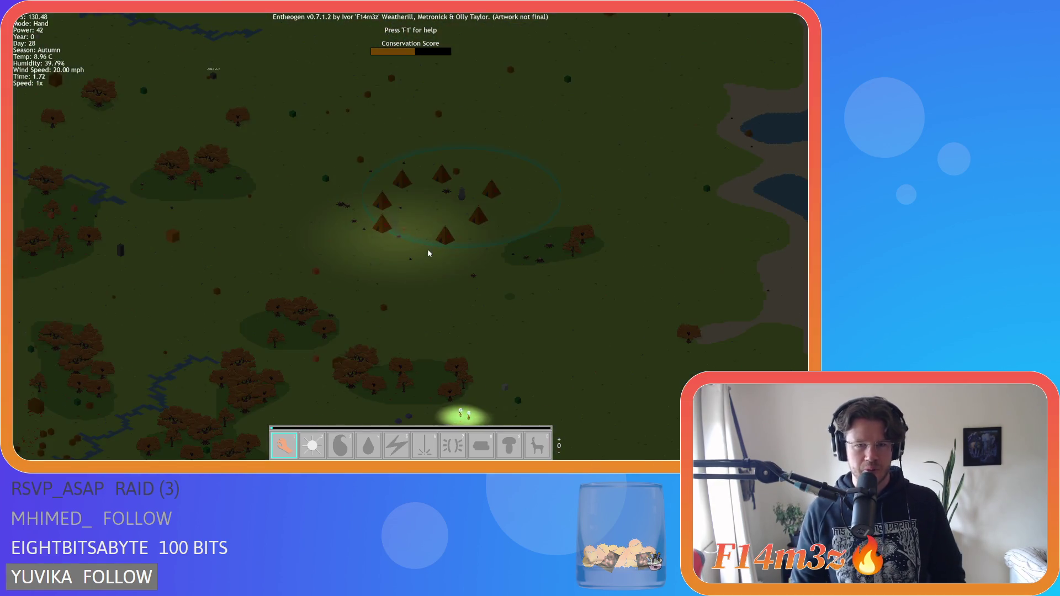
scroll(428, 248, down, 3)
scroll(423, 239, up, 5)
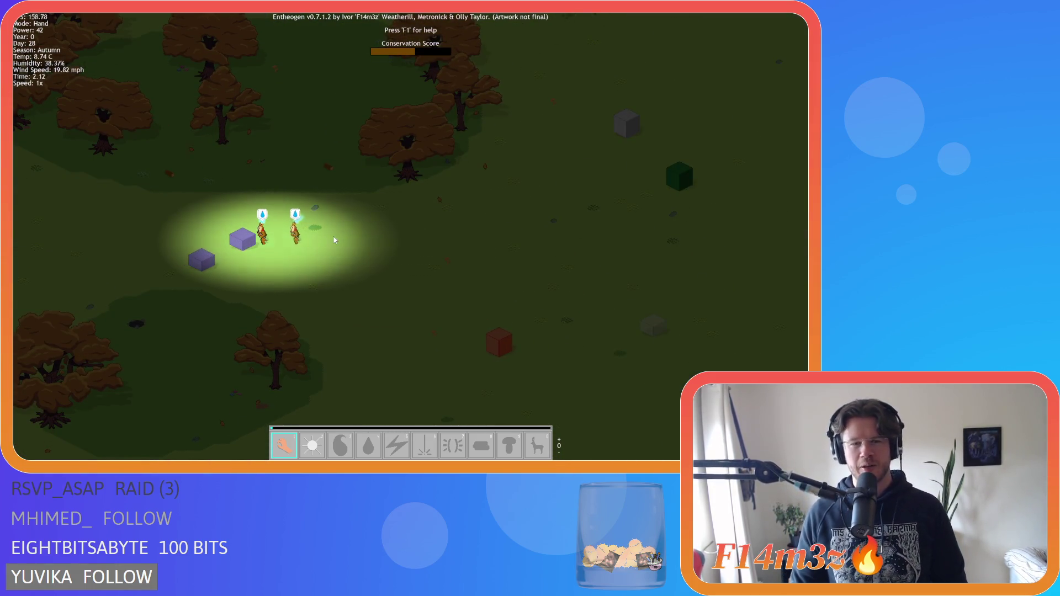
scroll(334, 237, down, 5)
scroll(331, 218, up, 5)
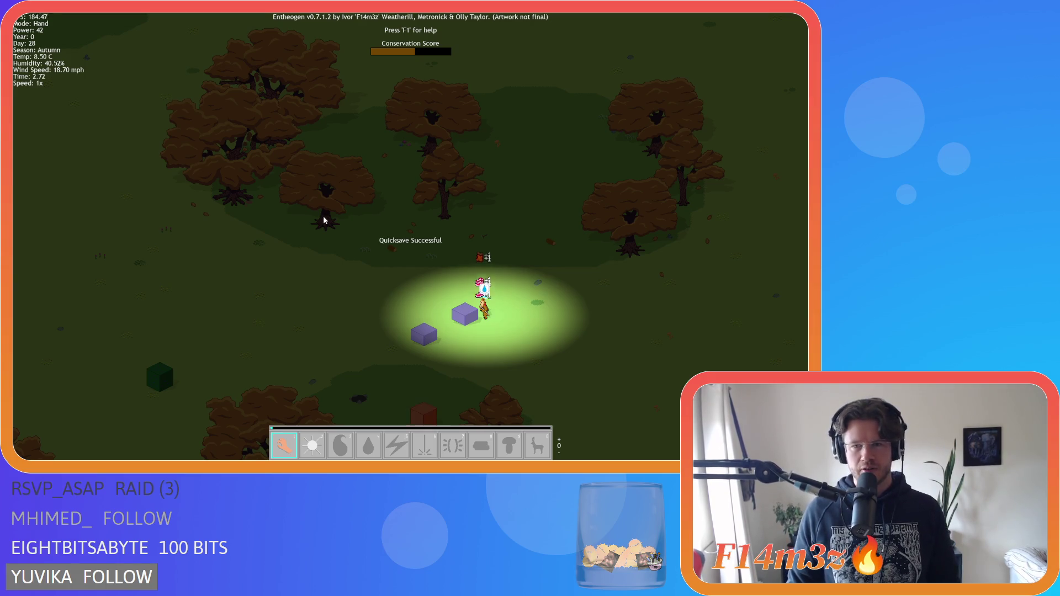
- Pan west toward the river and back to the glowing villager patch, zooming out
key(s)
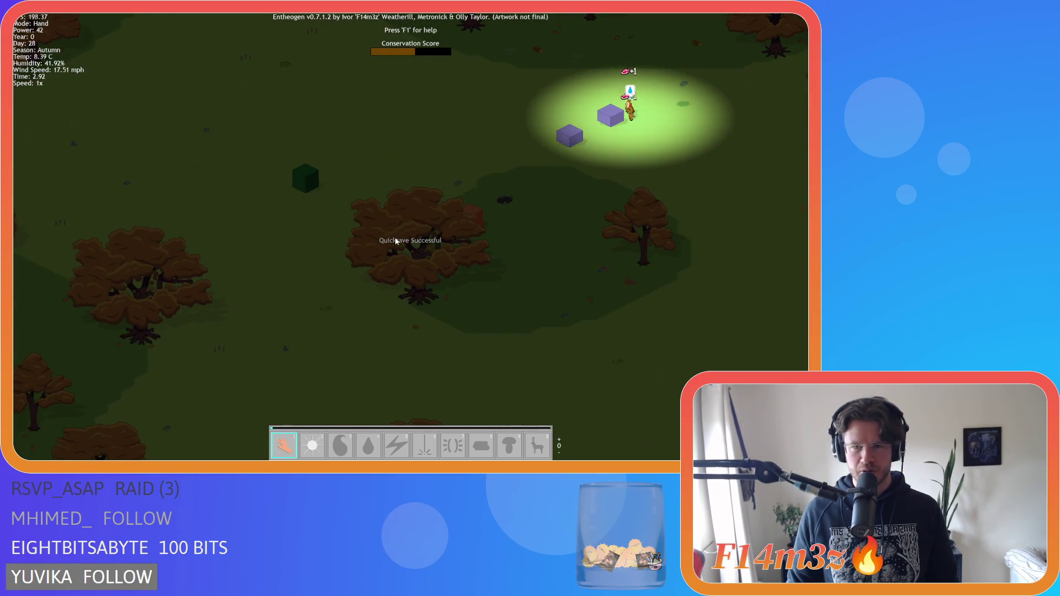
key(a)
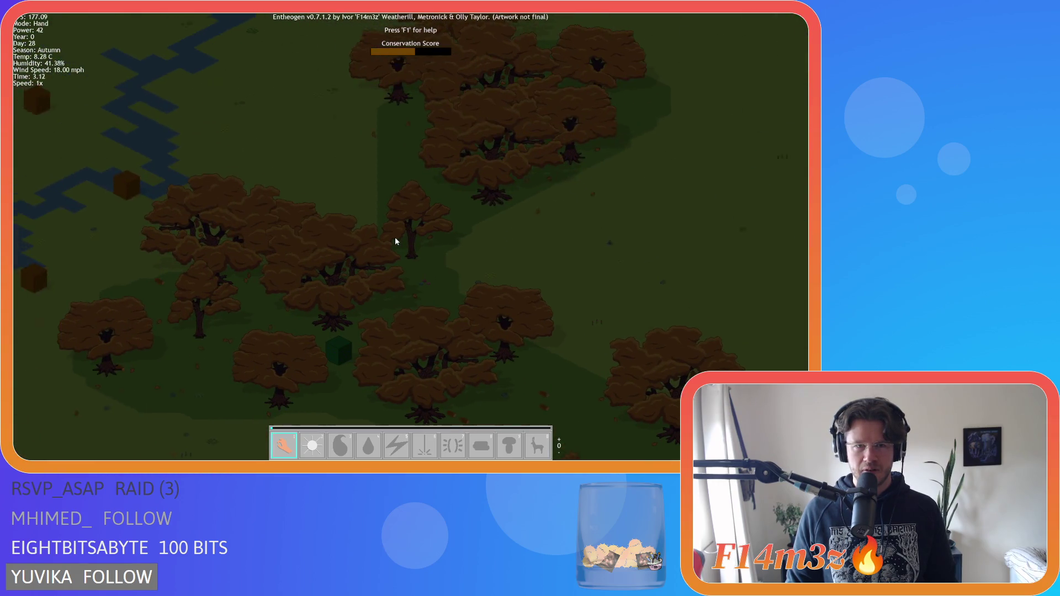
key(w)
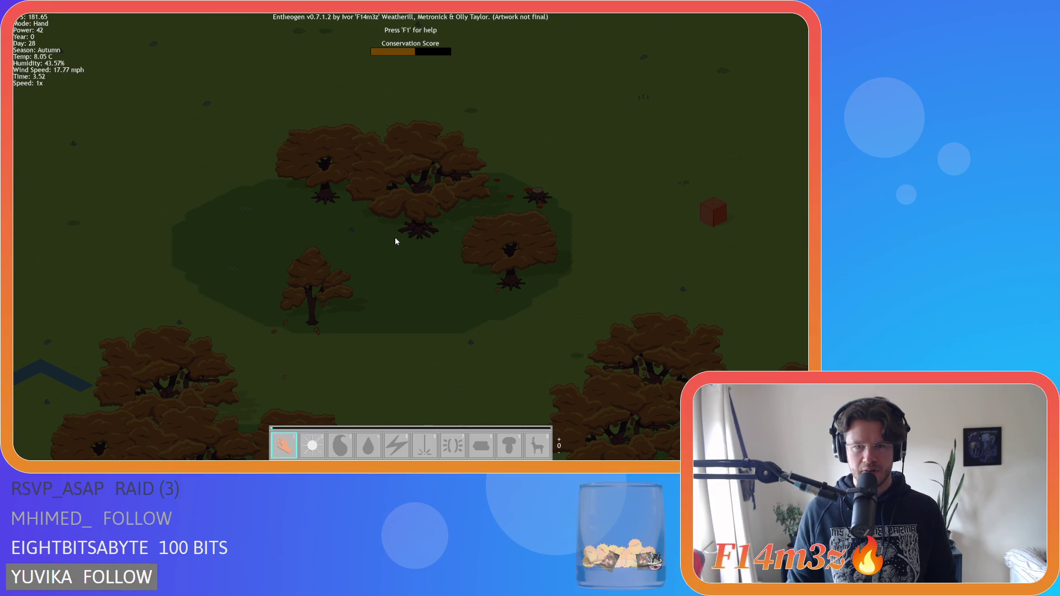
key(d)
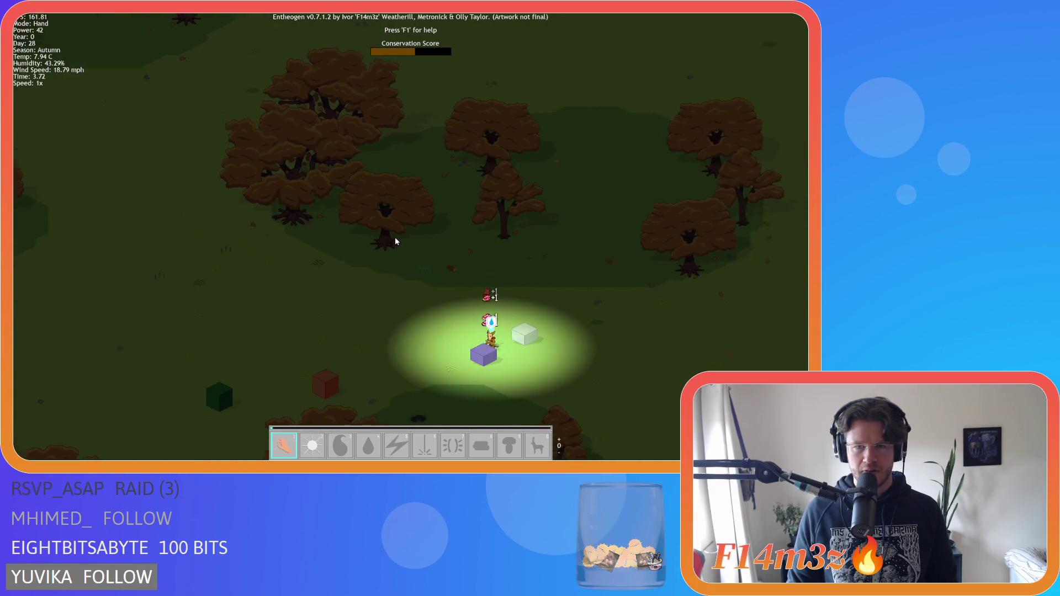
scroll(395, 241, down, 1)
scroll(396, 241, down, 1)
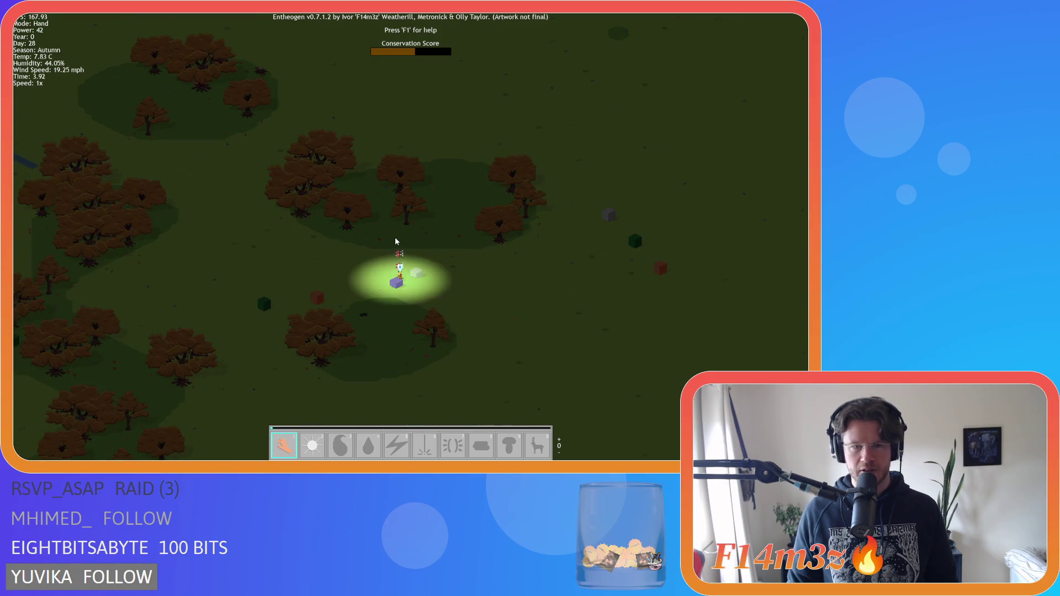
scroll(396, 241, down, 1)
scroll(395, 242, down, 1)
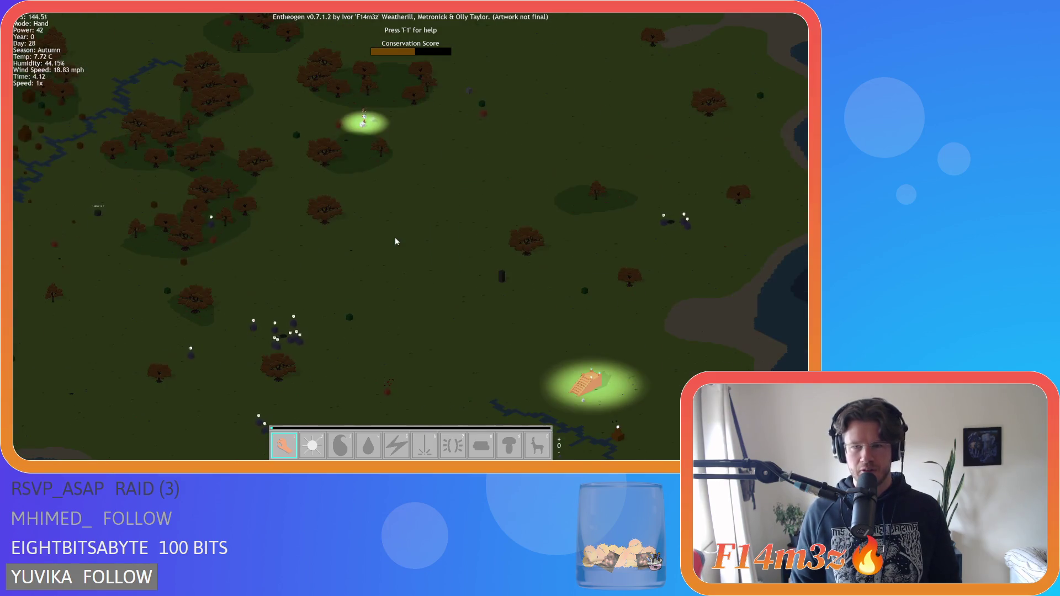
- Pan past the lake and along the river to the forest near the Expansion Stone
key(s)
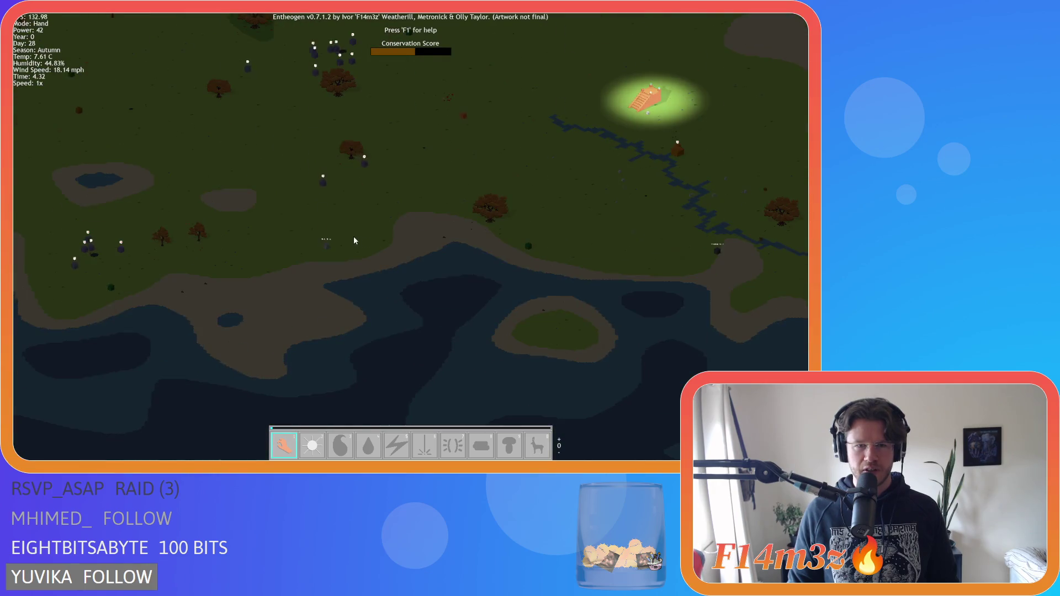
key(w)
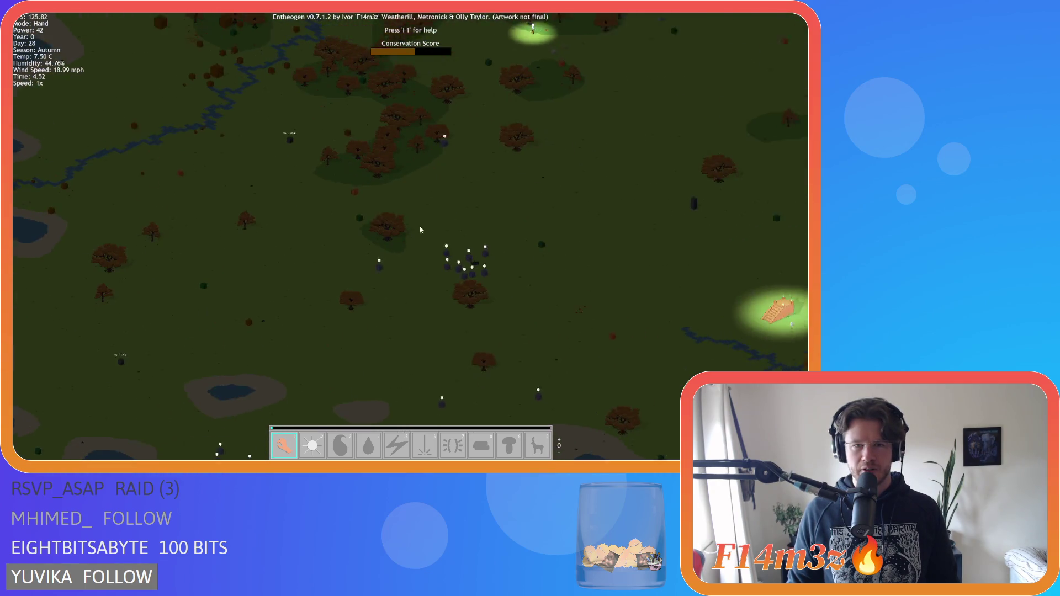
scroll(386, 217, up, 1)
scroll(385, 216, up, 1)
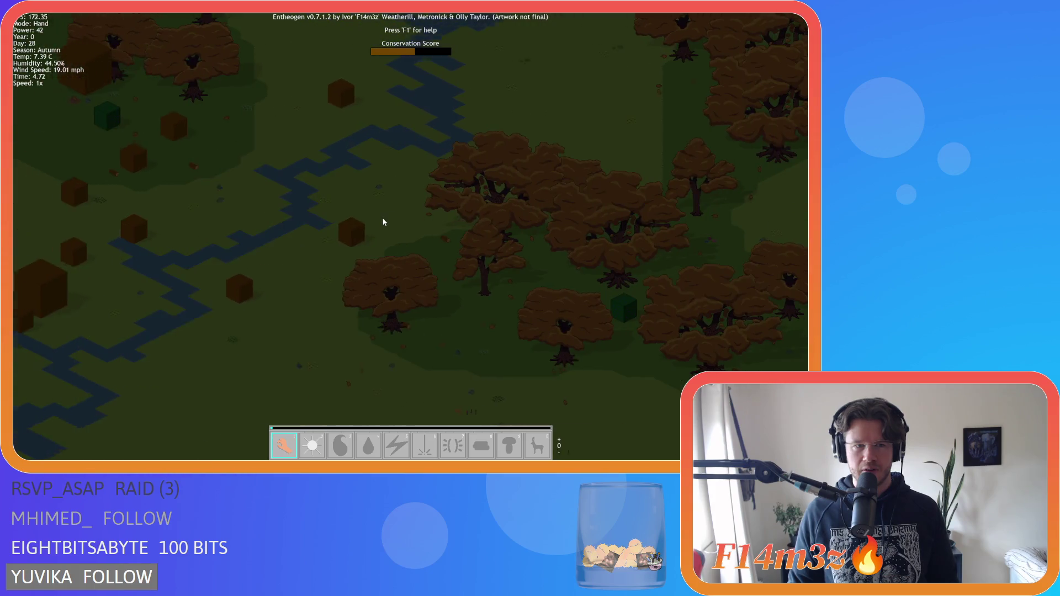
key(a)
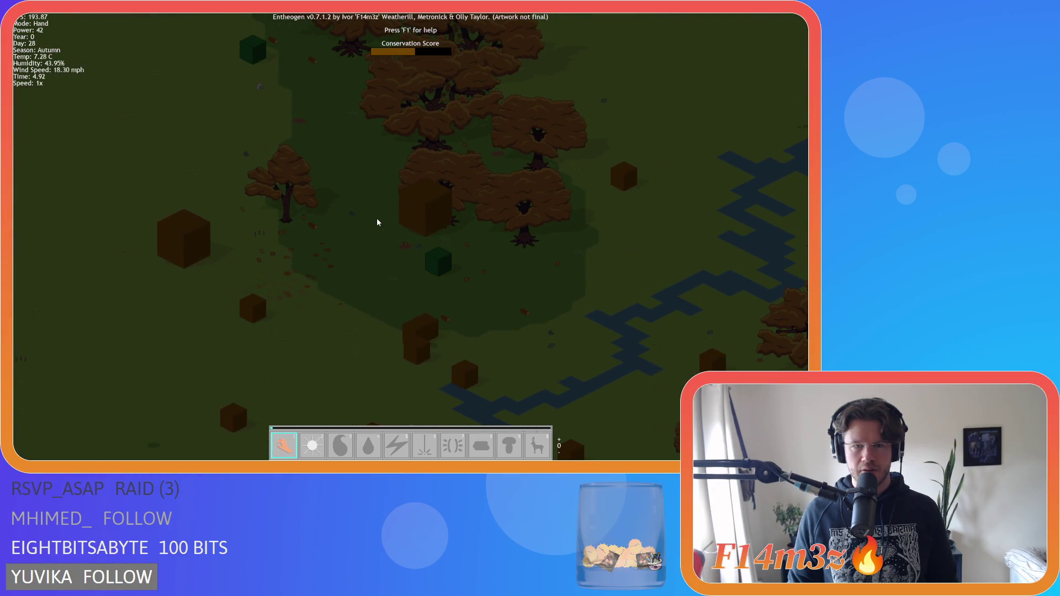
key(s)
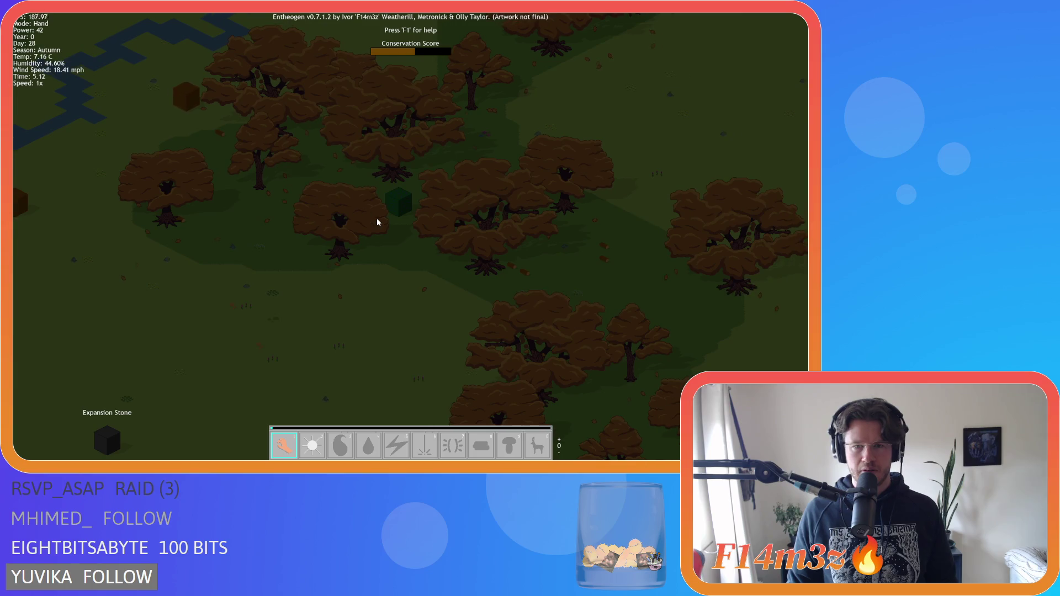
scroll(378, 222, down, 1)
scroll(378, 222, down, 1)
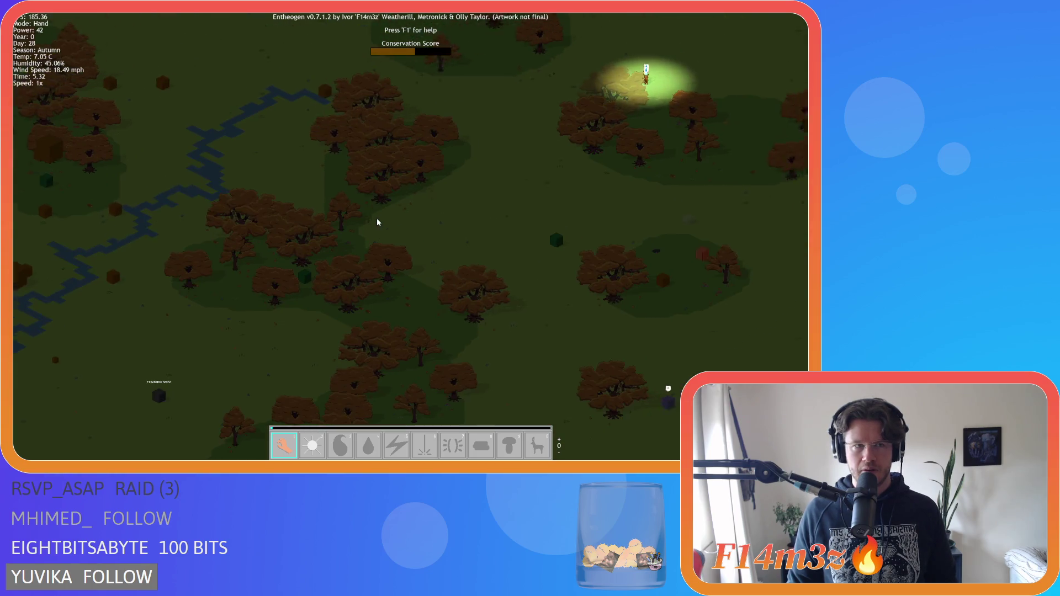
- Pan from the tent village south to the water and beach, then back to the village
key(w)
key(d)
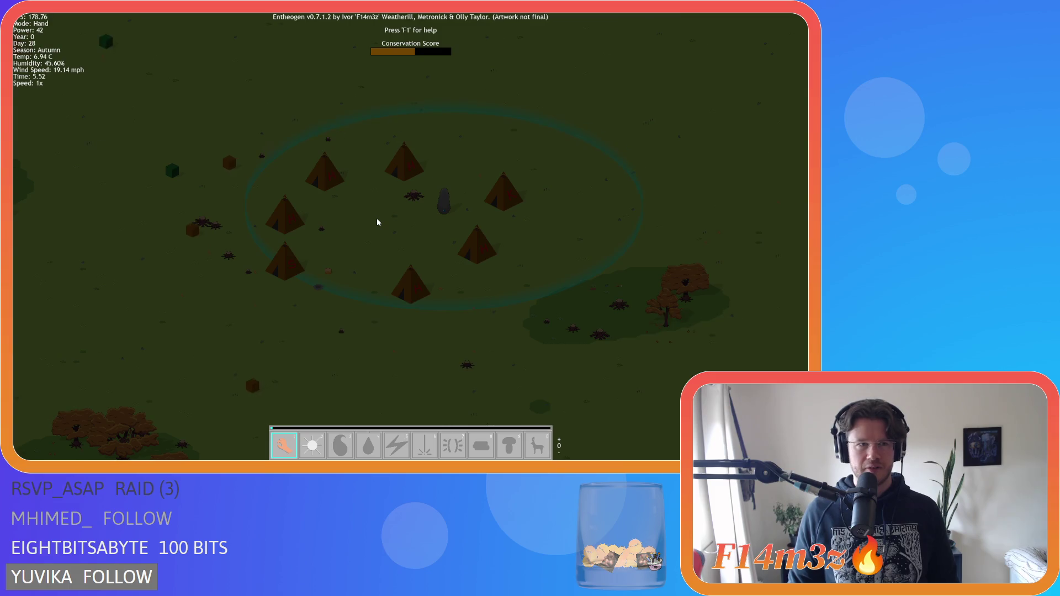
scroll(377, 218, down, 2)
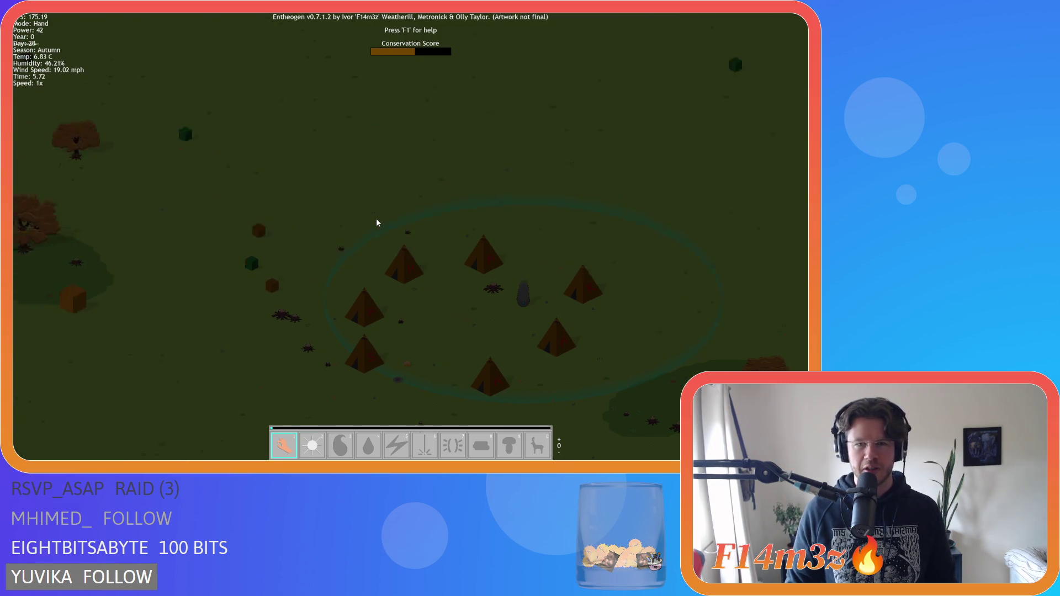
key(w)
scroll(380, 214, up, 1)
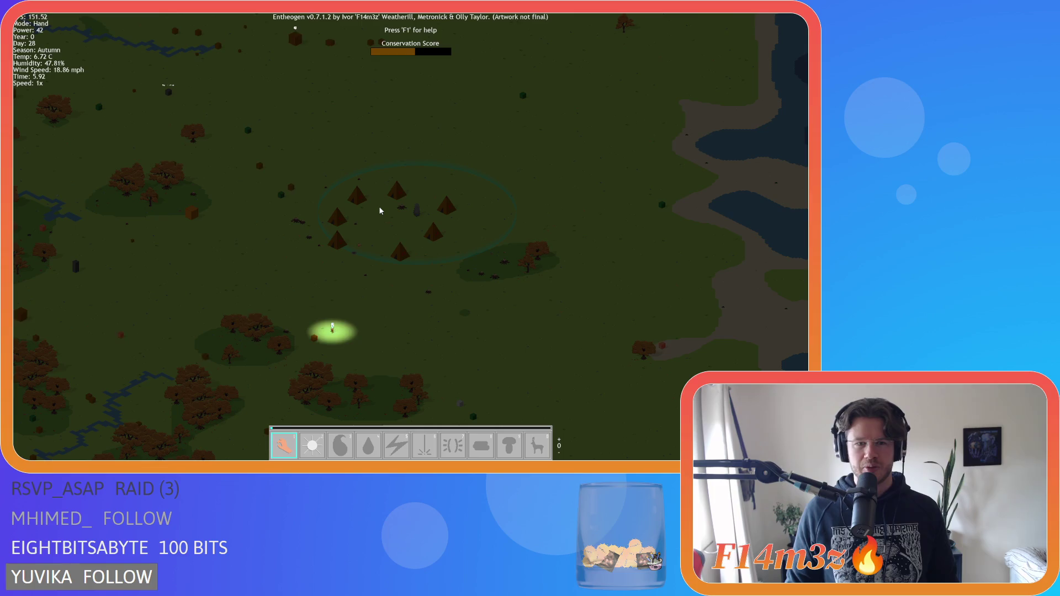
key(s)
key(a)
key(s)
key(a)
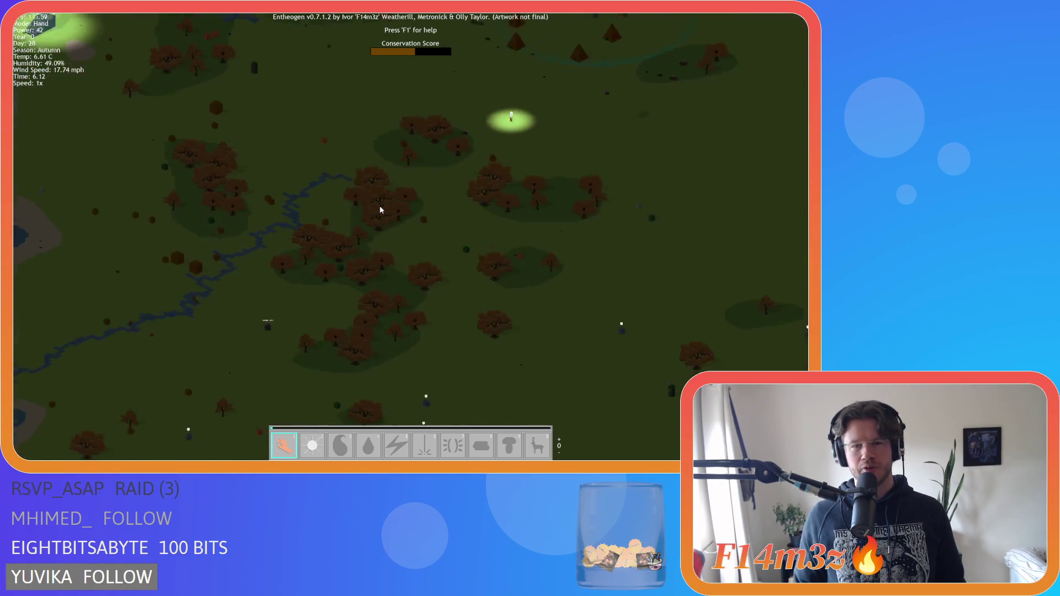
key(w)
key(d)
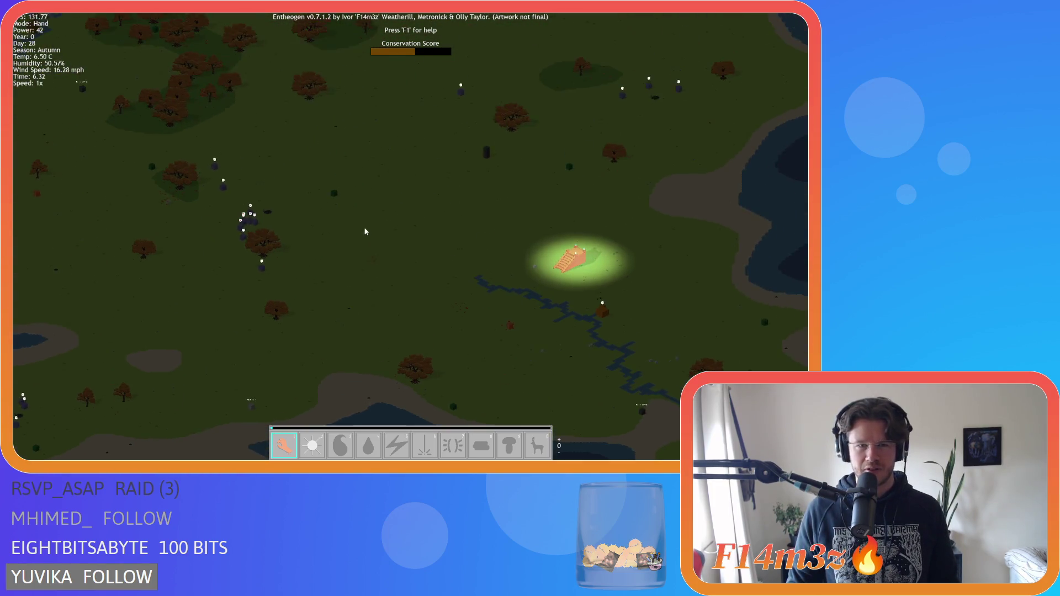
key(a)
- Look over the river and lakes north of the camp, then recentre on the tent camp
key(w)
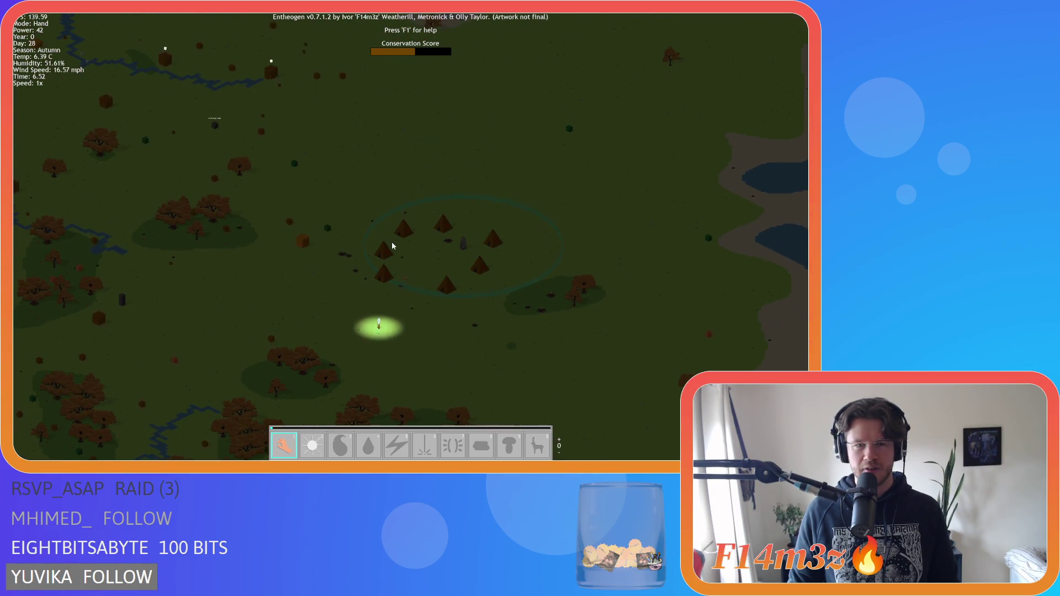
key(a)
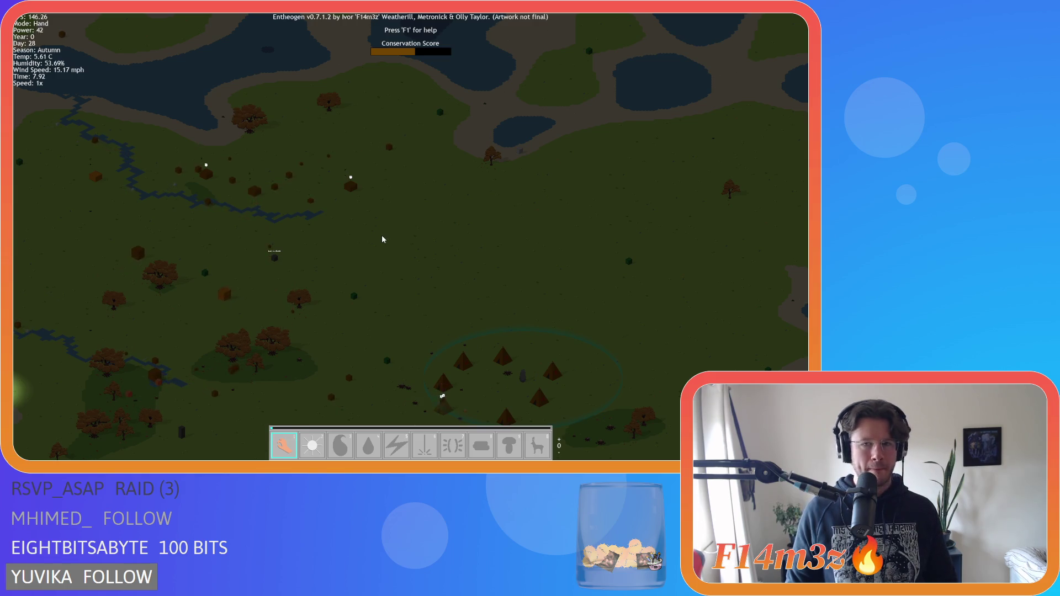
key(w)
key(d)
key(s)
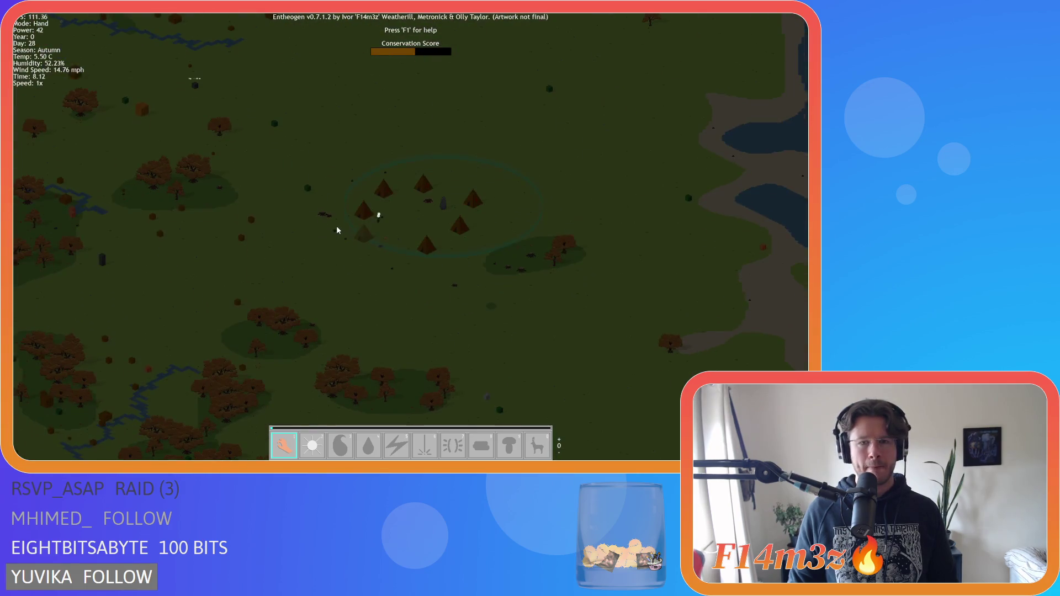
scroll(362, 225, up, 3)
scroll(363, 230, down, 5)
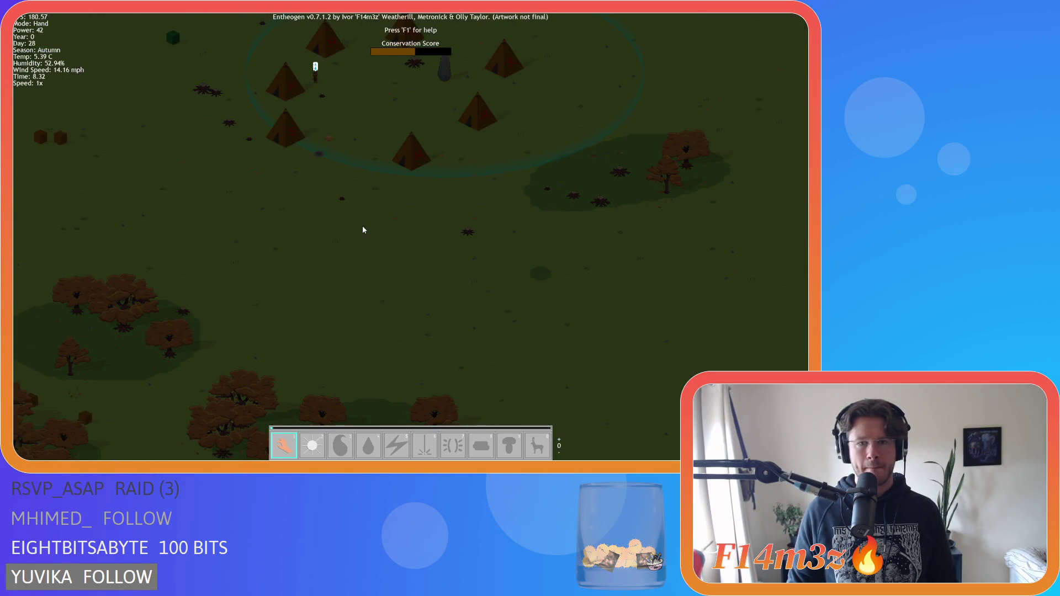
- Pan south to the glowing temple, then back north to a close view of the tent camp
key(s)
key(s)
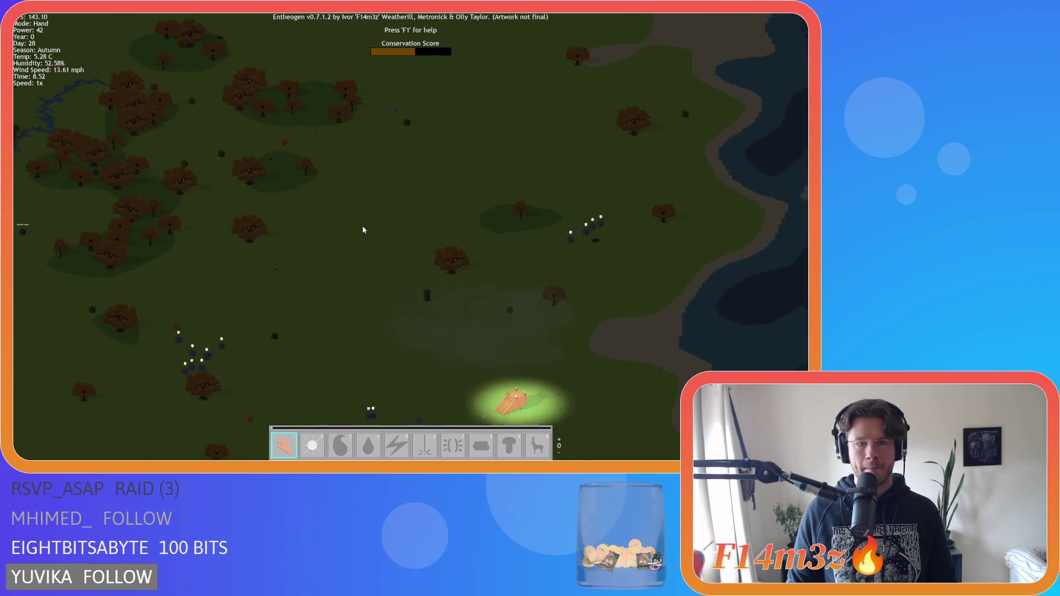
key(w)
key(a)
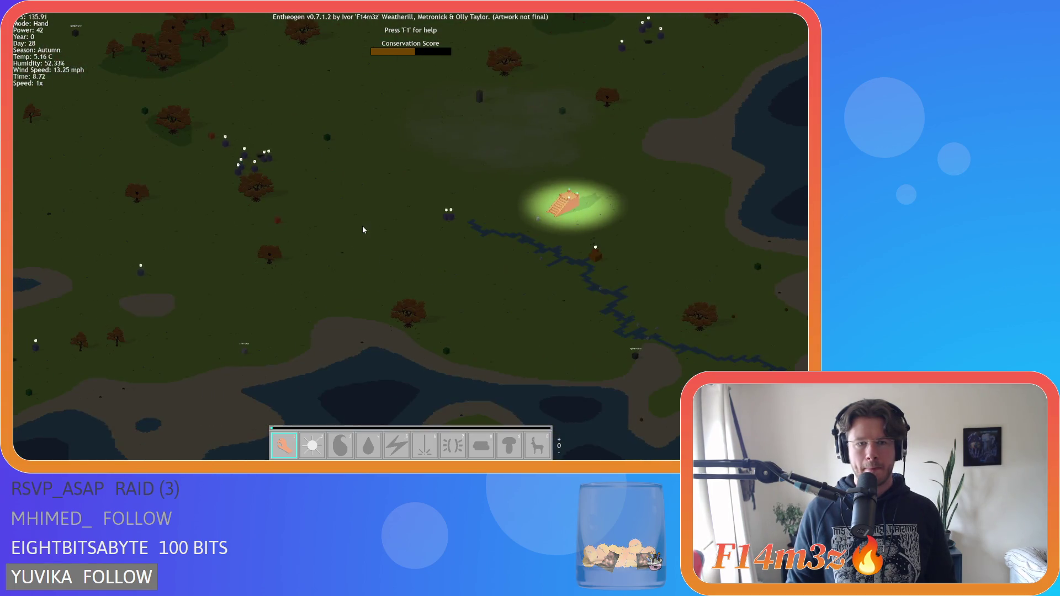
key(w)
key(w)
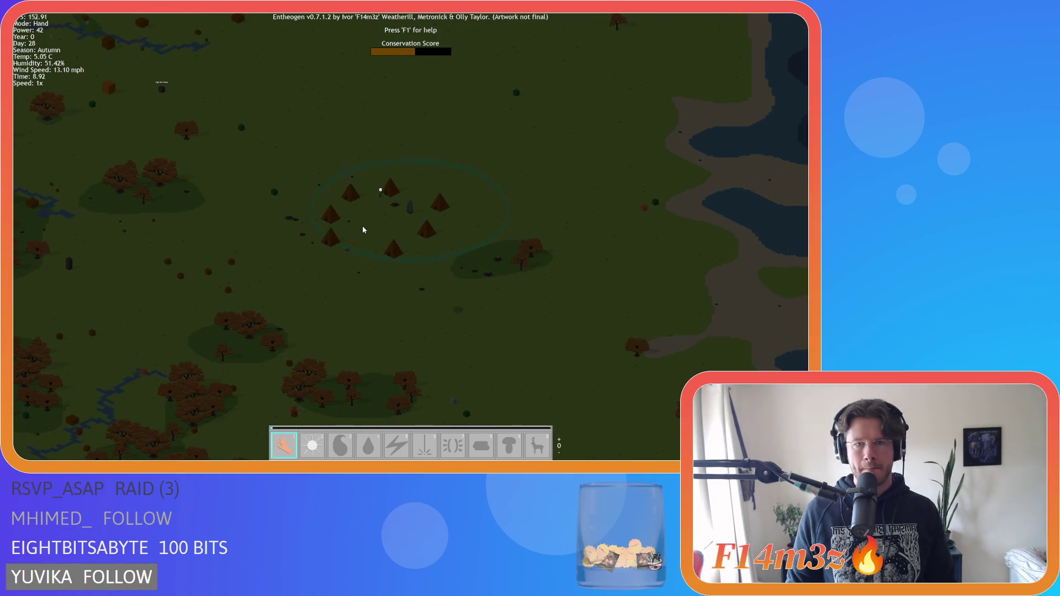
scroll(362, 225, up, 3)
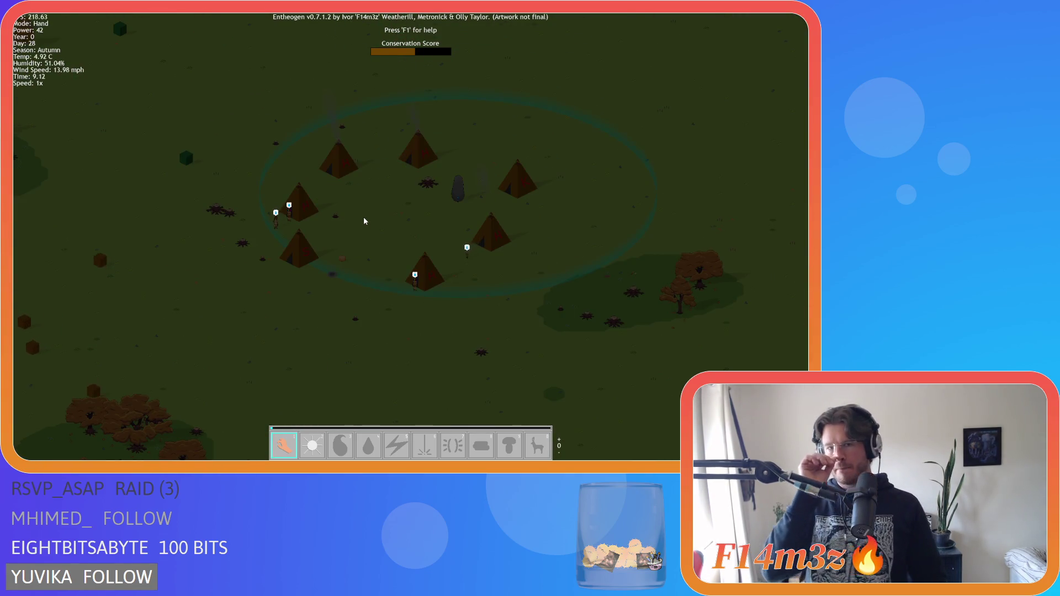
key(w)
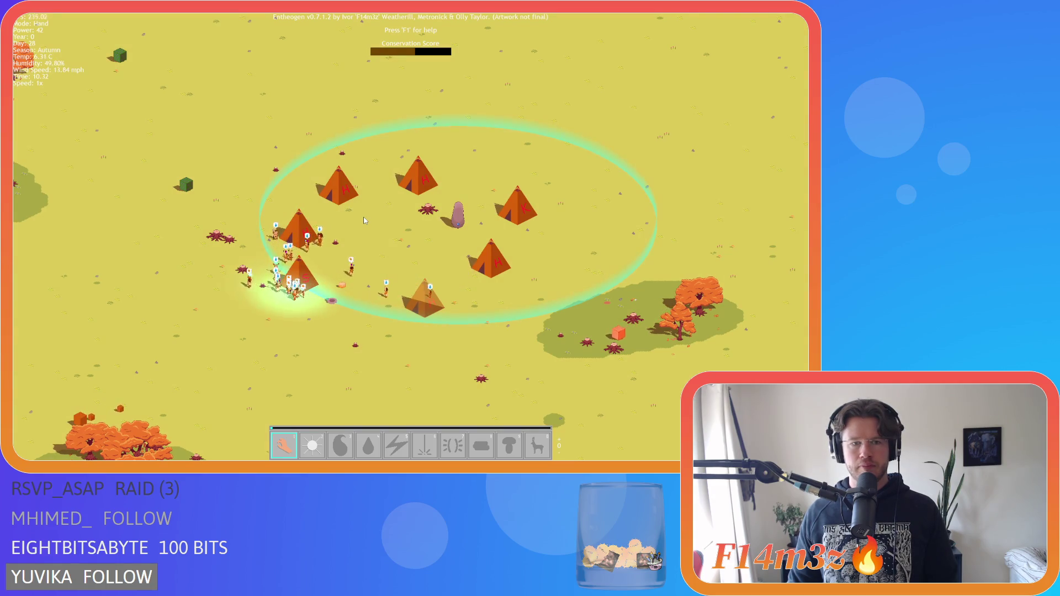
- Zoom in and out, then pan the view south past the river
scroll(361, 225, up, 3)
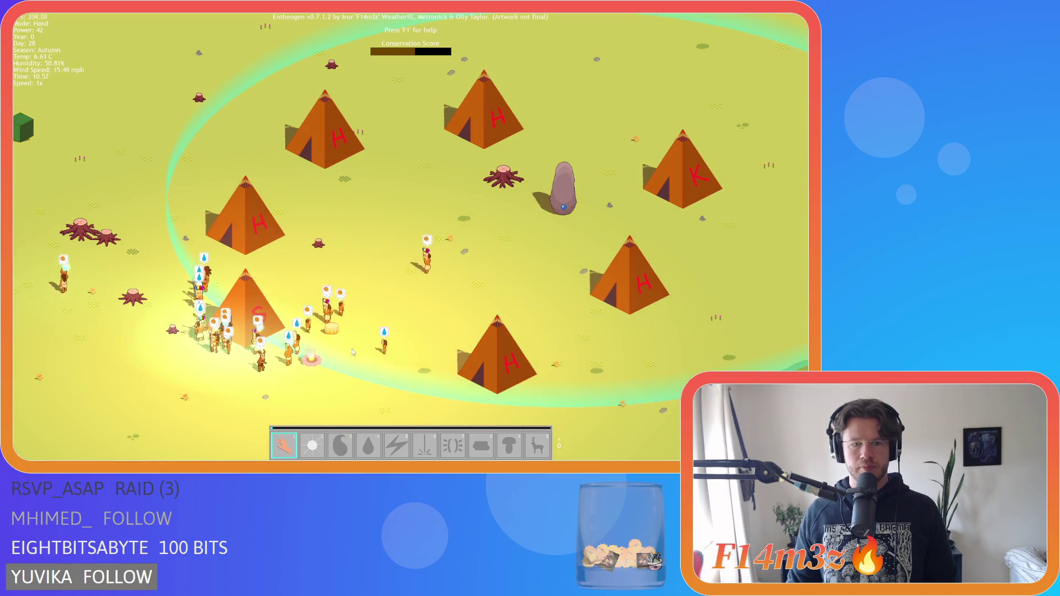
scroll(353, 349, down, 4)
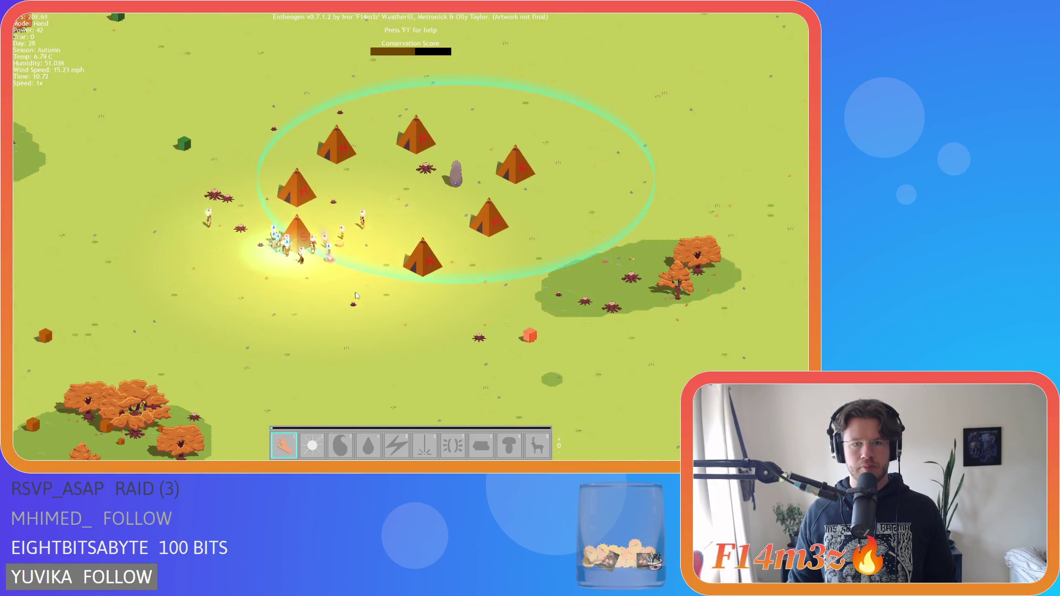
scroll(356, 296, down, 3)
key(s)
scroll(314, 275, up, 3)
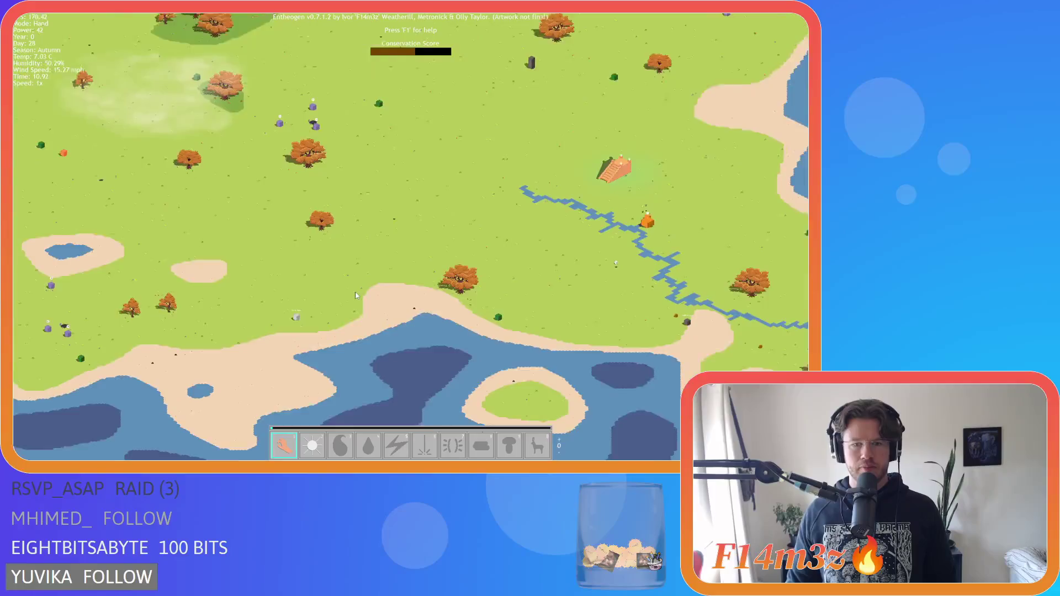
- Pan north-west across the grassland to the tent camp, then east across the camp
key(a)
key(w)
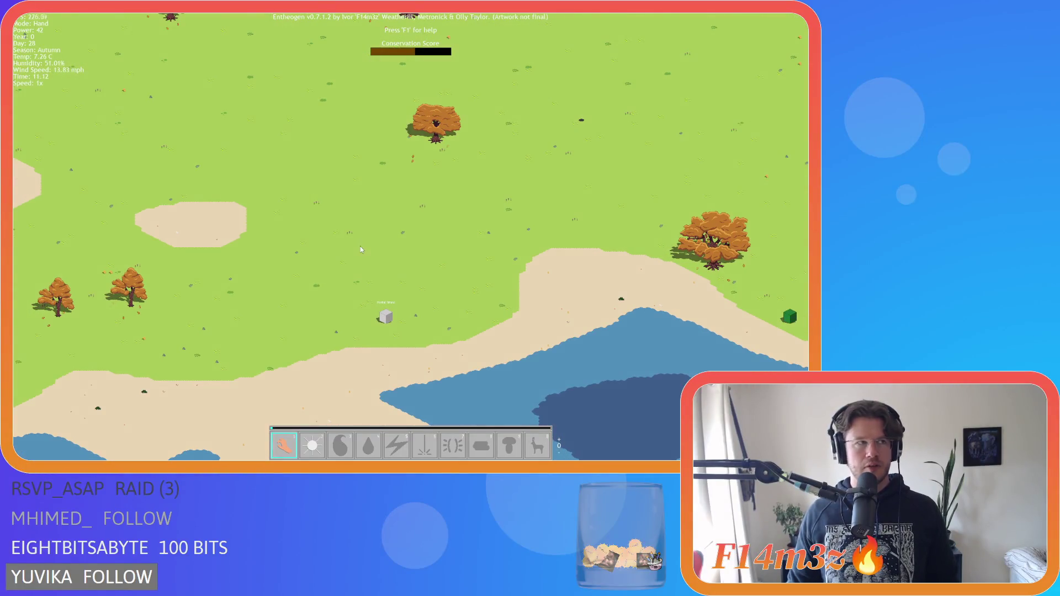
key(w)
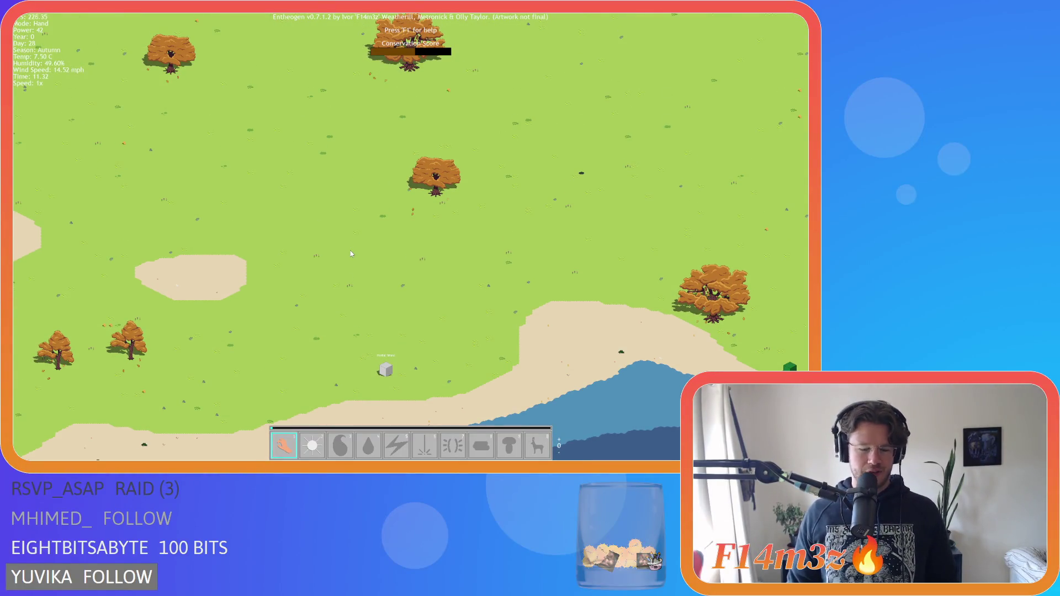
key(w)
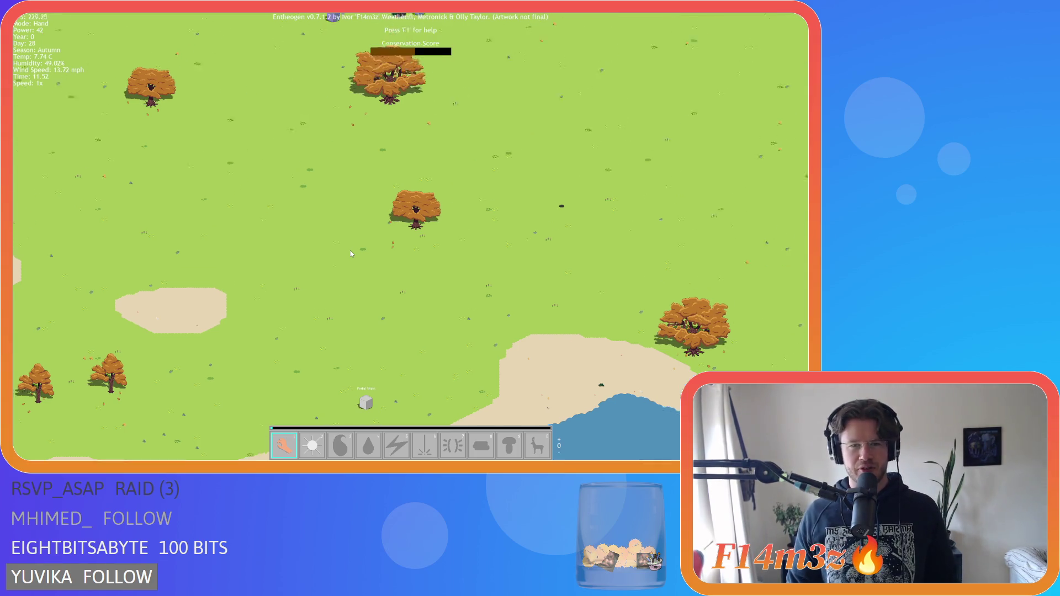
scroll(350, 254, down, 3)
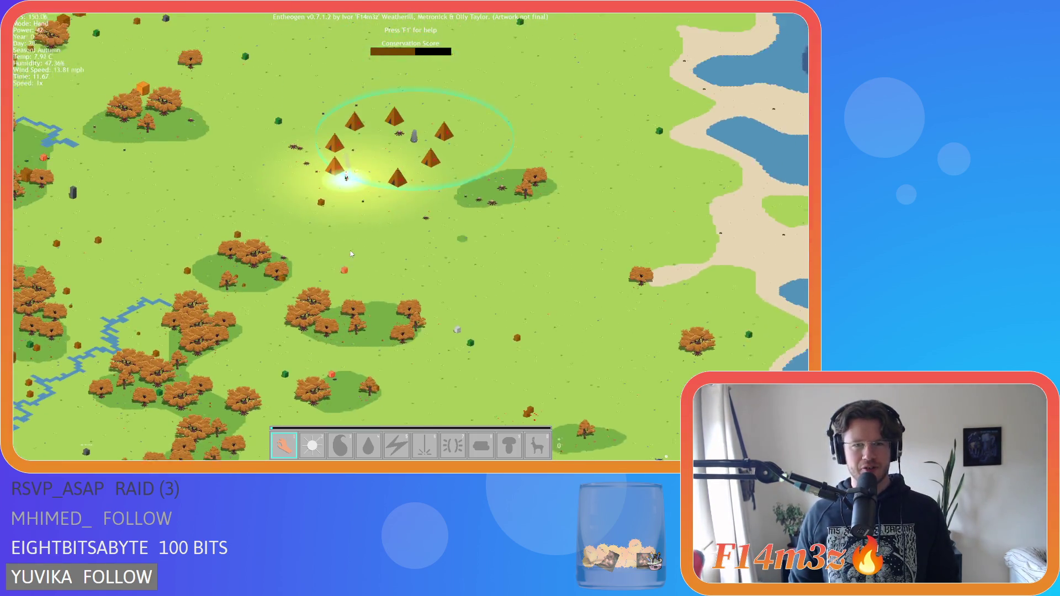
scroll(350, 253, up, 3)
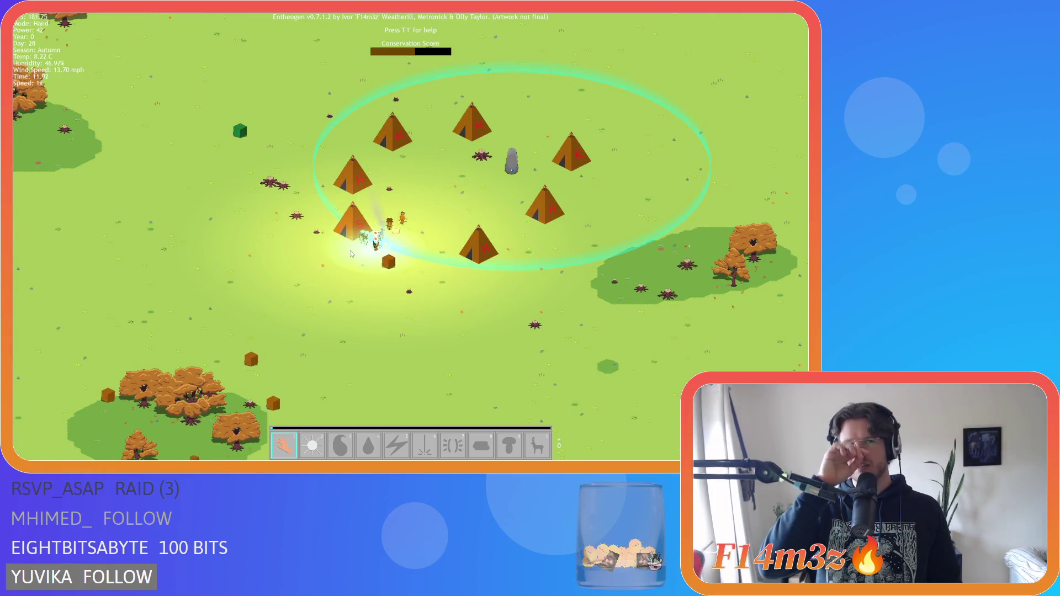
key(d)
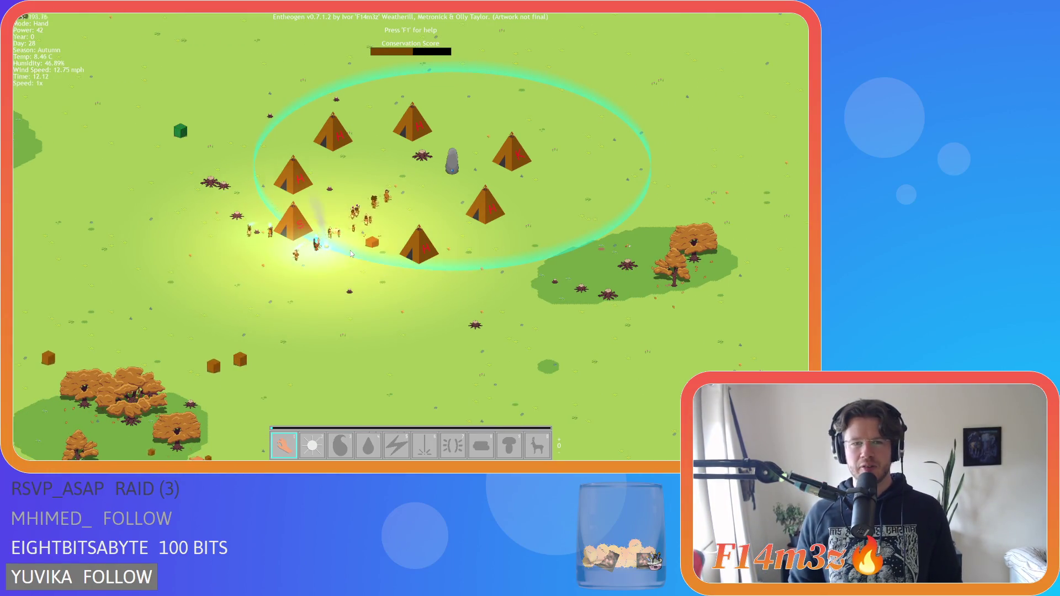
scroll(355, 243, up, 2)
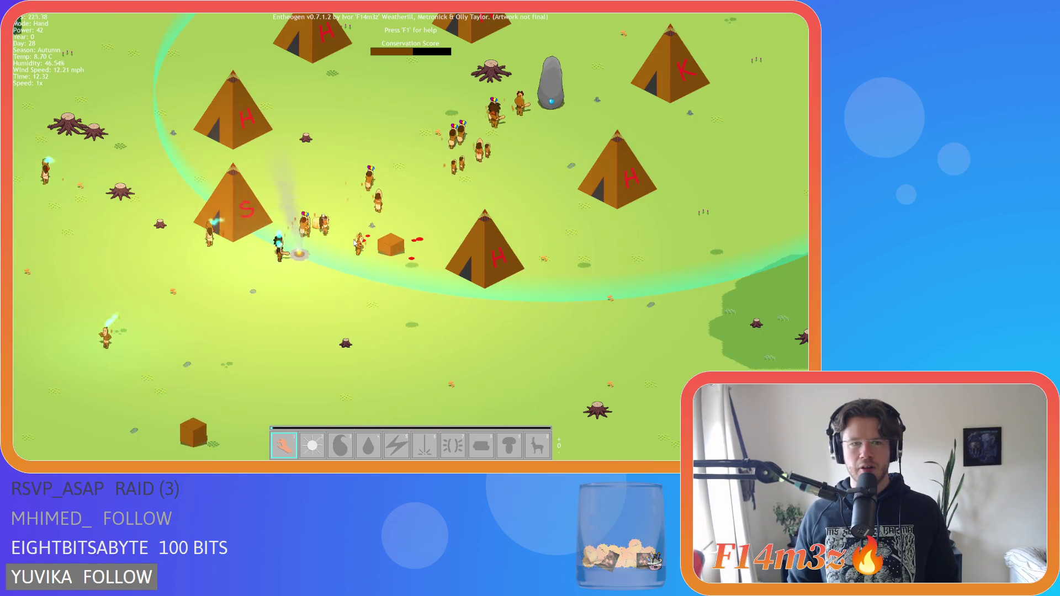
scroll(355, 243, down, 5)
scroll(354, 240, up, 4)
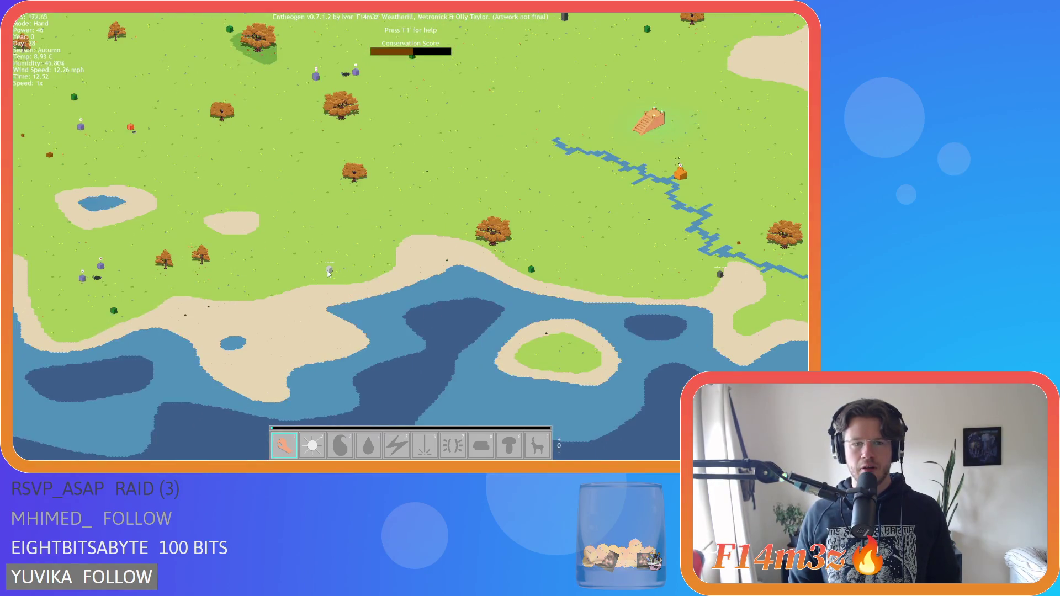
- Pan north back to the tent camp and centre it, zooming in and out
scroll(365, 239, down, 3)
key(w)
scroll(418, 171, up, 3)
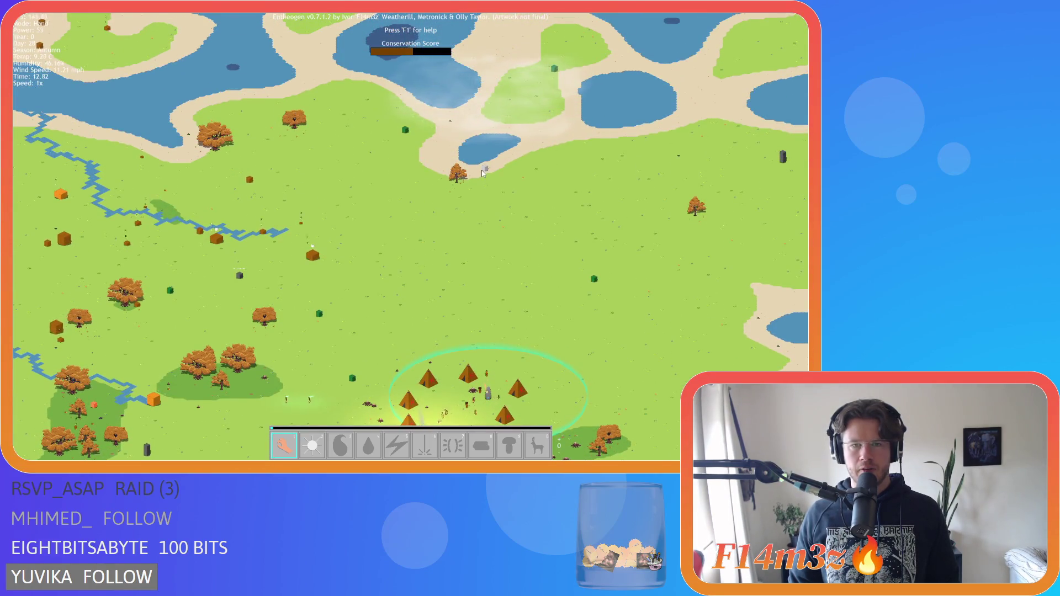
scroll(482, 170, down, 3)
scroll(488, 194, up, 6)
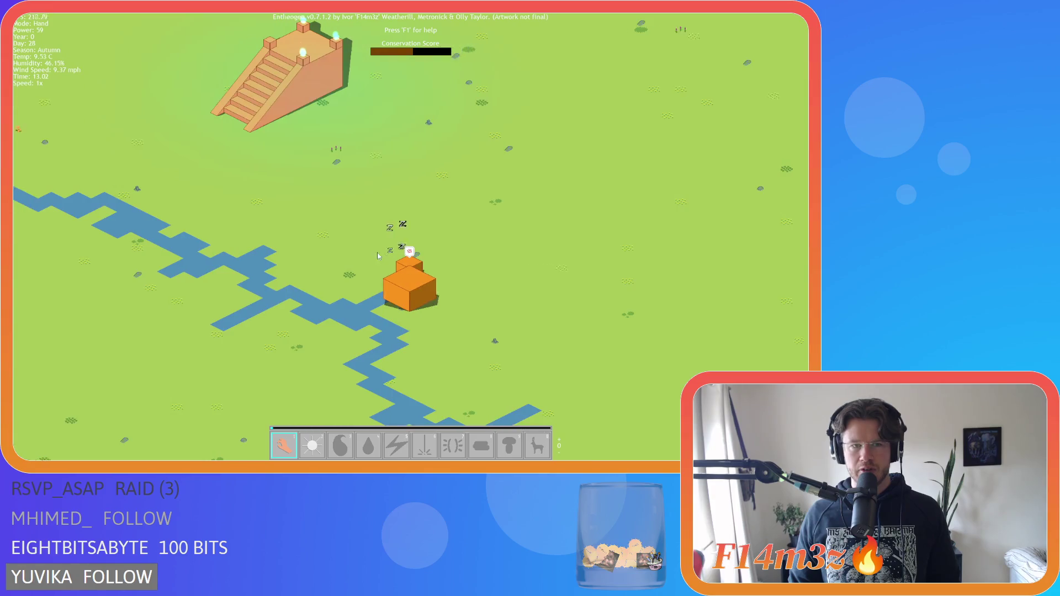
scroll(378, 256, down, 4)
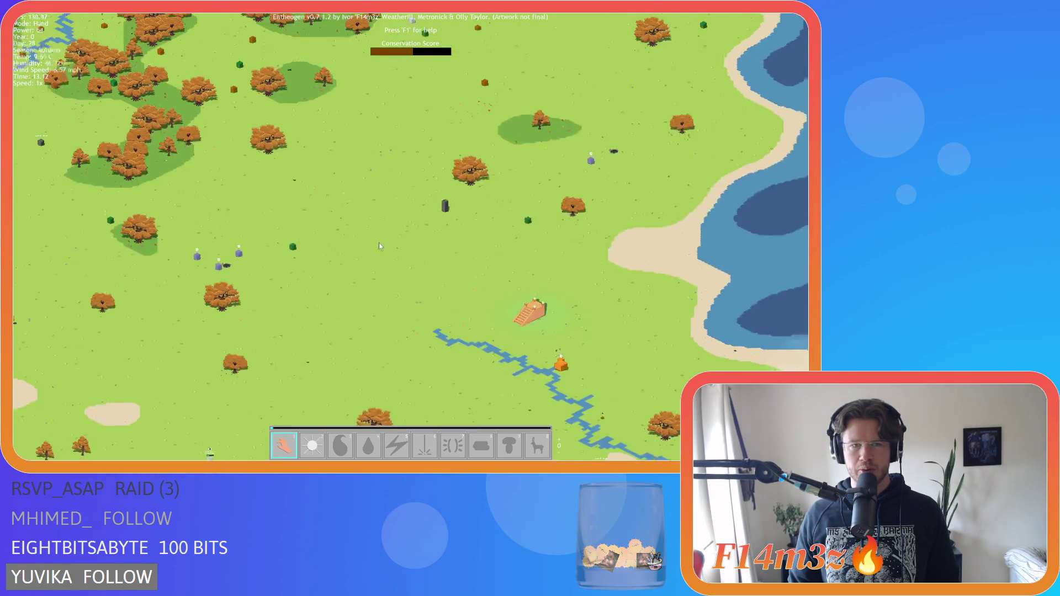
scroll(410, 264, up, 4)
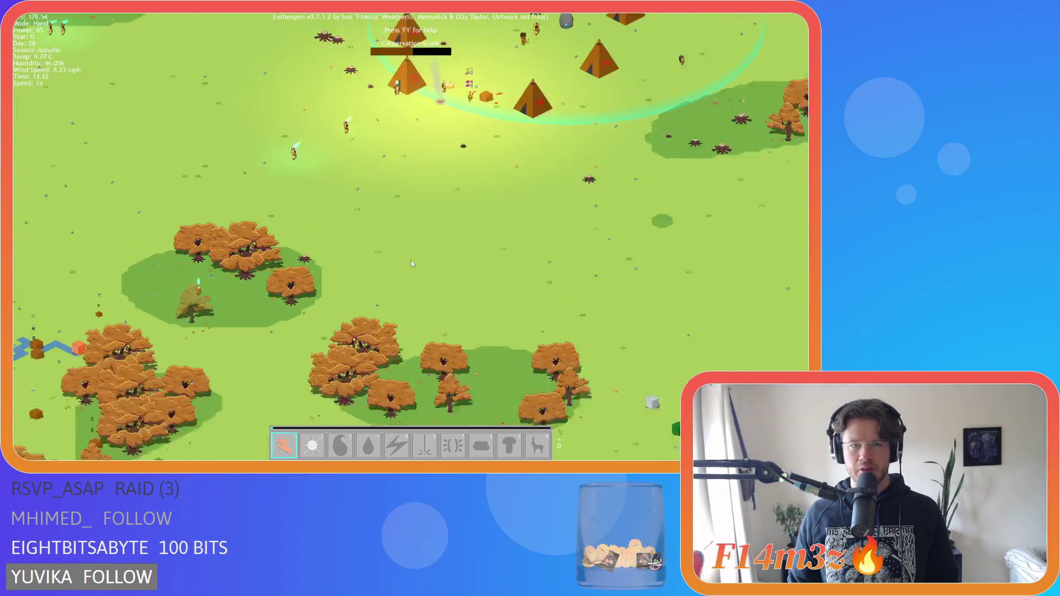
scroll(431, 221, down, 2)
key(w)
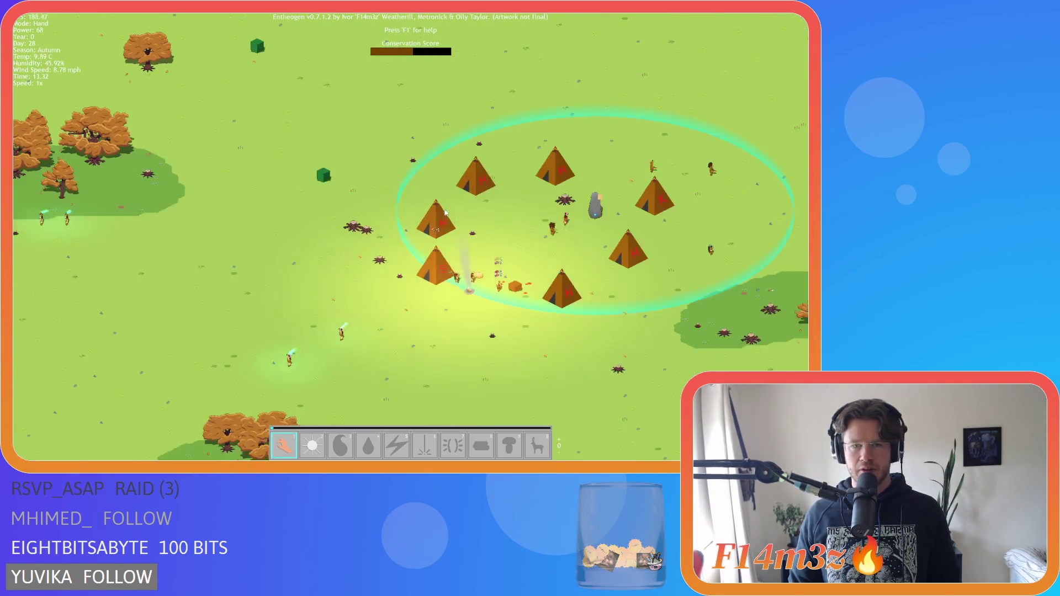
scroll(283, 279, up, 2)
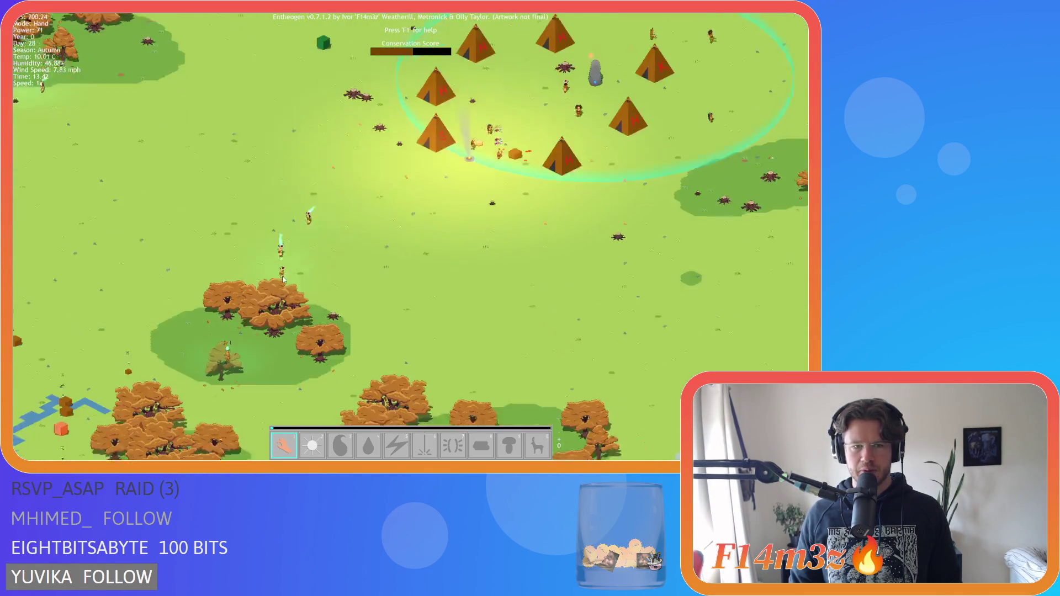
scroll(283, 280, down, 3)
- Pan between the grassland and river and the sandy southern coast
key(s)
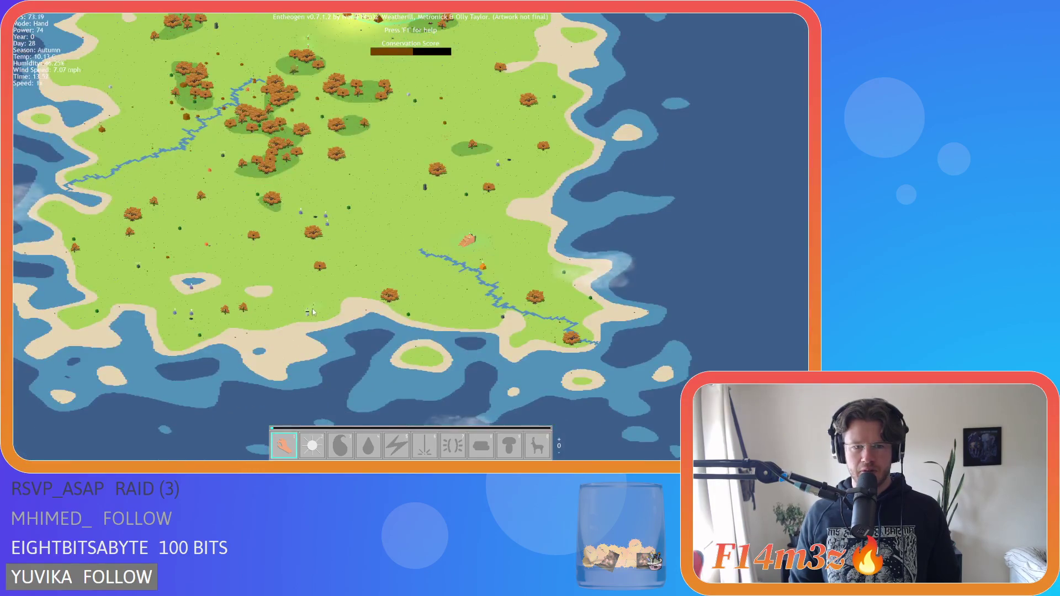
key(w)
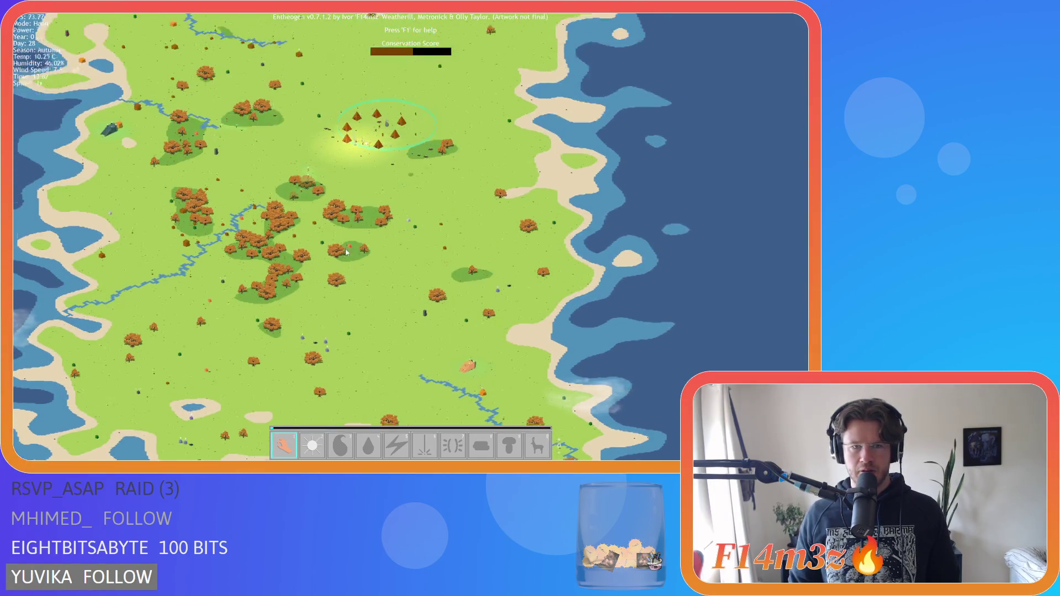
scroll(346, 252, up, 3)
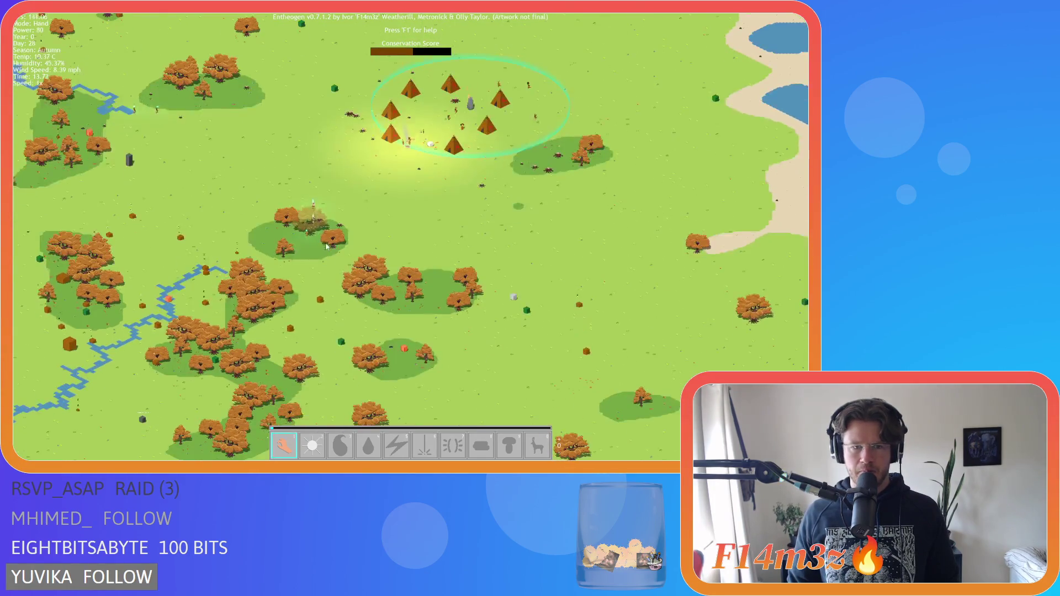
key(s)
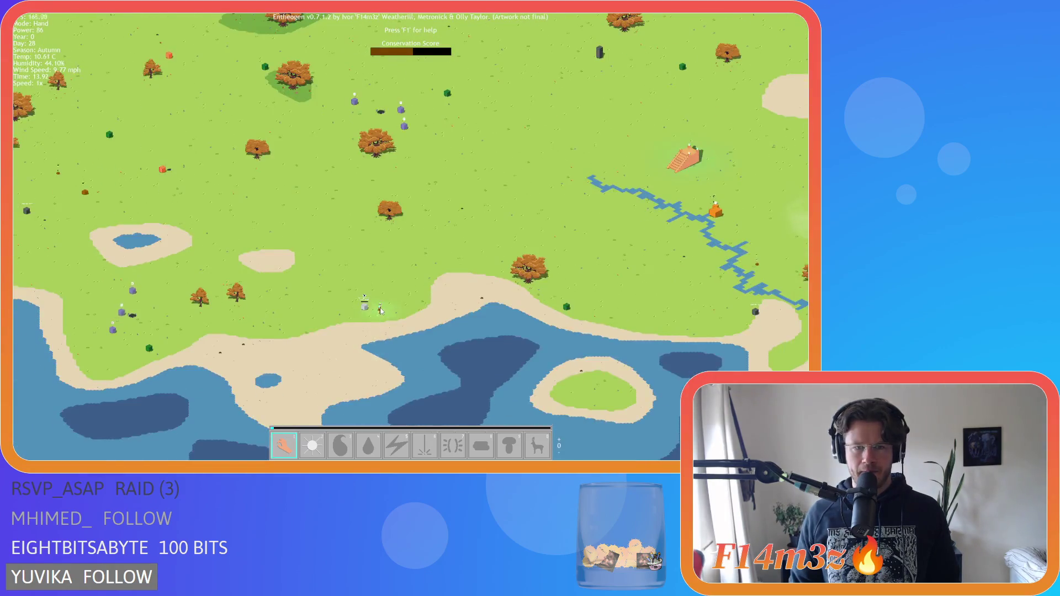
key(w)
key(w)
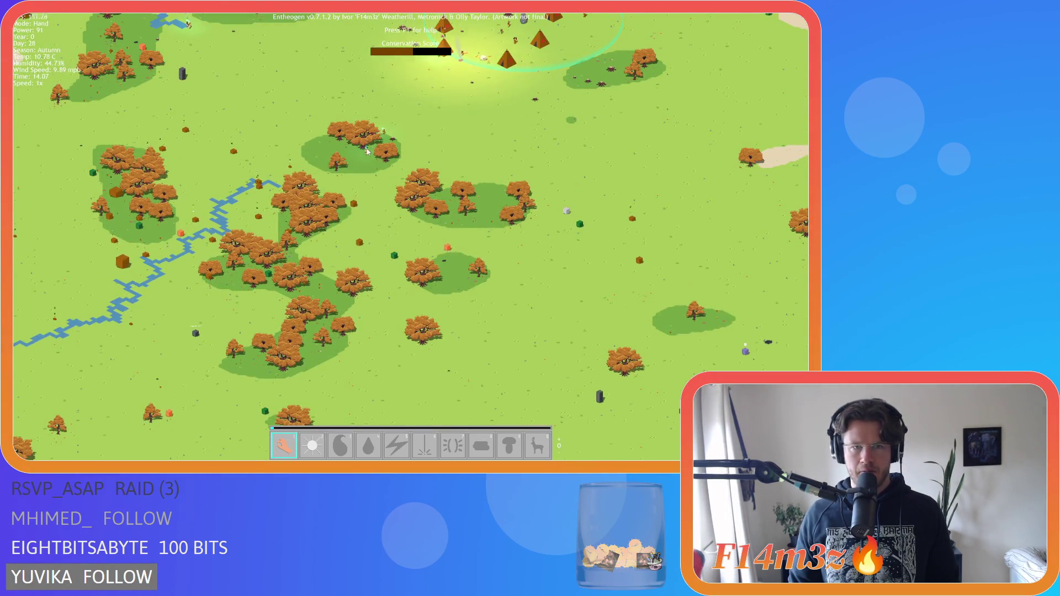
key(w)
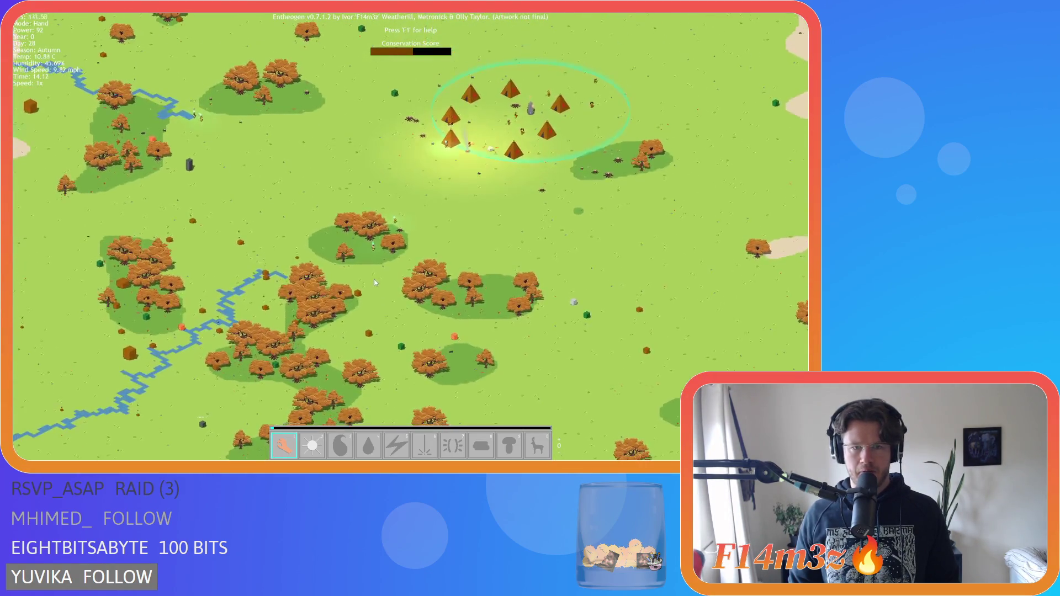
key(s)
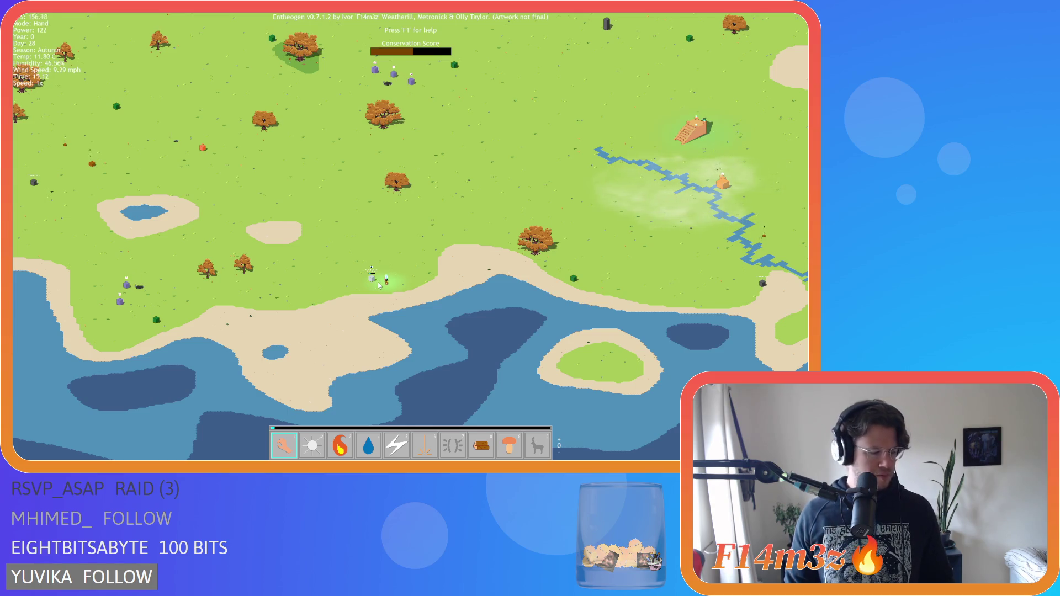
- Zoom in and out over the island, ending on a close view of the tent village
scroll(389, 263, down, 5)
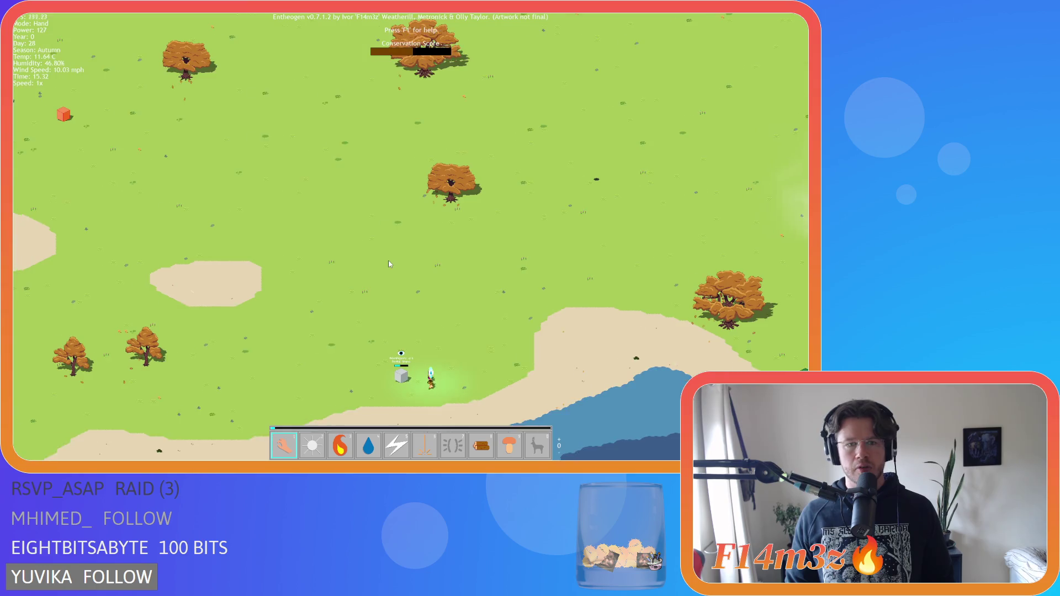
scroll(390, 254, up, 5)
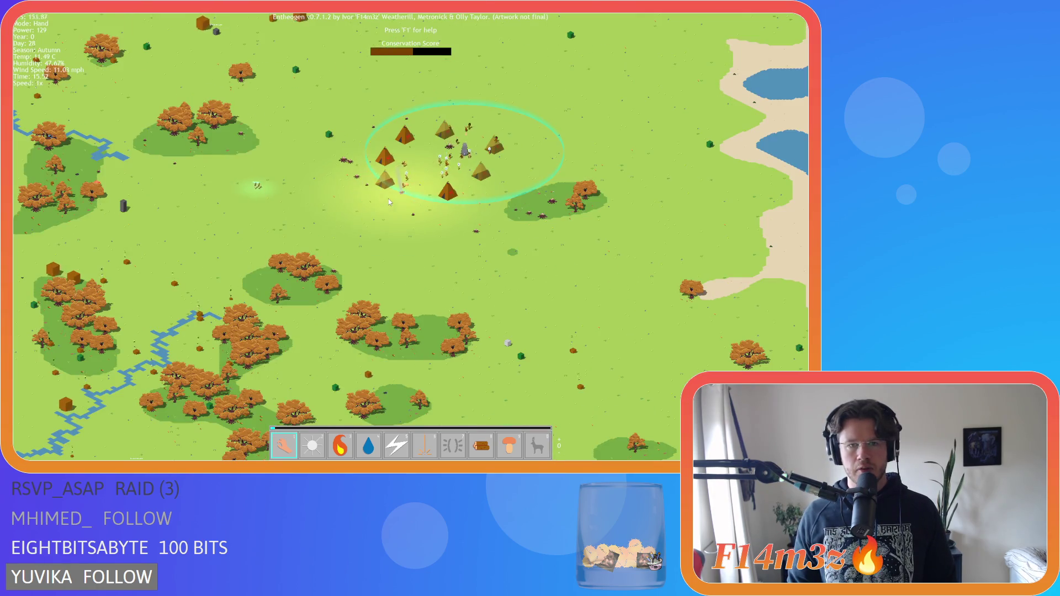
scroll(320, 186, up, 2)
scroll(319, 185, down, 3)
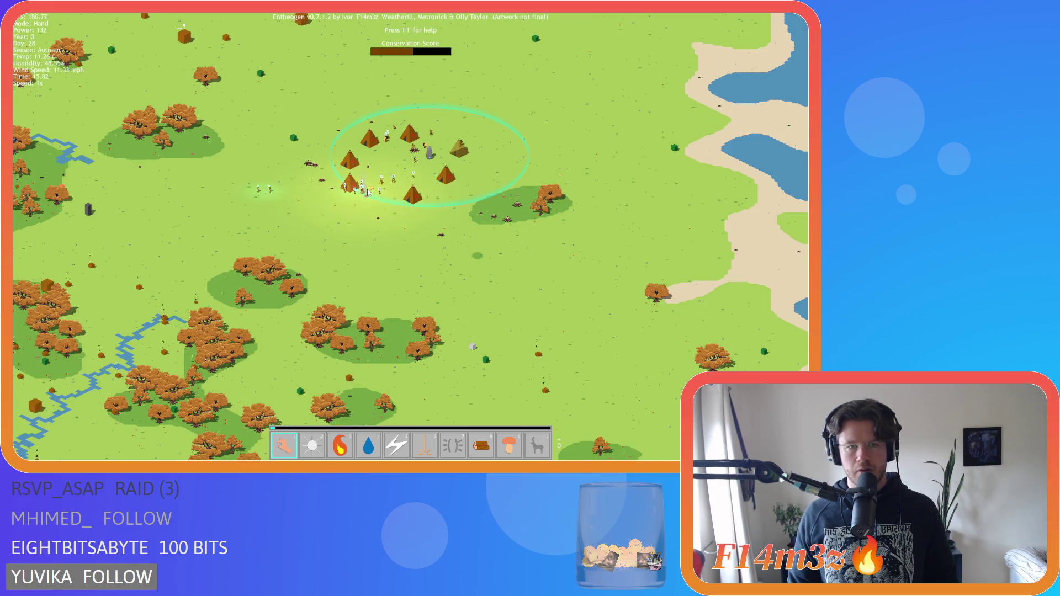
scroll(368, 192, down, 5)
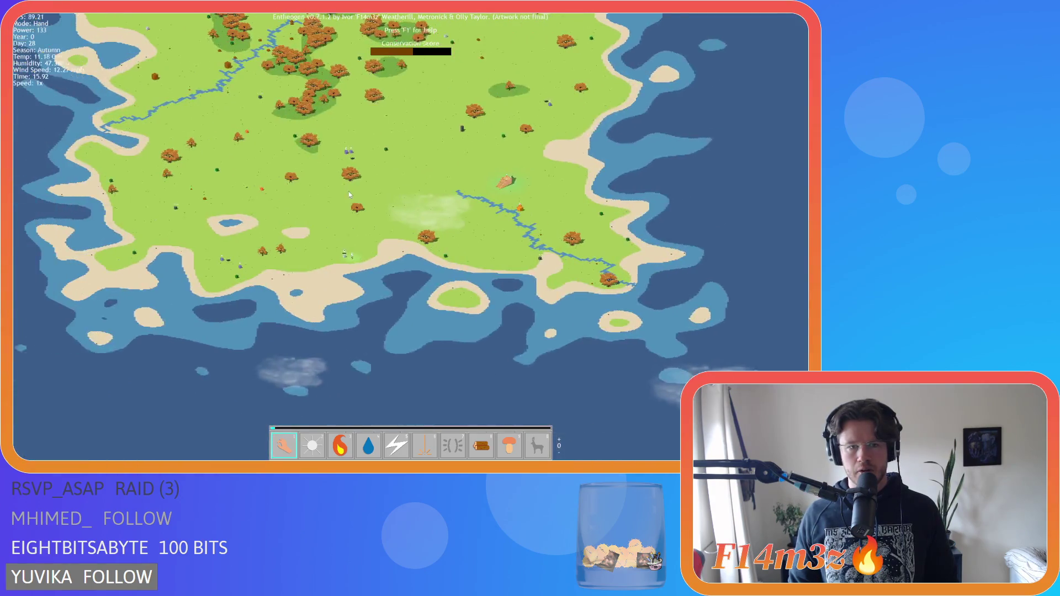
scroll(367, 266, up, 5)
scroll(366, 243, down, 3)
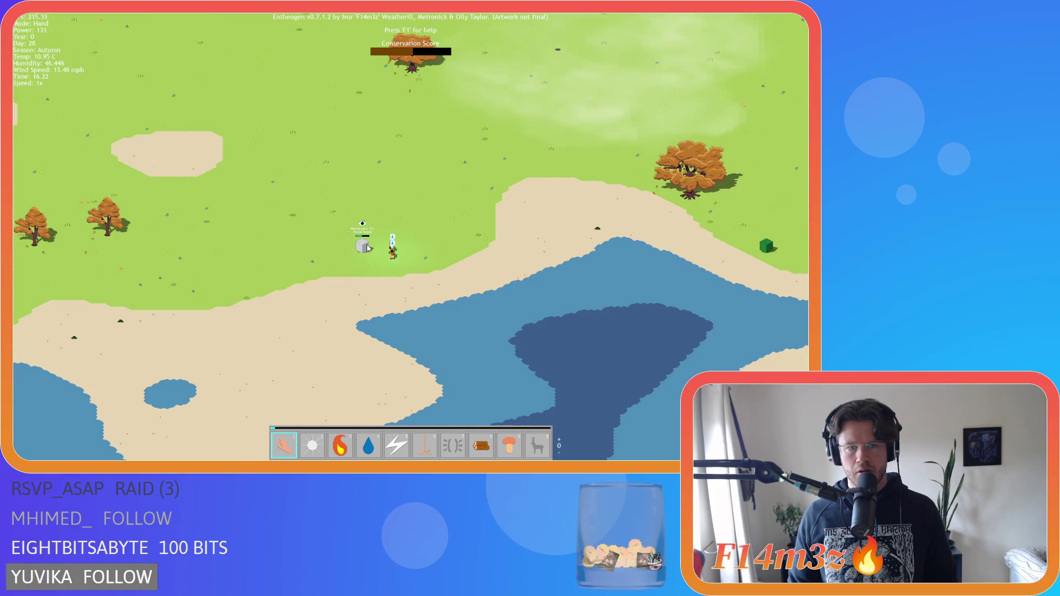
scroll(368, 248, down, 5)
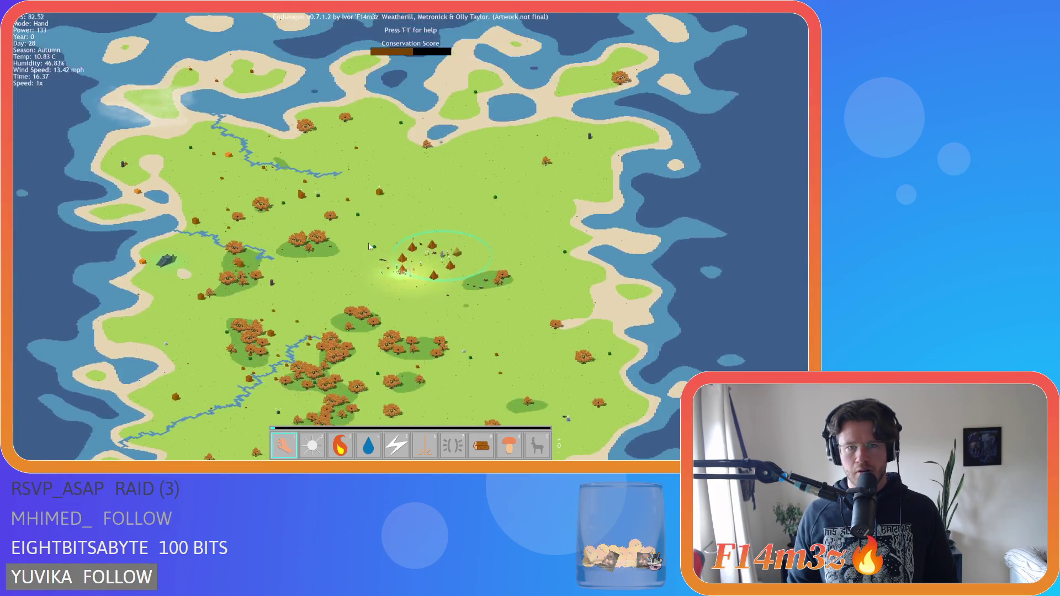
scroll(399, 243, up, 5)
scroll(399, 246, up, 5)
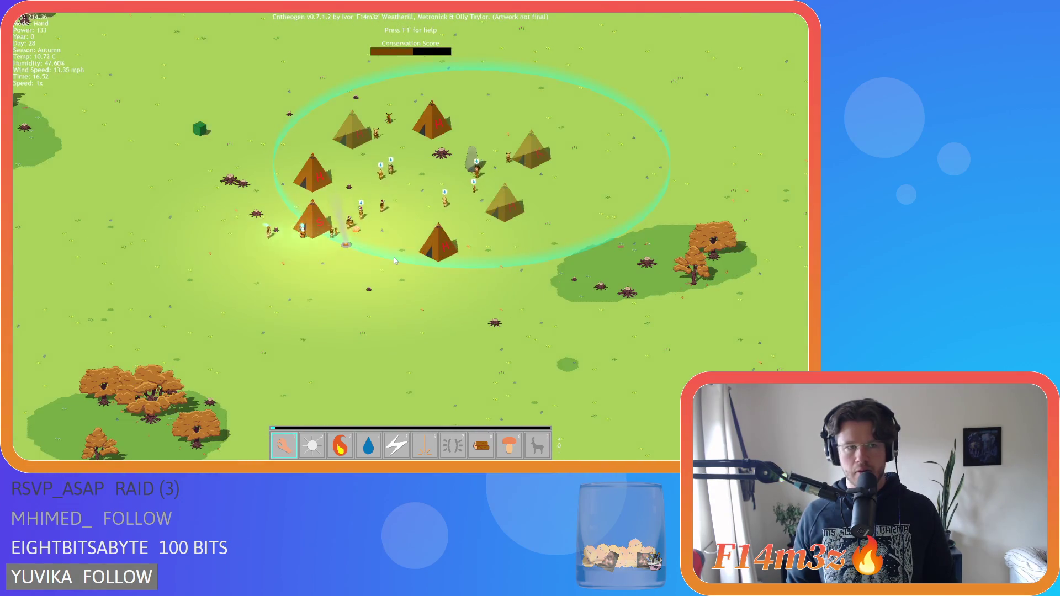
scroll(395, 260, up, 2)
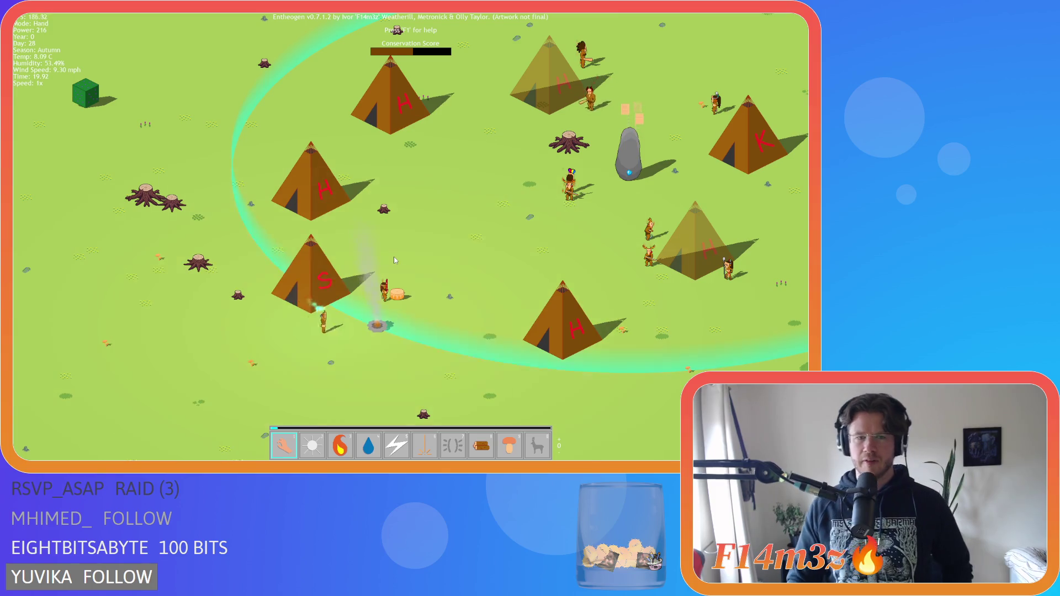
- Zoom out from the tent village and back in on the lakeside's lone lit worshipper
scroll(395, 261, down, 10)
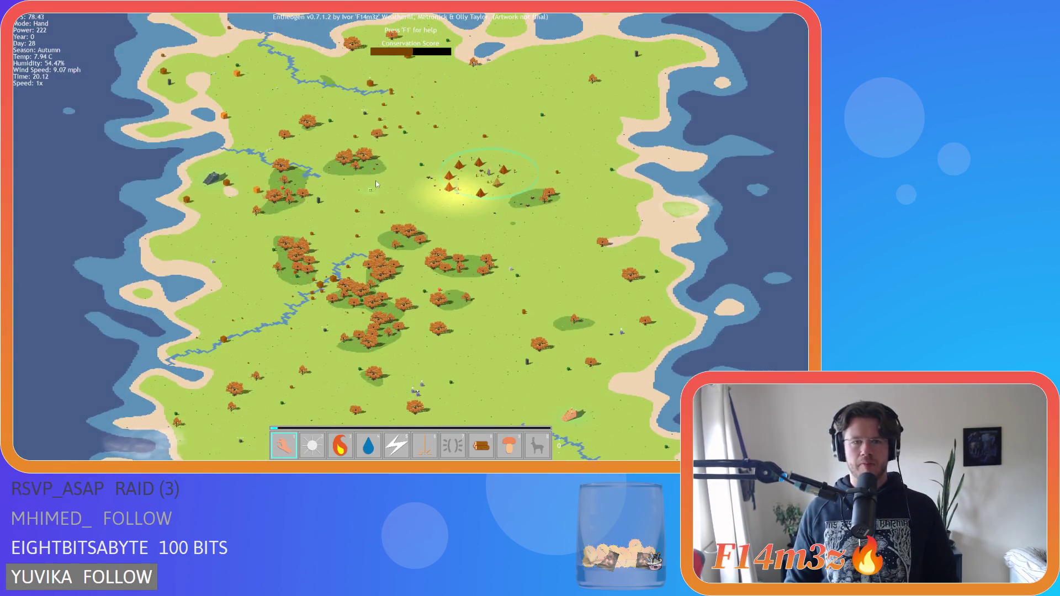
scroll(376, 184, up, 8)
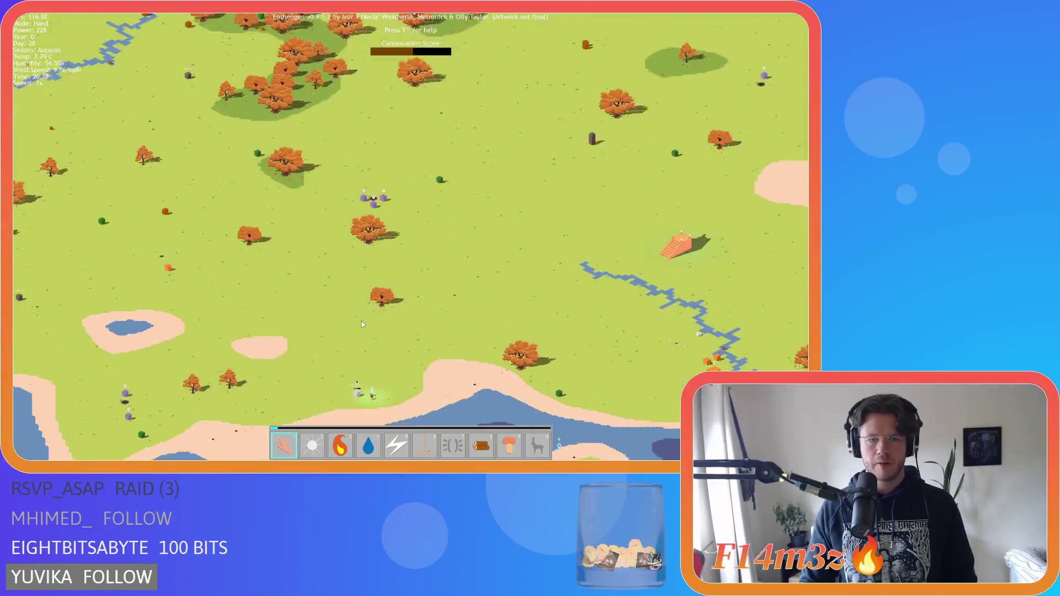
scroll(361, 324, up, 5)
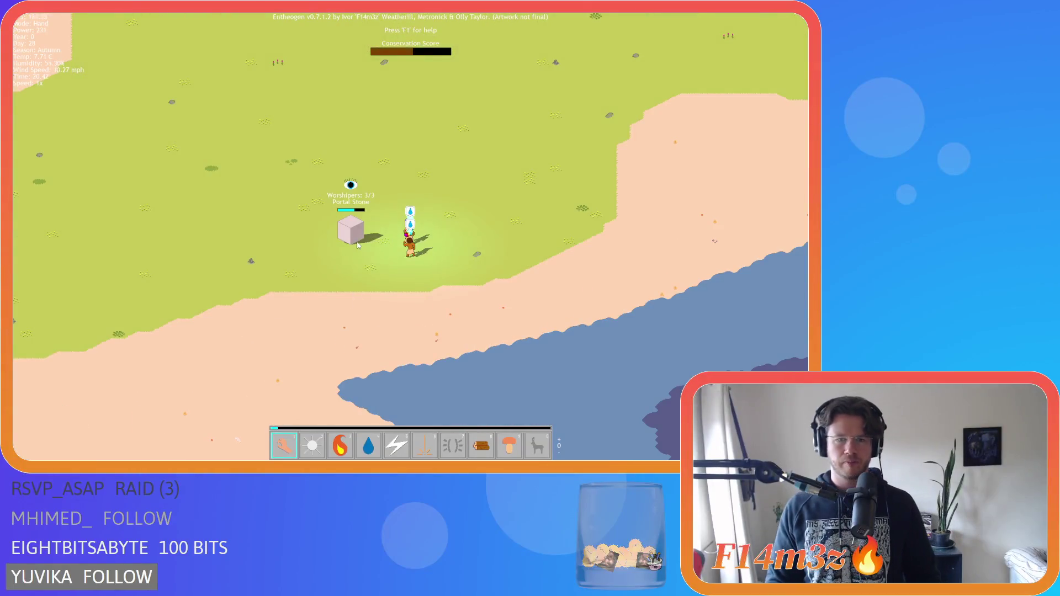
scroll(358, 245, down, 8)
scroll(399, 196, up, 10)
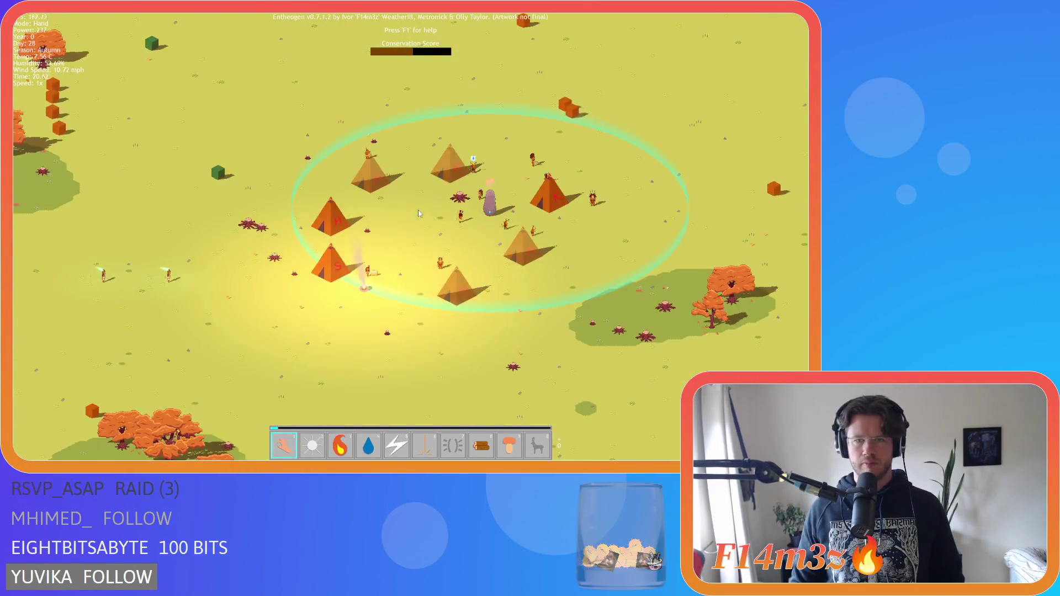
scroll(415, 214, down, 2)
scroll(415, 215, up, 2)
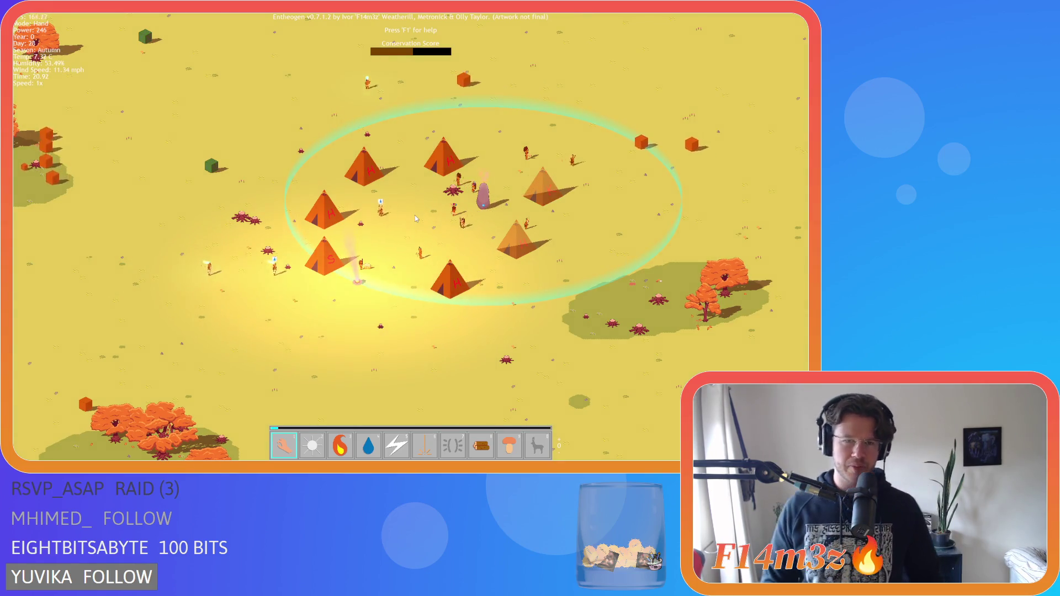
scroll(415, 217, down, 5)
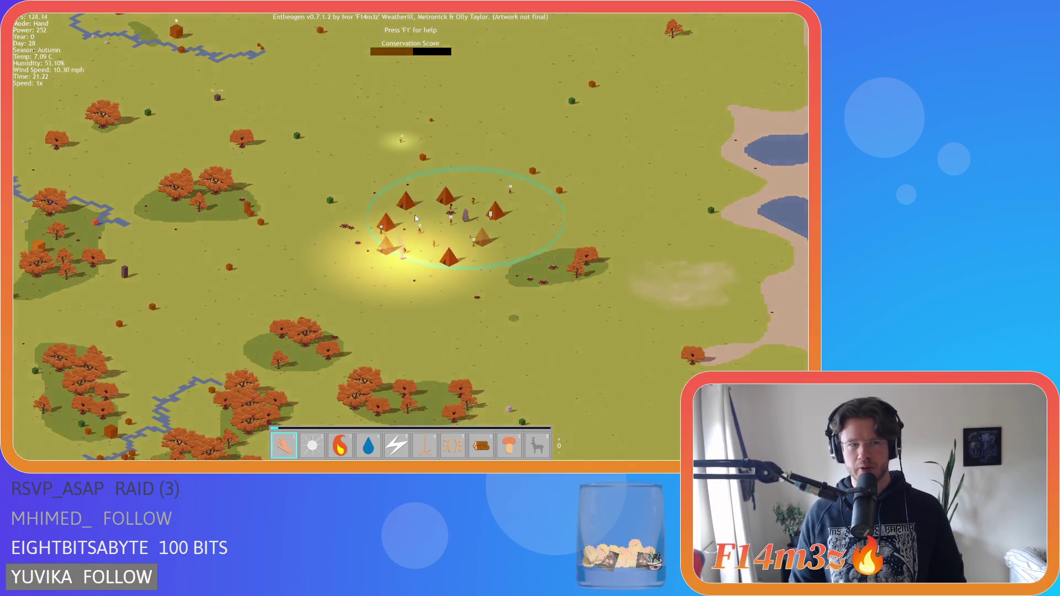
scroll(415, 218, up, 2)
scroll(415, 216, down, 4)
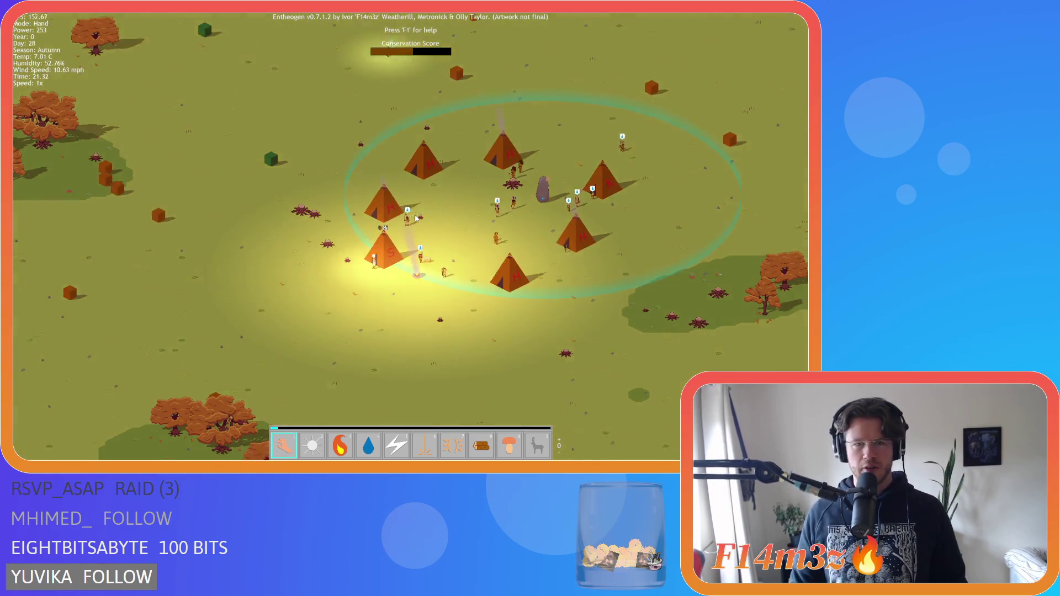
scroll(416, 215, up, 3)
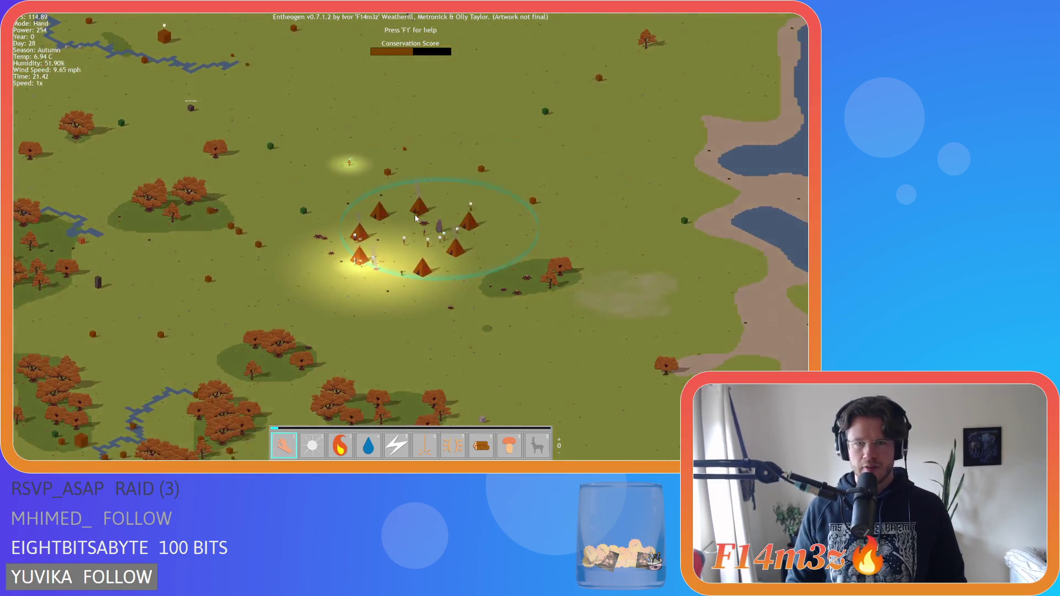
scroll(415, 218, down, 5)
scroll(413, 229, up, 5)
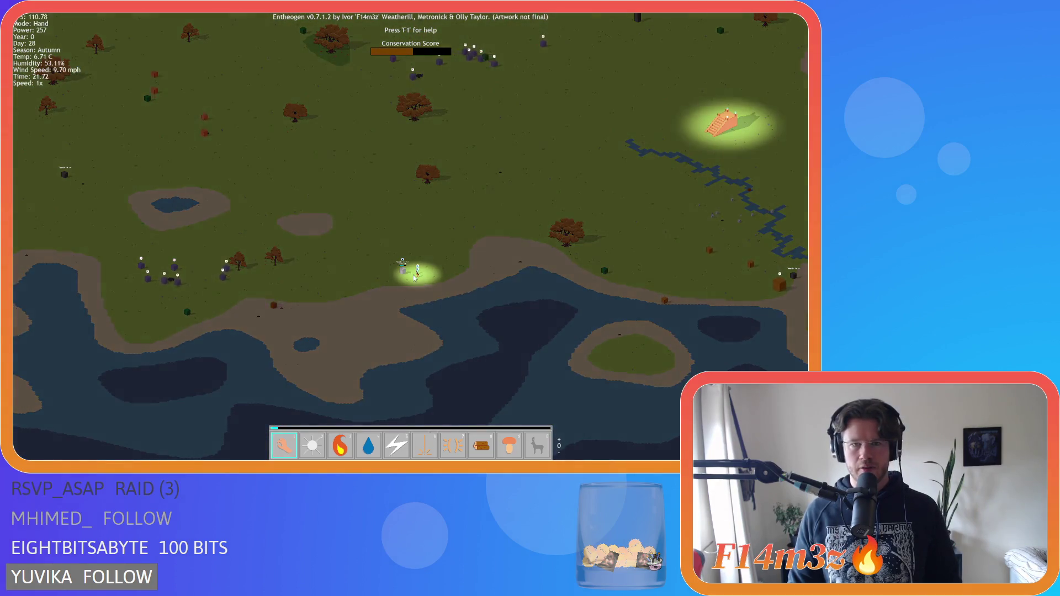
- Zoom in on the worshipper at the Portal Stone and pause the game
scroll(415, 277, up, 3)
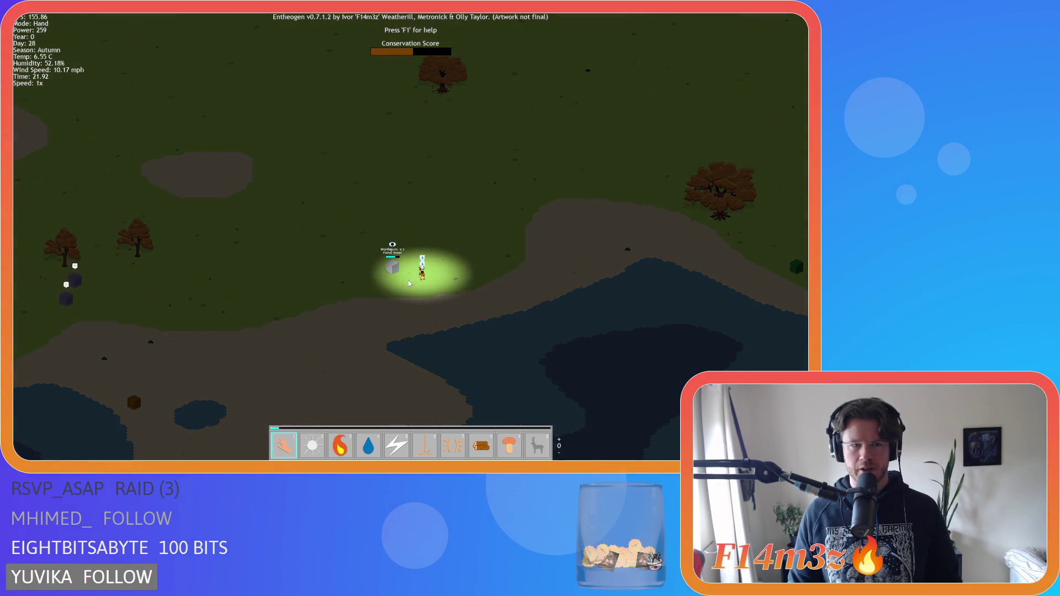
key(space)
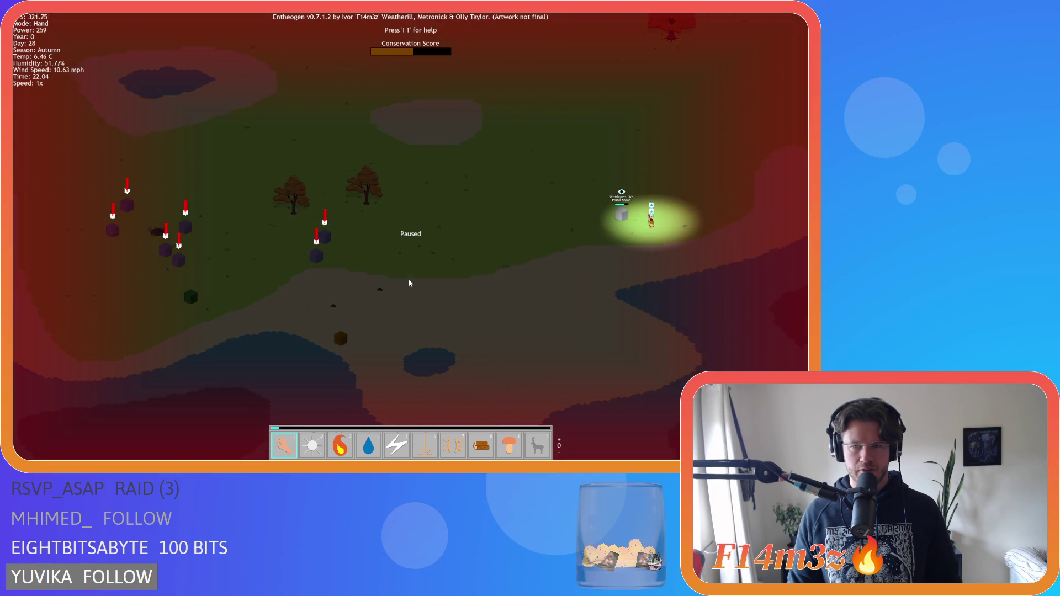
scroll(450, 272, up, 3)
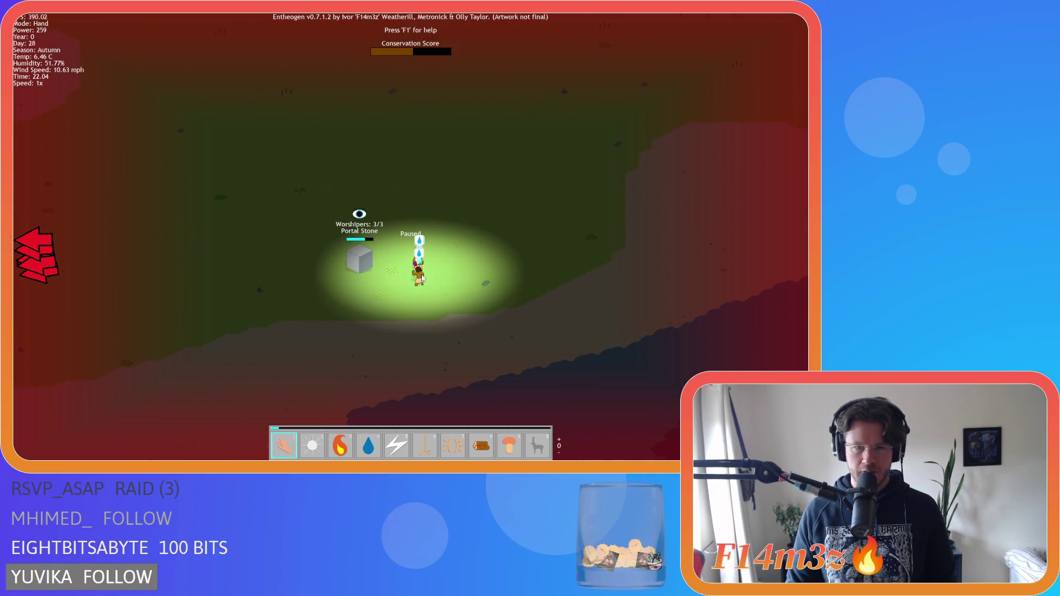
- Zoom back out to a wide view of the lit tent village and forests
scroll(325, 354, down, 5)
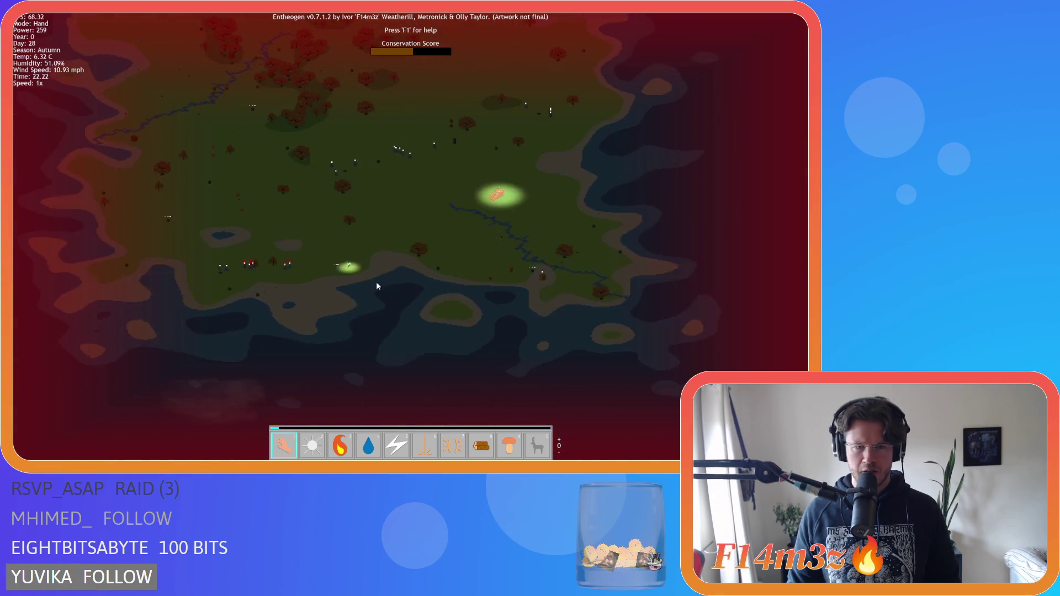
scroll(374, 284, up, 5)
scroll(335, 292, down, 3)
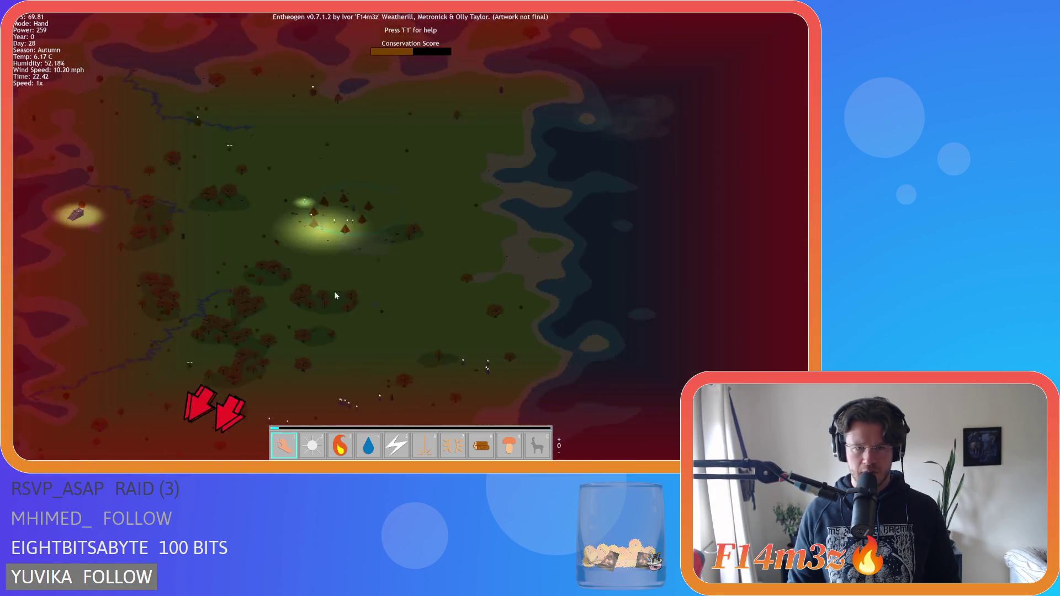
scroll(336, 292, down, 2)
scroll(331, 317, up, 5)
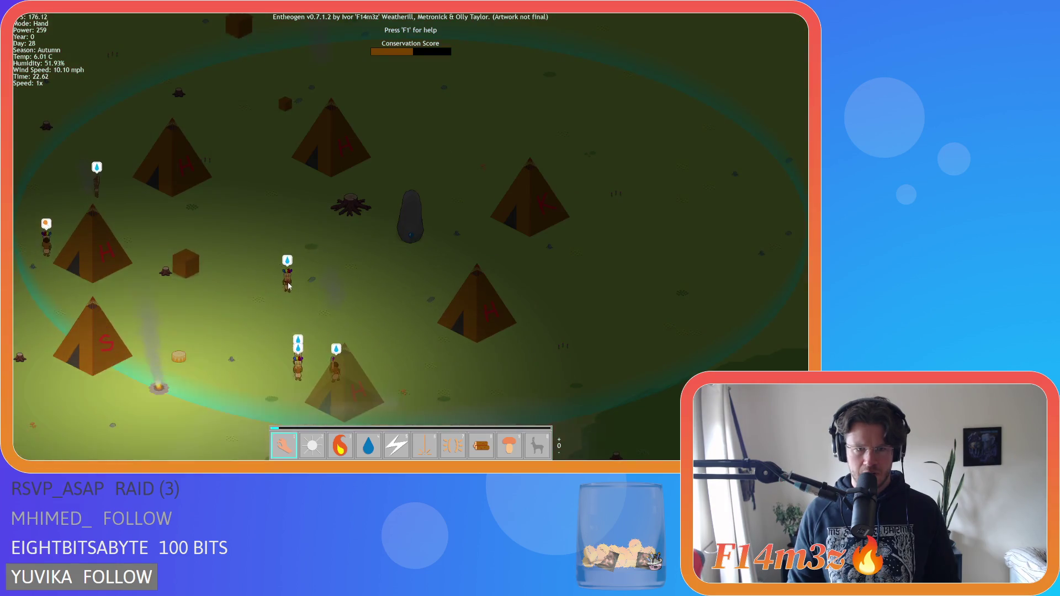
scroll(288, 286, down, 4)
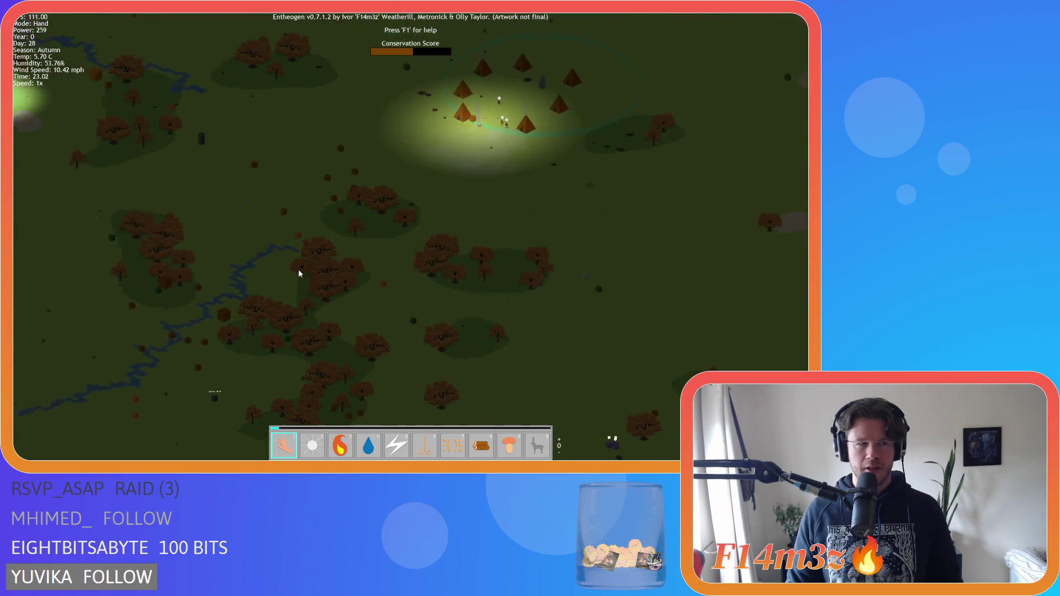
- Pan north past the village and back south, zooming in and out
key(w)
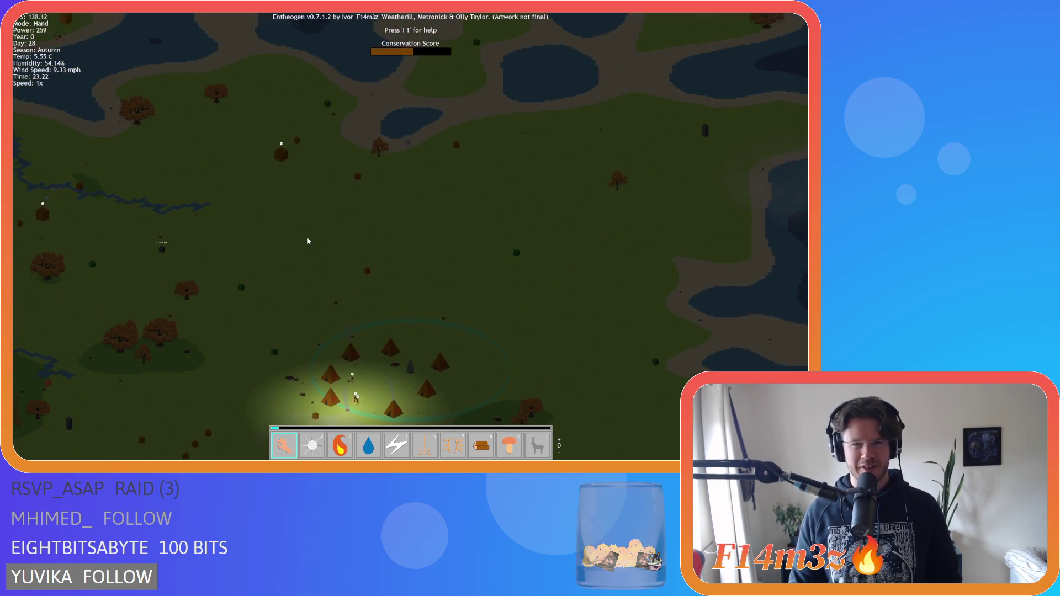
key(s)
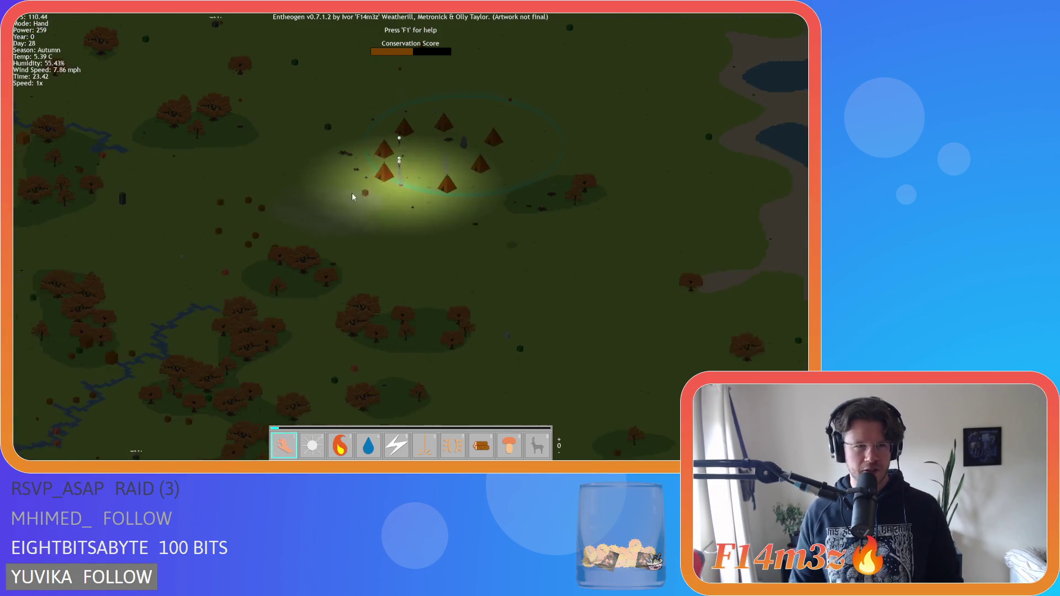
scroll(352, 196, up, 3)
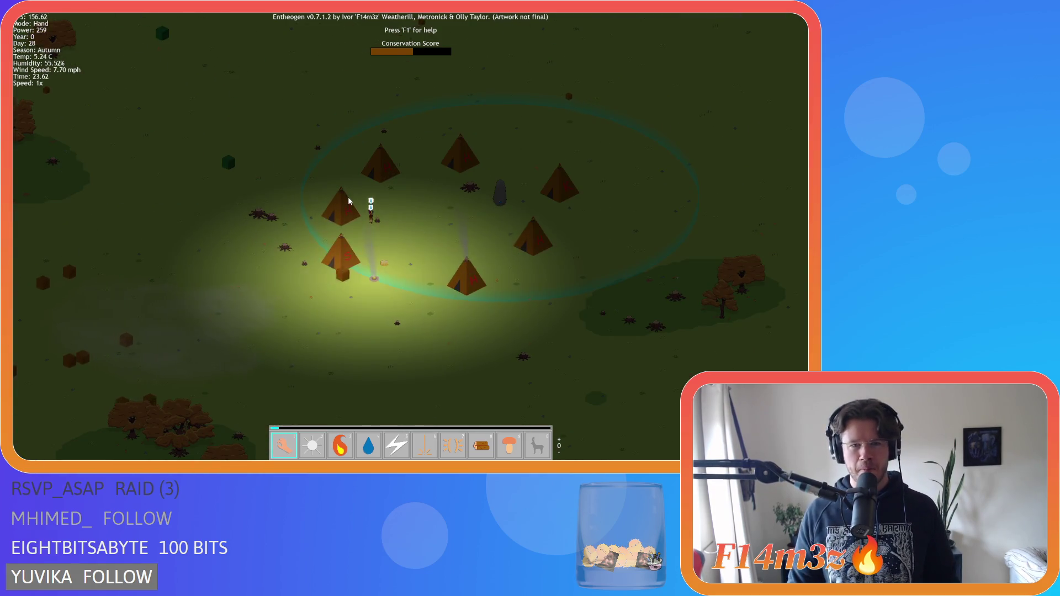
scroll(349, 198, down, 6)
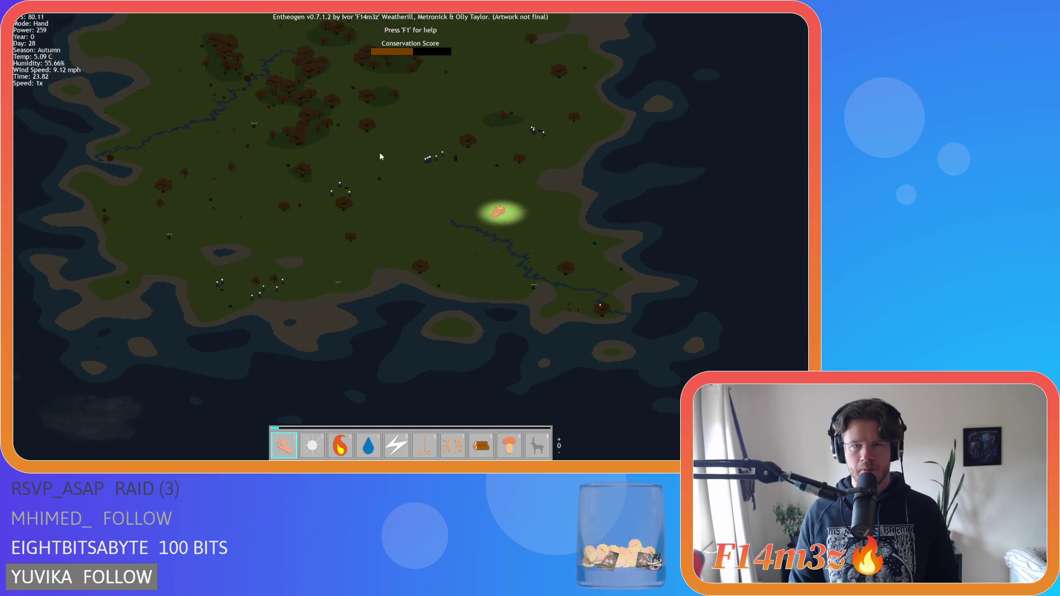
scroll(379, 159, up, 3)
scroll(374, 221, up, 3)
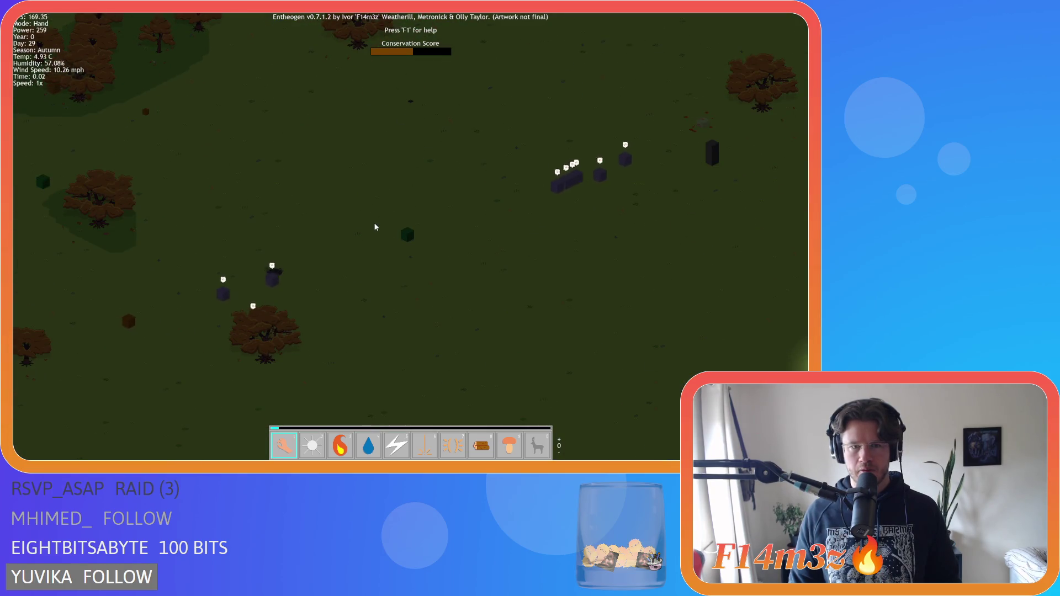
scroll(375, 227, down, 3)
scroll(374, 227, up, 2)
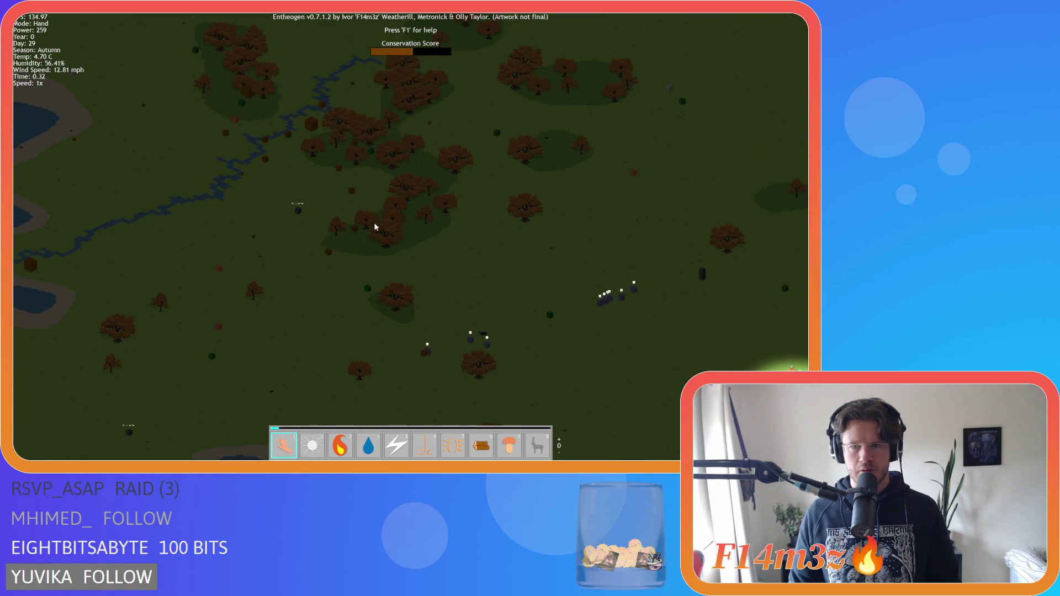
- Shift the map view right, then south over the villagers
key(d)
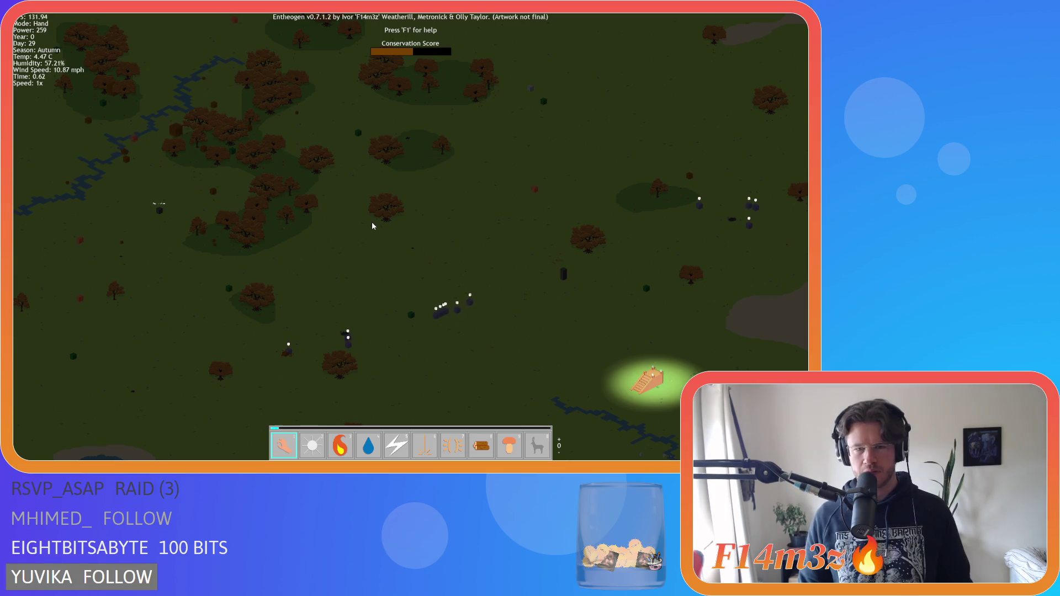
scroll(372, 223, up, 2)
key(s)
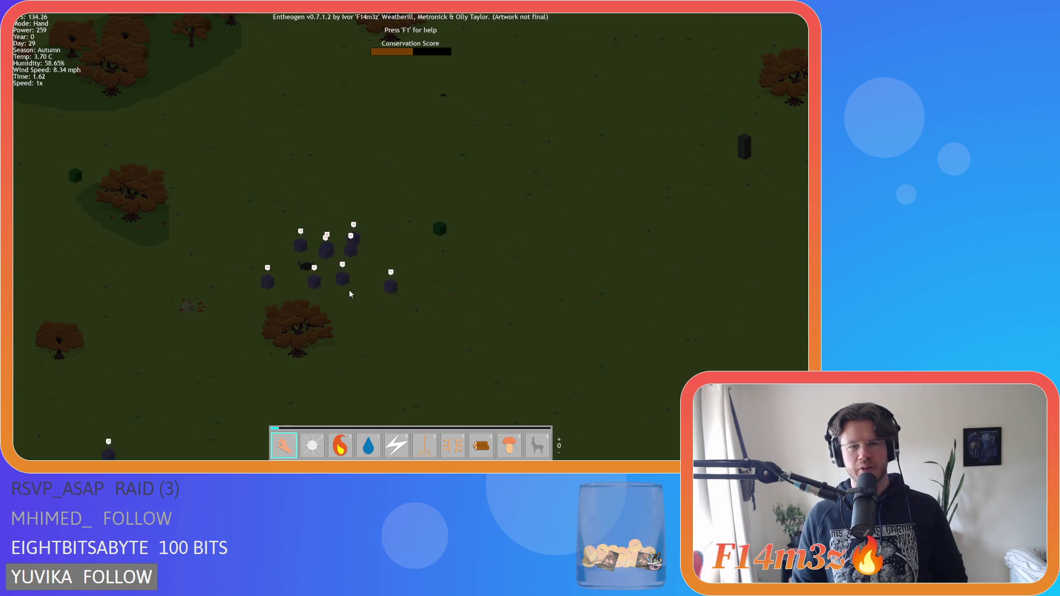
scroll(412, 290, down, 5)
scroll(405, 293, up, 5)
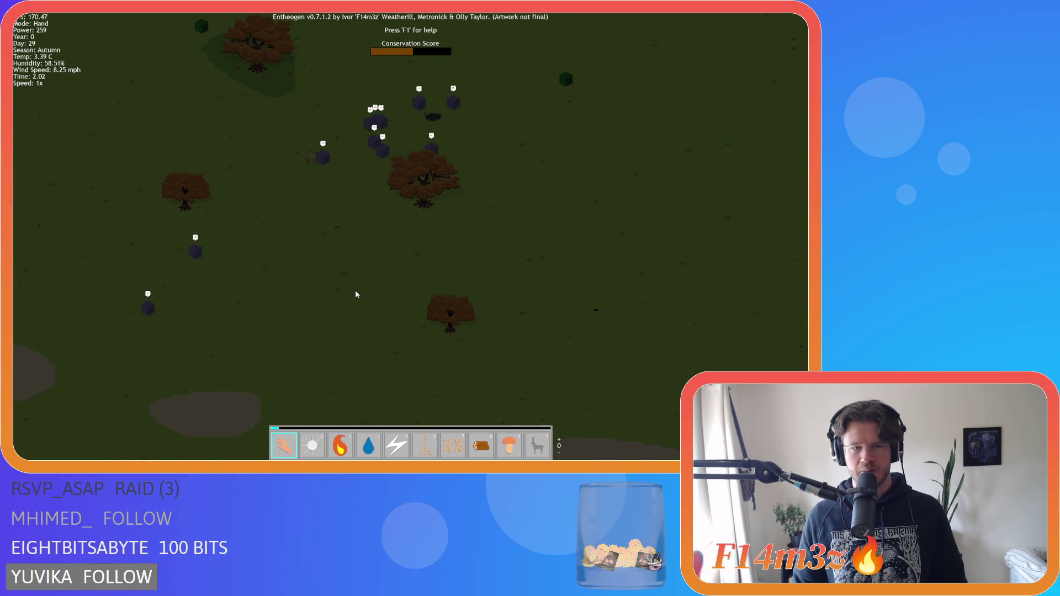
scroll(357, 293, down, 3)
- Bring the lit village to the top centre and adjust the zoom
key(d)
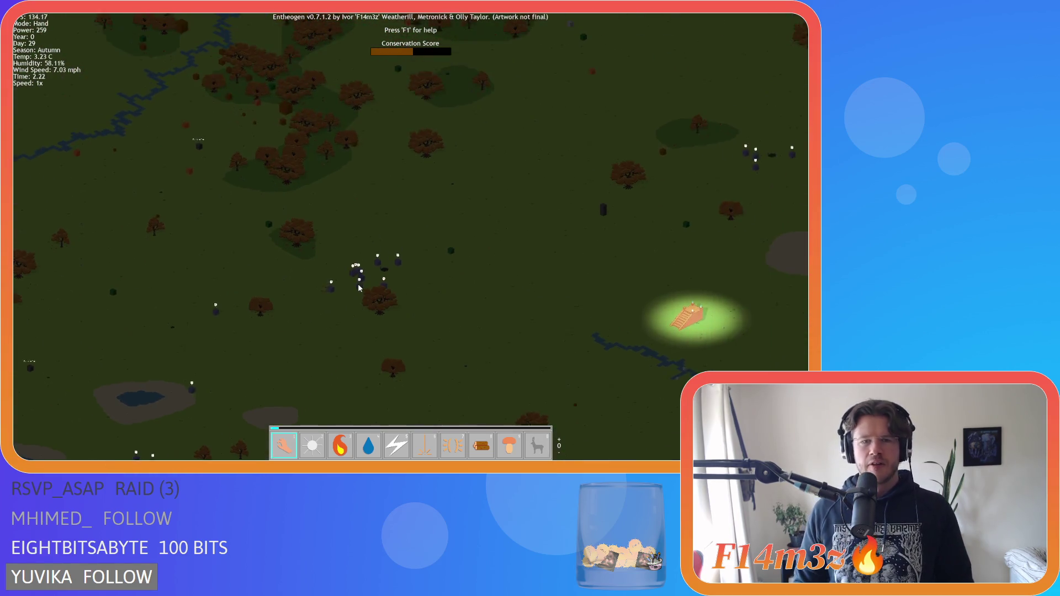
scroll(346, 284, down, 3)
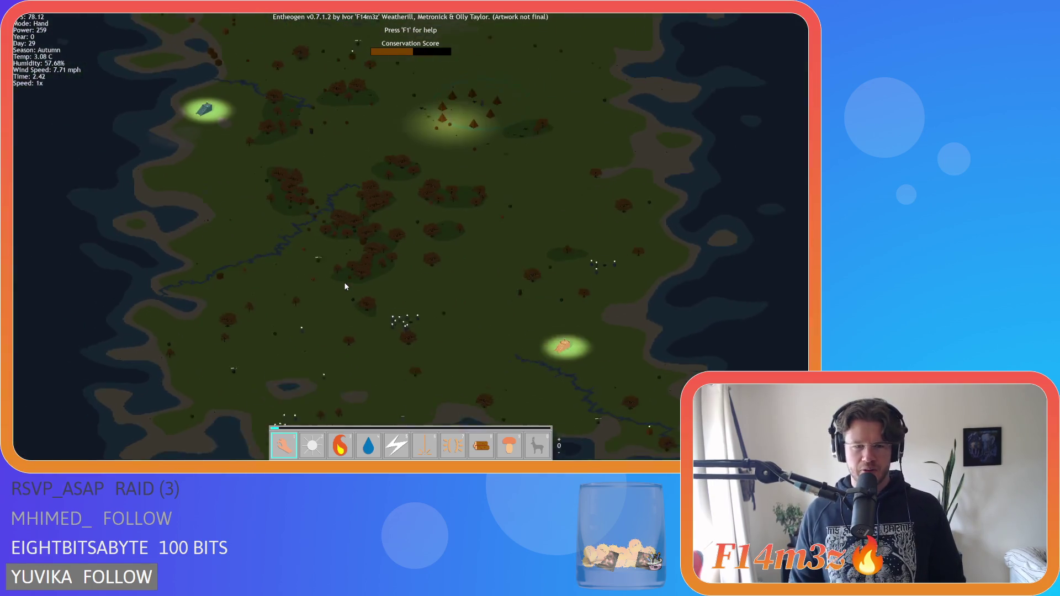
scroll(343, 267, up, 5)
scroll(400, 246, down, 3)
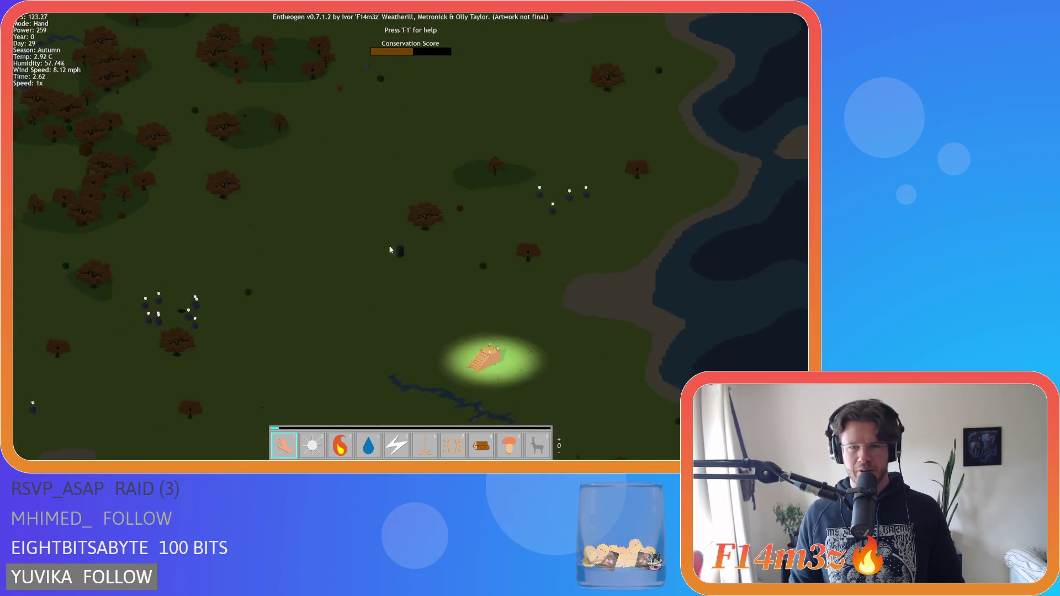
scroll(307, 243, up, 3)
scroll(307, 242, down, 3)
scroll(307, 242, up, 2)
scroll(353, 221, down, 3)
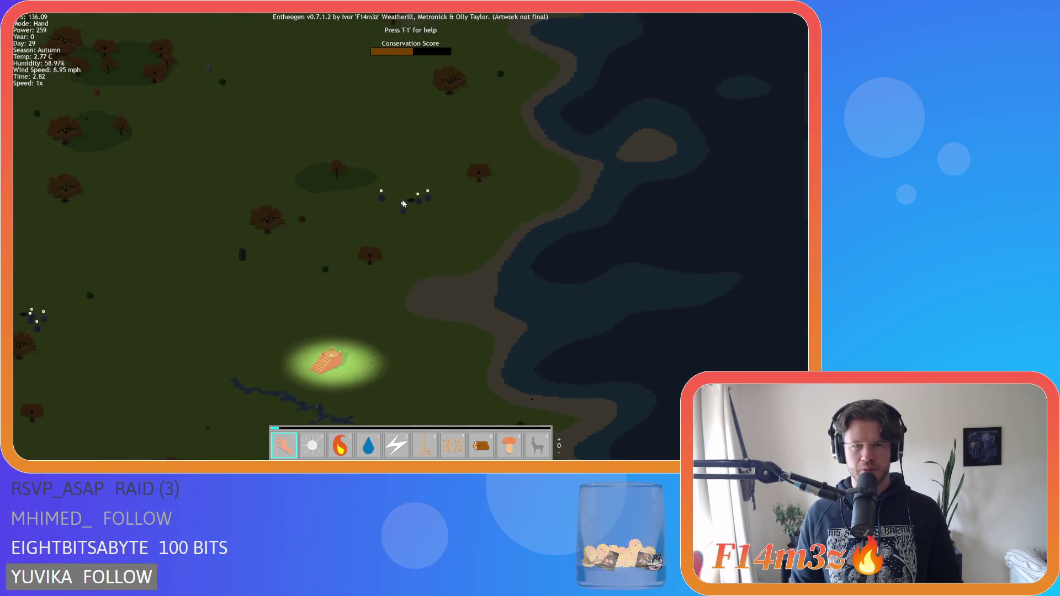
scroll(407, 206, up, 3)
scroll(402, 209, down, 2)
scroll(402, 206, down, 2)
- Open and close the inventory, then zoom in centred on the tent village
key(a)
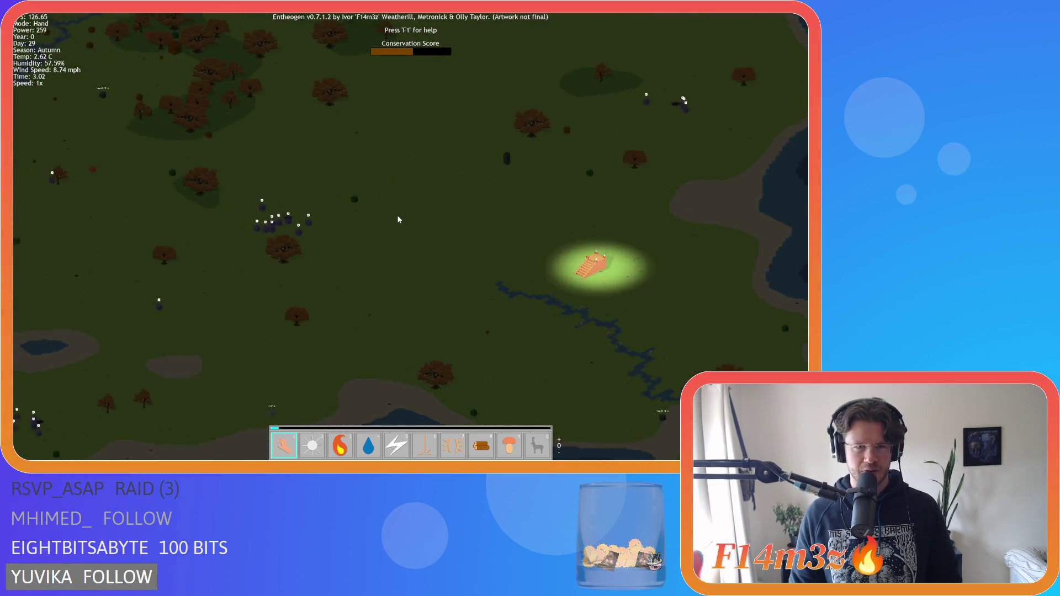
scroll(396, 218, up, 2)
key(i)
key(i)
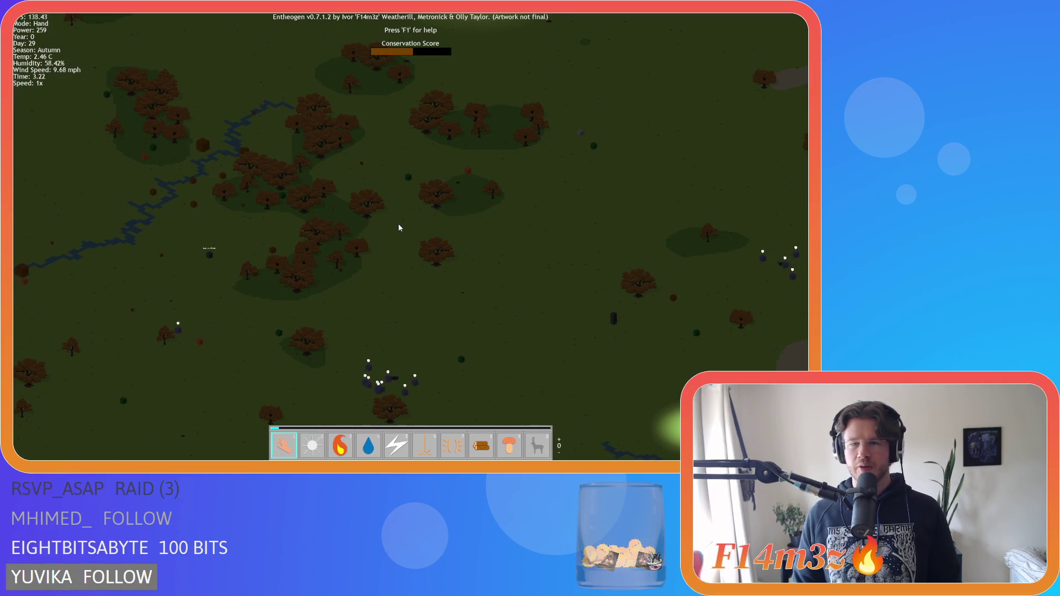
key(d)
key(w)
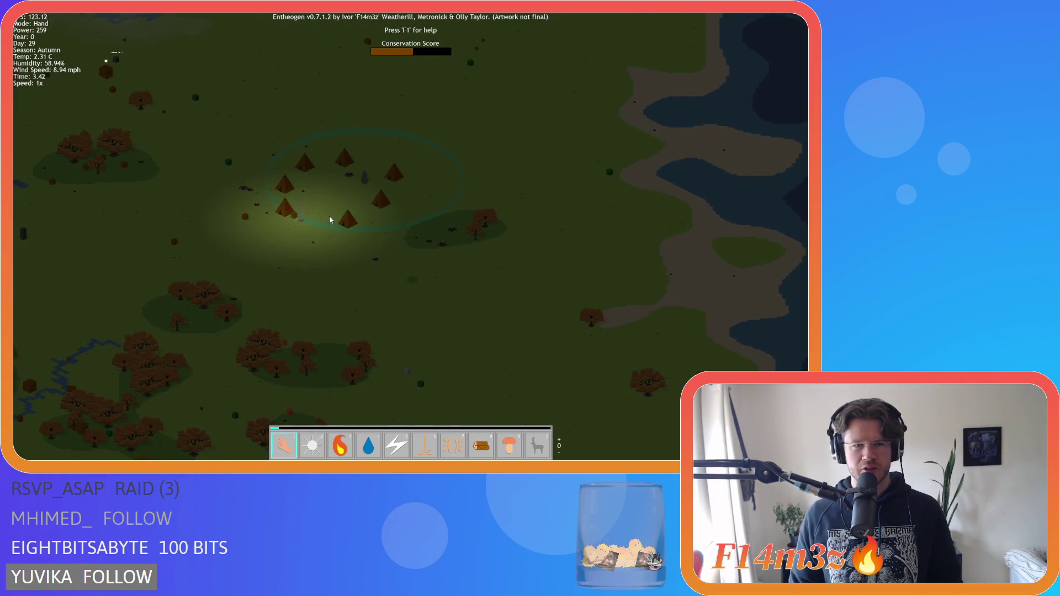
scroll(330, 217, up, 3)
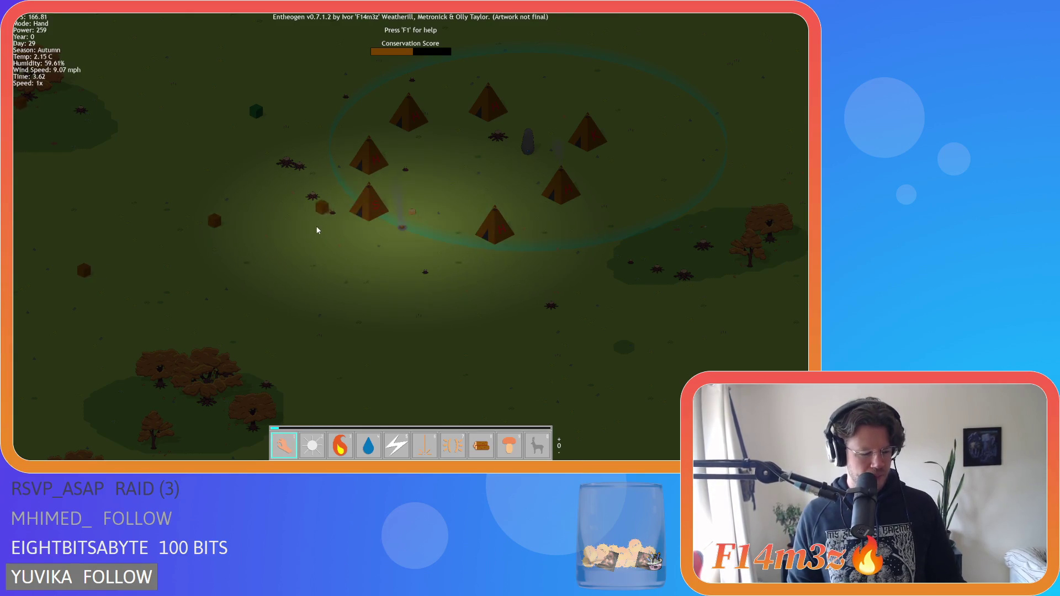
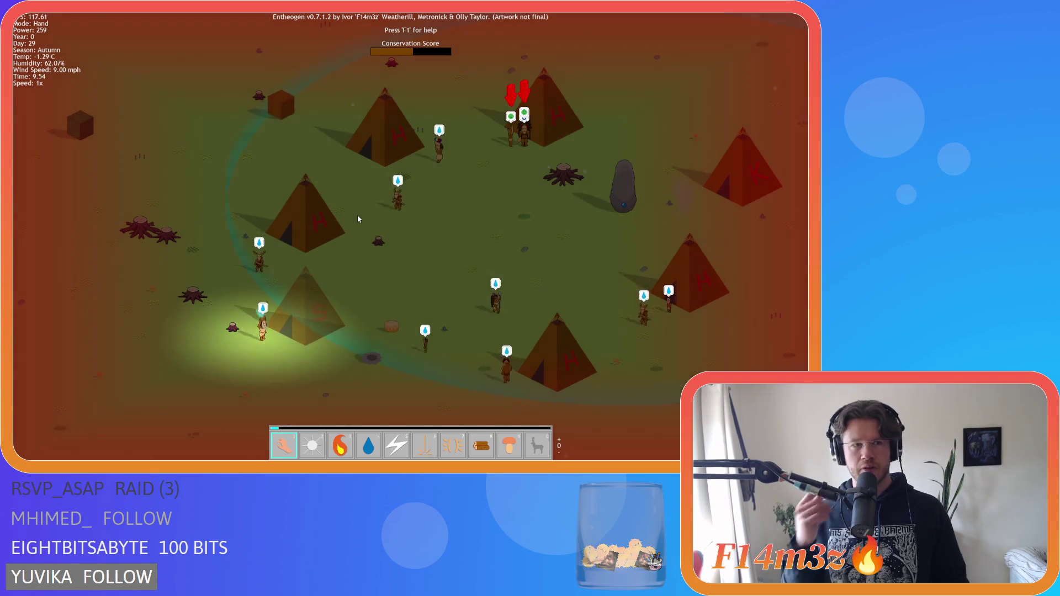
- Pan over the village and light the stone fire pit with the Fire power
key(Down)
key(Left)
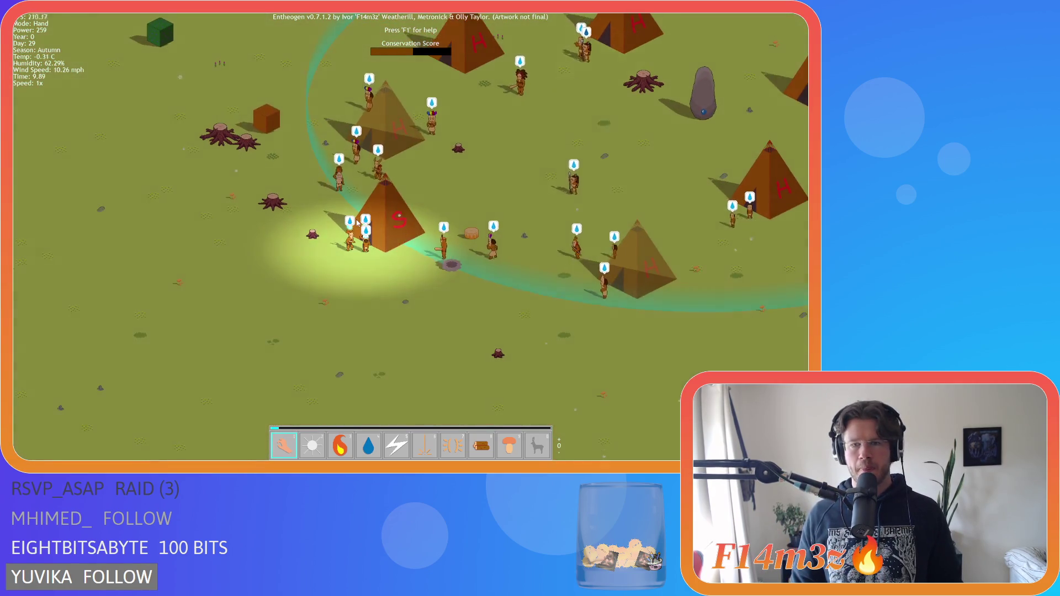
key(Up)
key(Right)
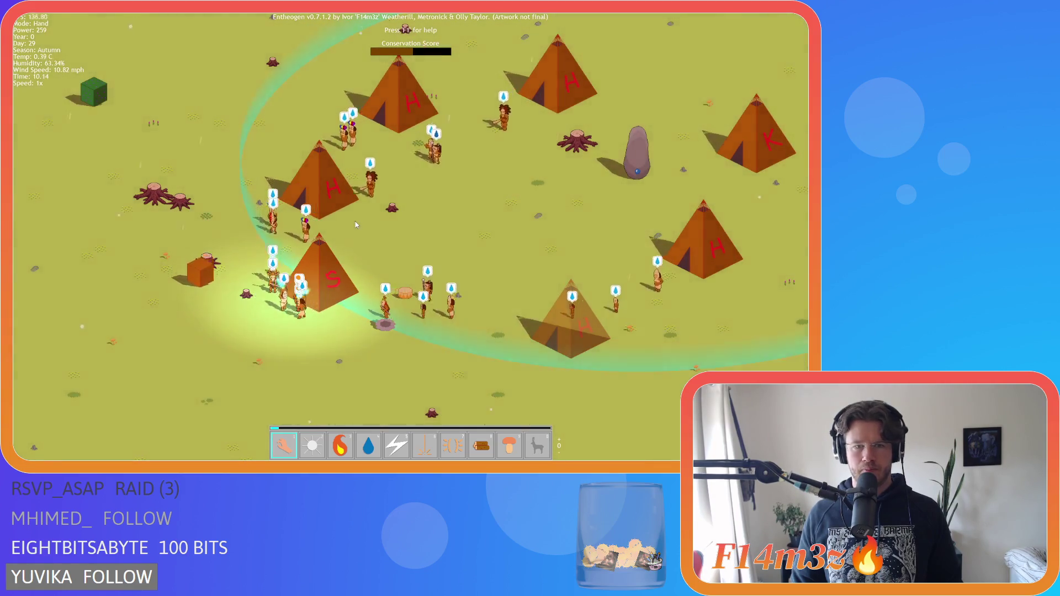
scroll(356, 225, down, 5)
scroll(354, 226, up, 5)
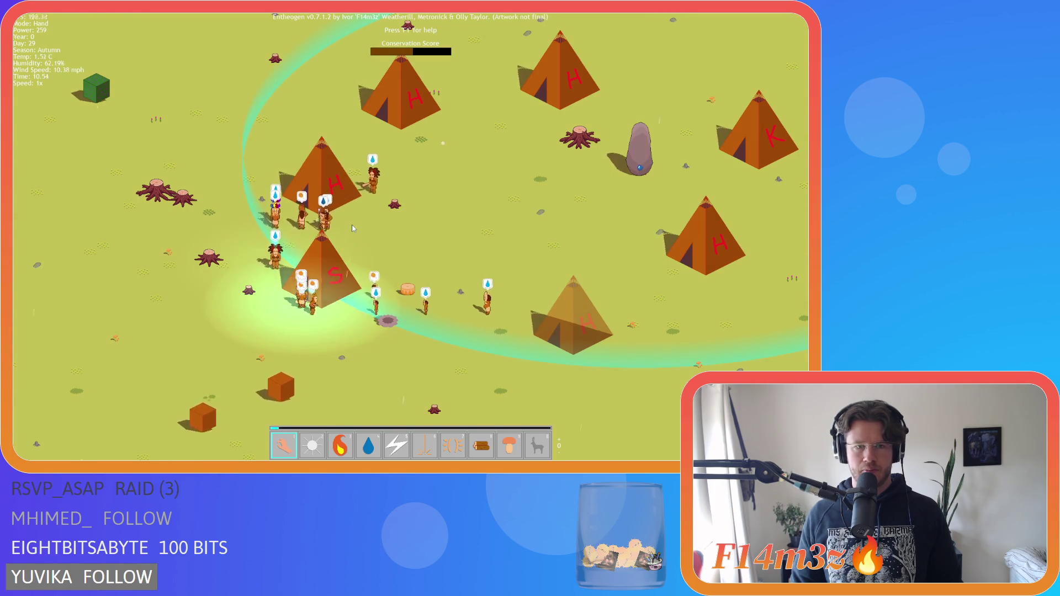
key(3)
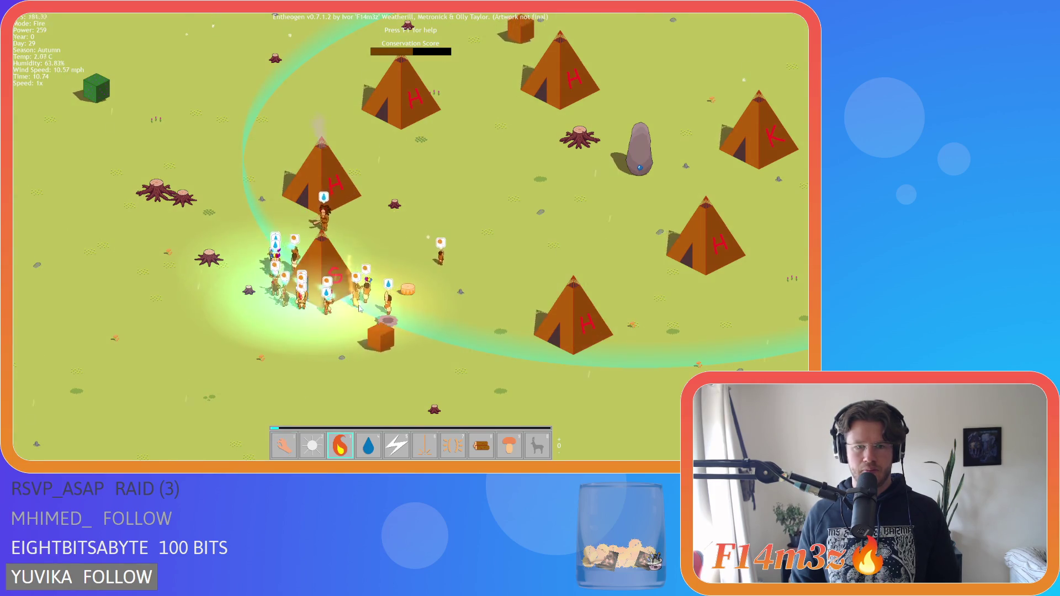
click(387, 319)
- Return to Hand mode and open, then close, the tribe's inventory
key(1)
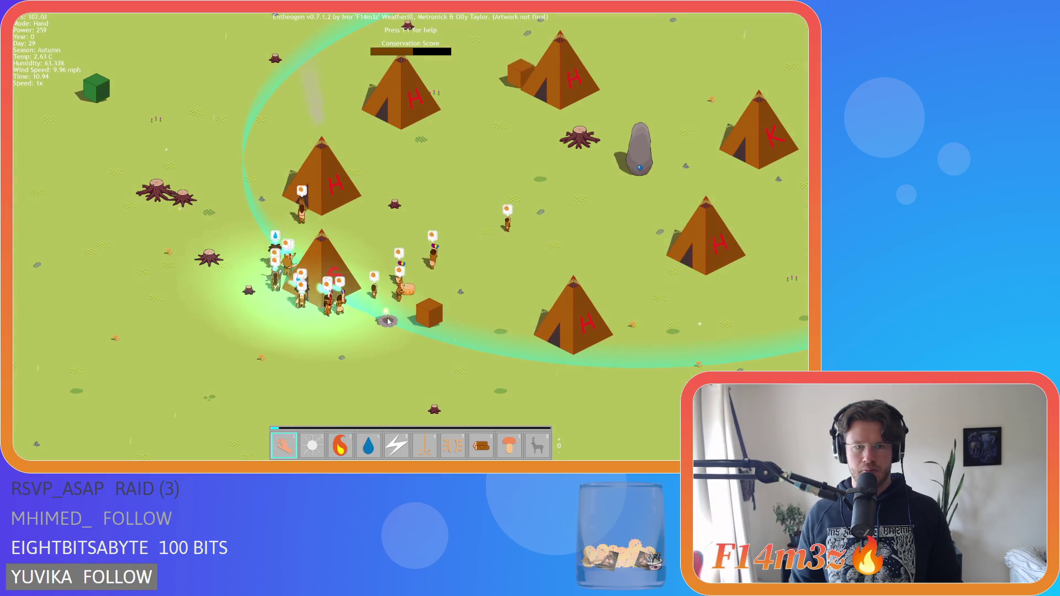
key(d)
key(i)
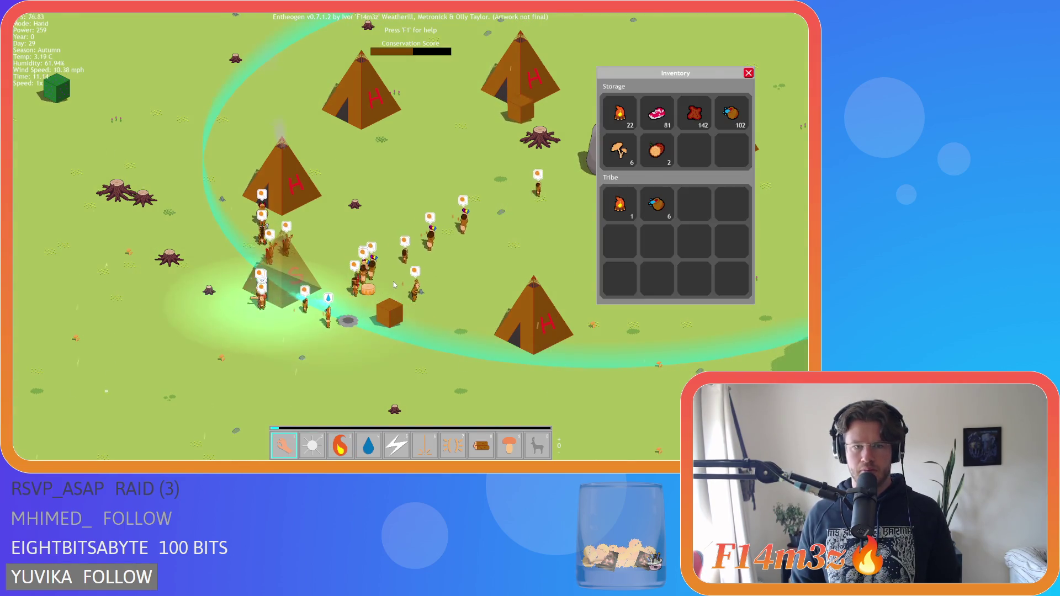
key(i)
- Zoom and pan the camera south of the village over the forest
scroll(393, 275, down, 3)
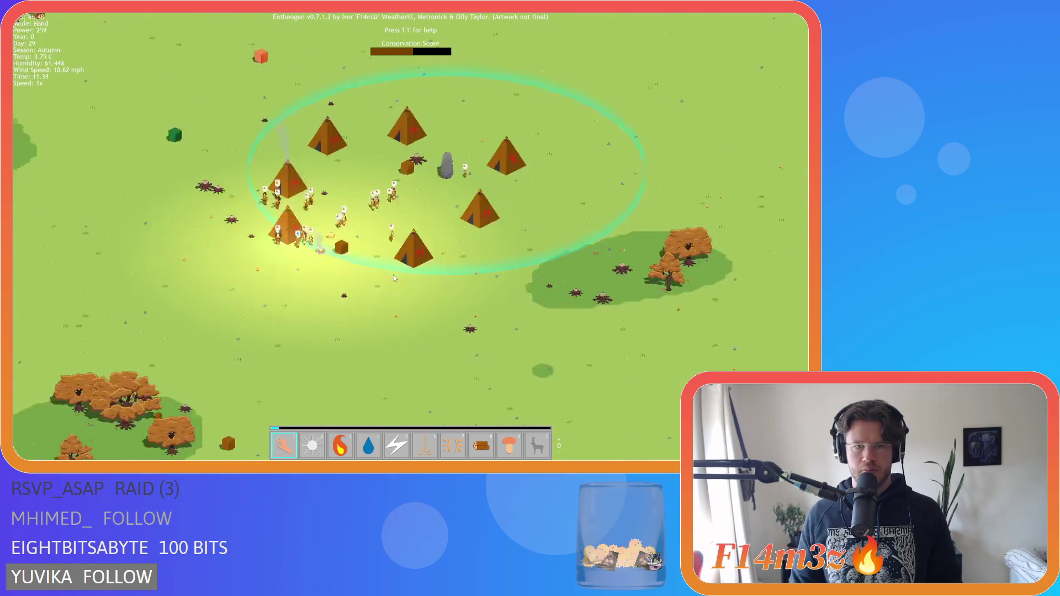
scroll(393, 275, down, 5)
scroll(386, 271, up, 5)
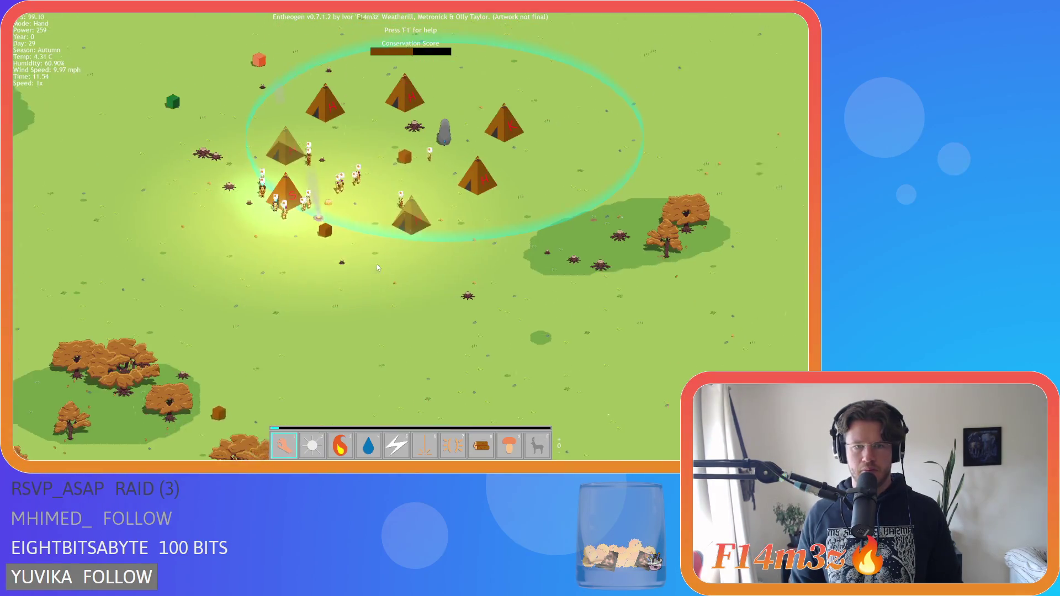
key(w)
key(d)
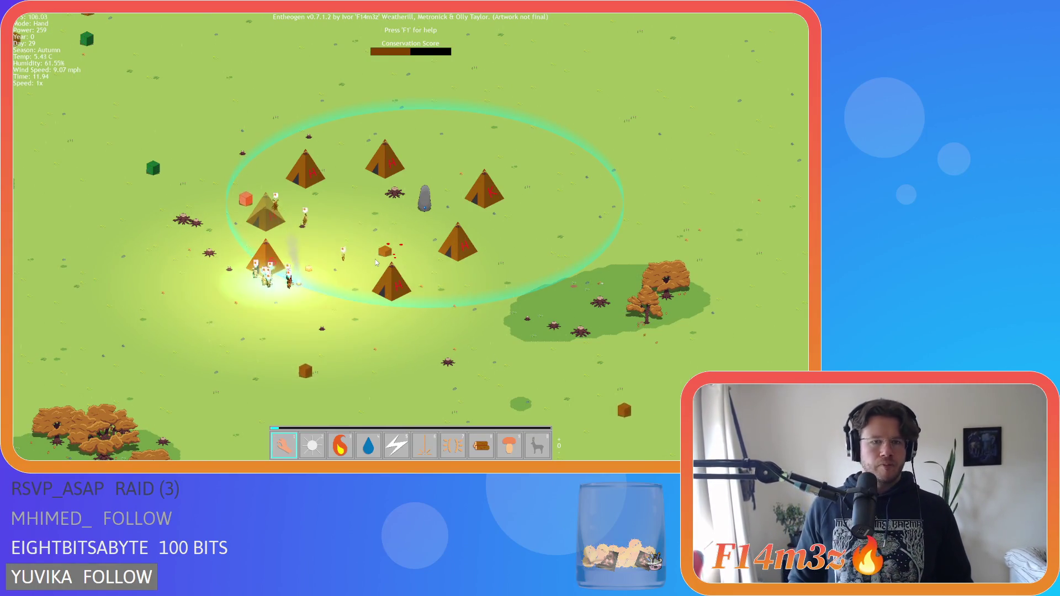
key(s)
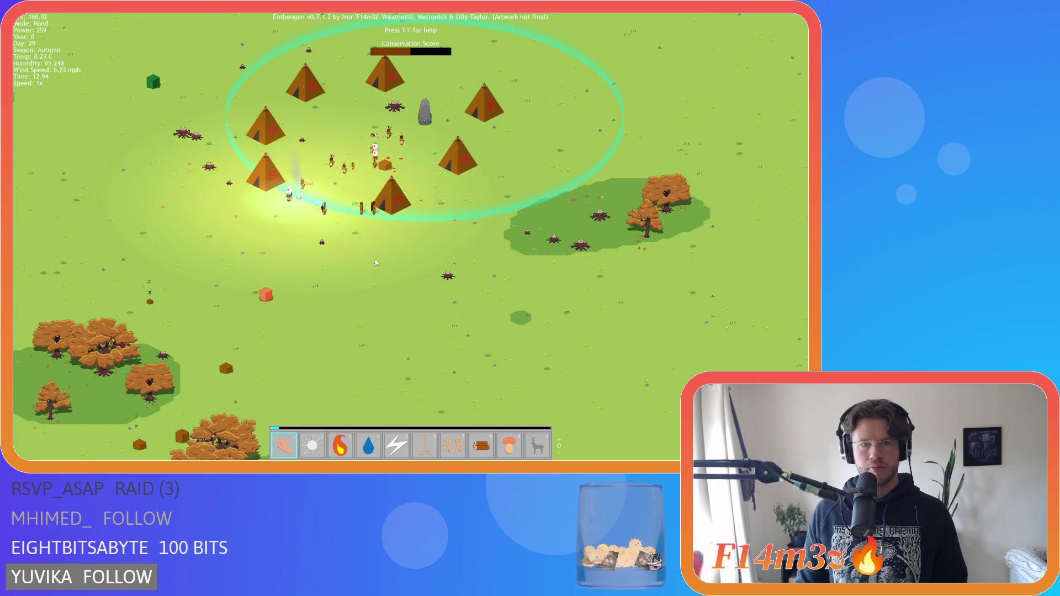
- Recentre the view on the village and zoom in and out over it
key(Up)
key(Right)
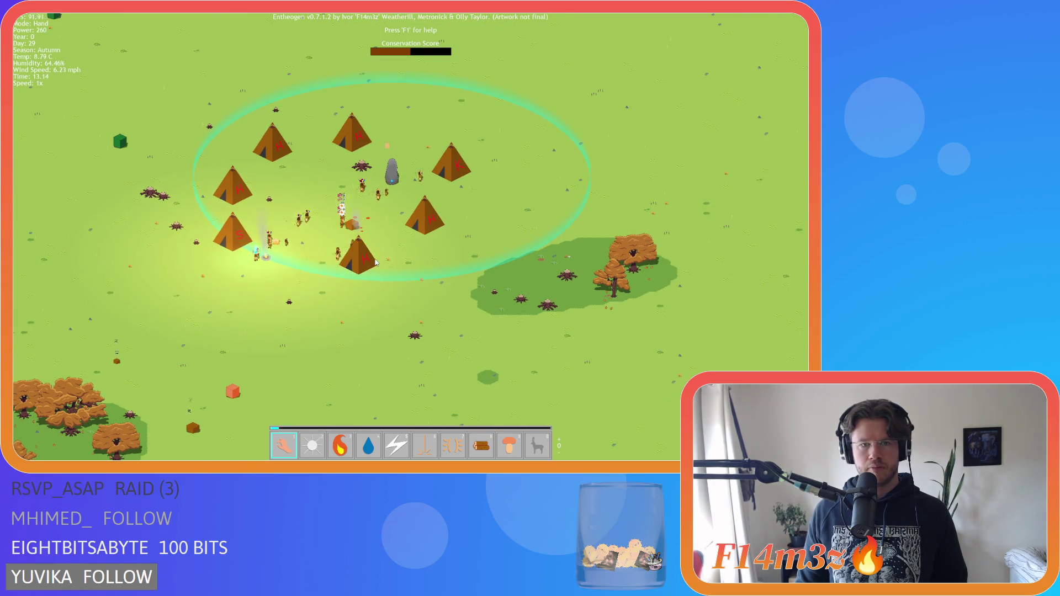
scroll(375, 262, up, 4)
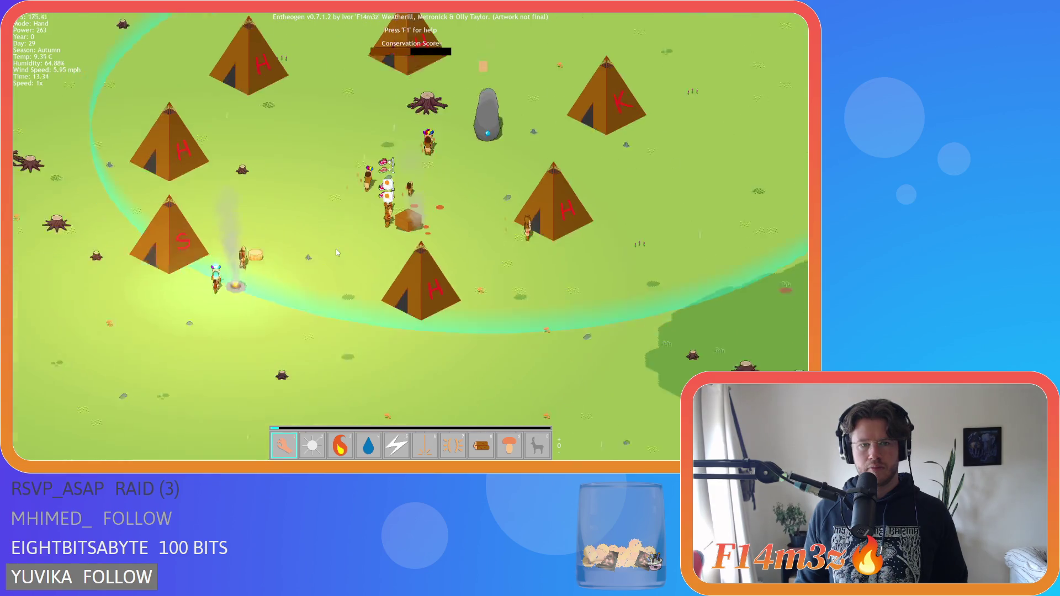
scroll(336, 253, down, 3)
scroll(337, 252, up, 3)
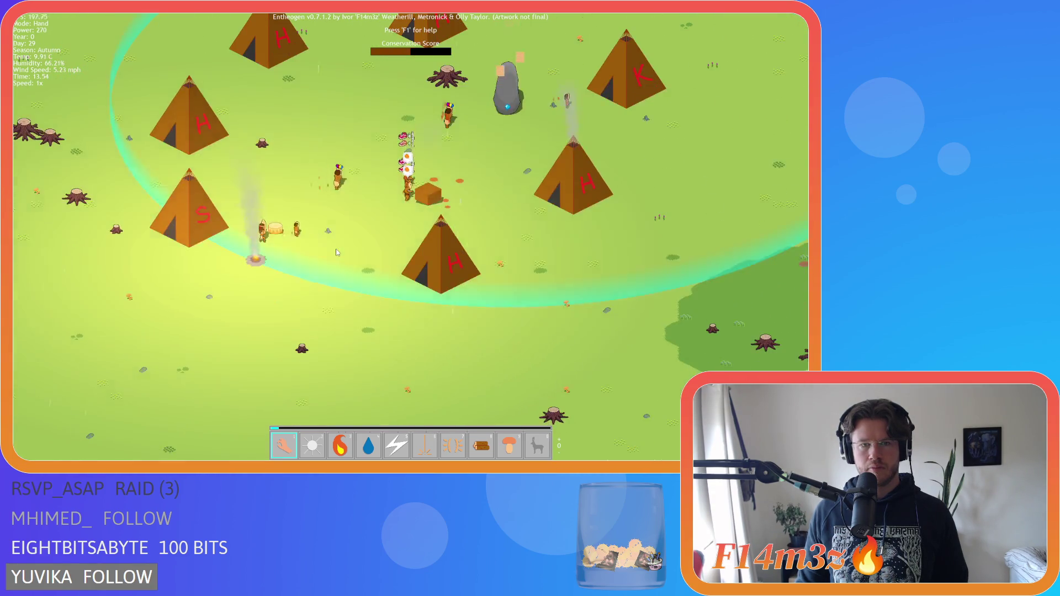
scroll(337, 253, down, 3)
scroll(336, 253, up, 3)
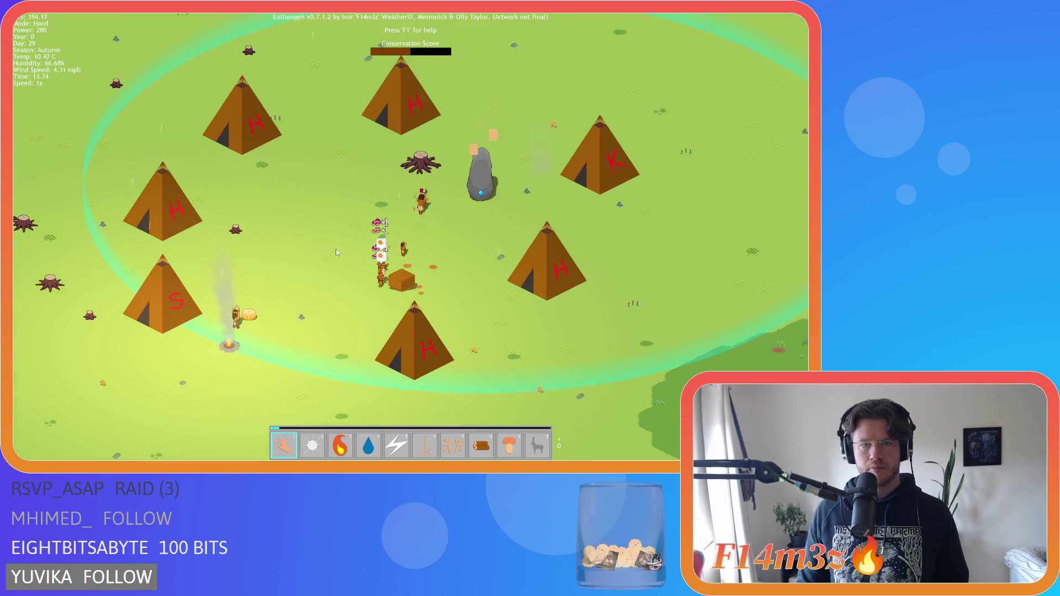
scroll(336, 252, down, 2)
scroll(335, 253, down, 3)
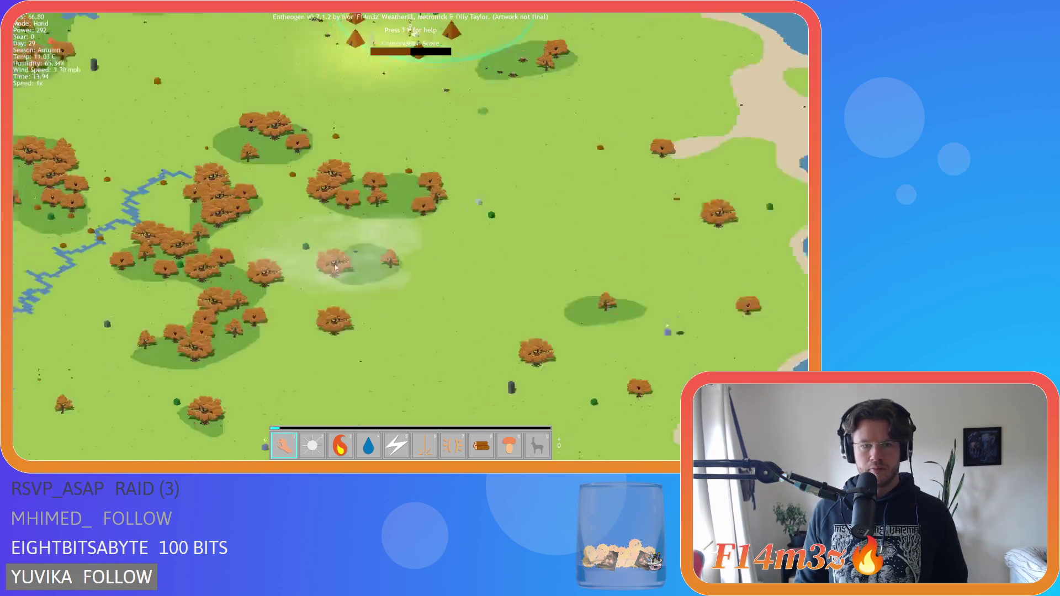
scroll(335, 262, down, 5)
scroll(341, 287, up, 8)
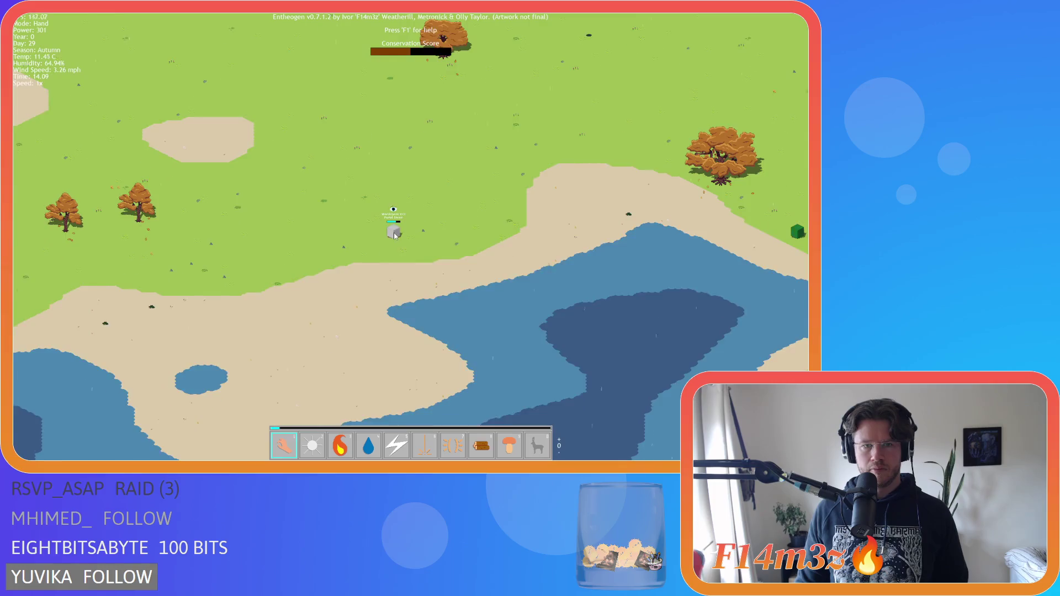
scroll(393, 233, down, 5)
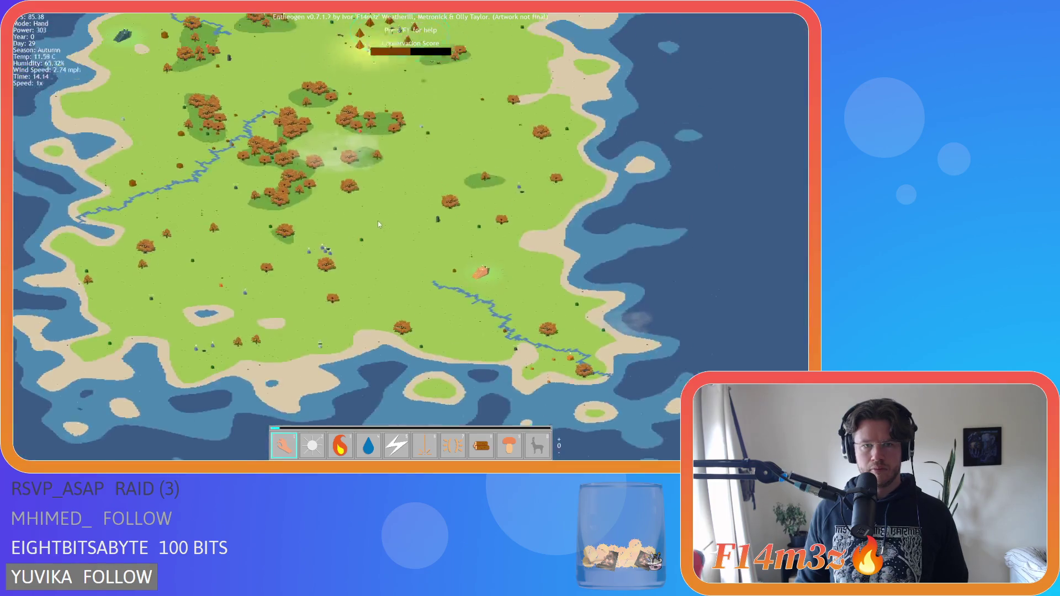
scroll(379, 221, up, 6)
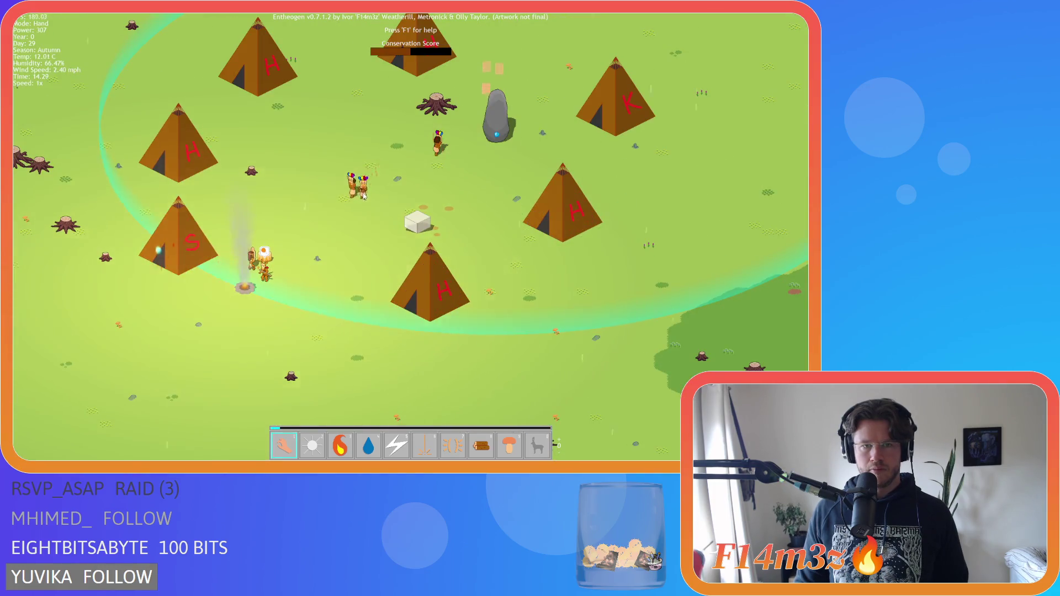
scroll(364, 195, down, 5)
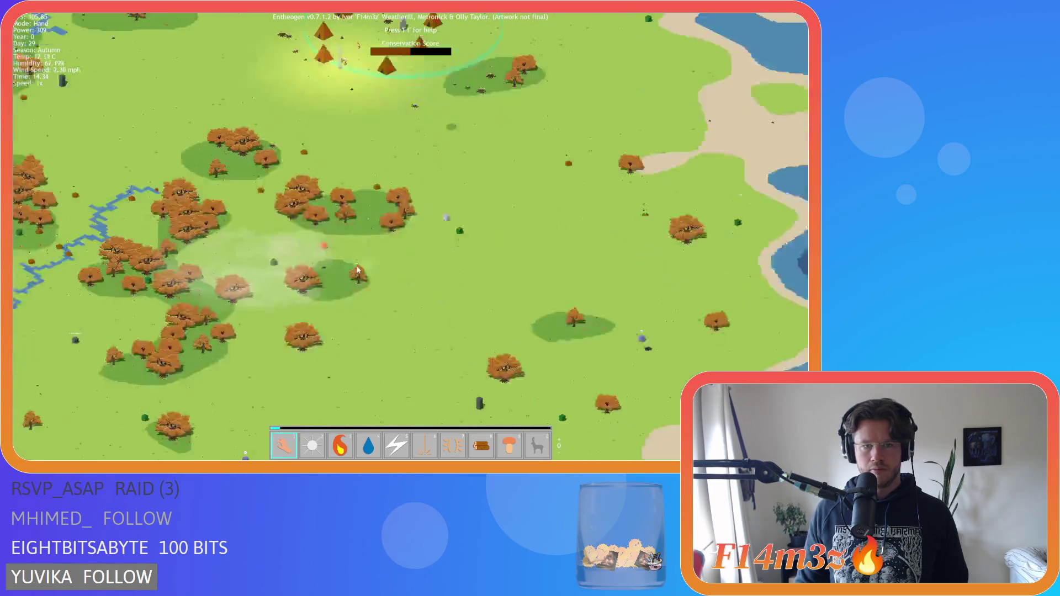
scroll(301, 293, up, 7)
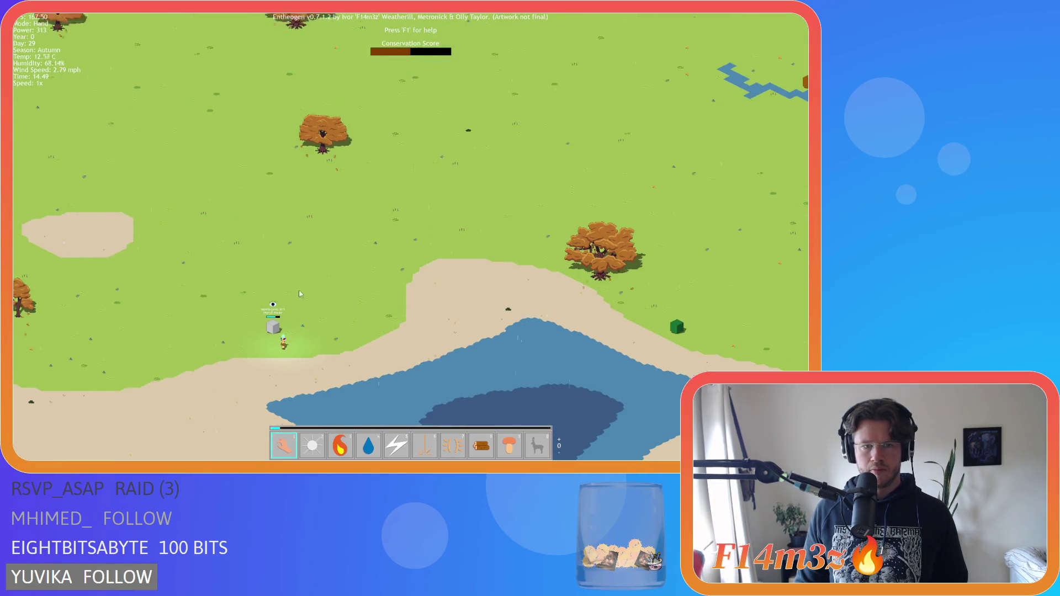
scroll(300, 294, down, 5)
scroll(369, 190, up, 6)
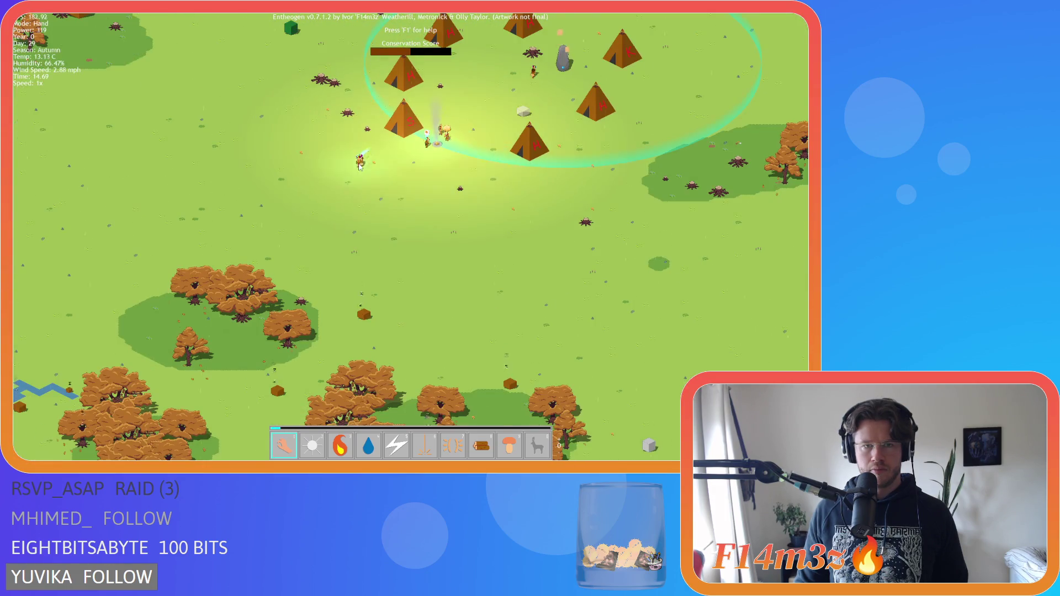
scroll(360, 166, down, 5)
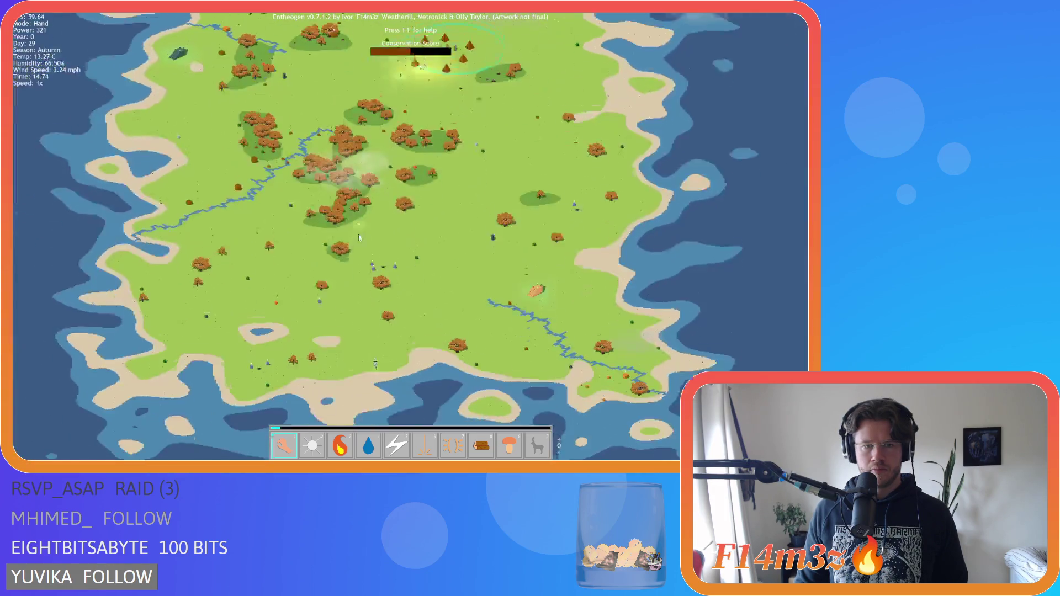
scroll(383, 243, up, 6)
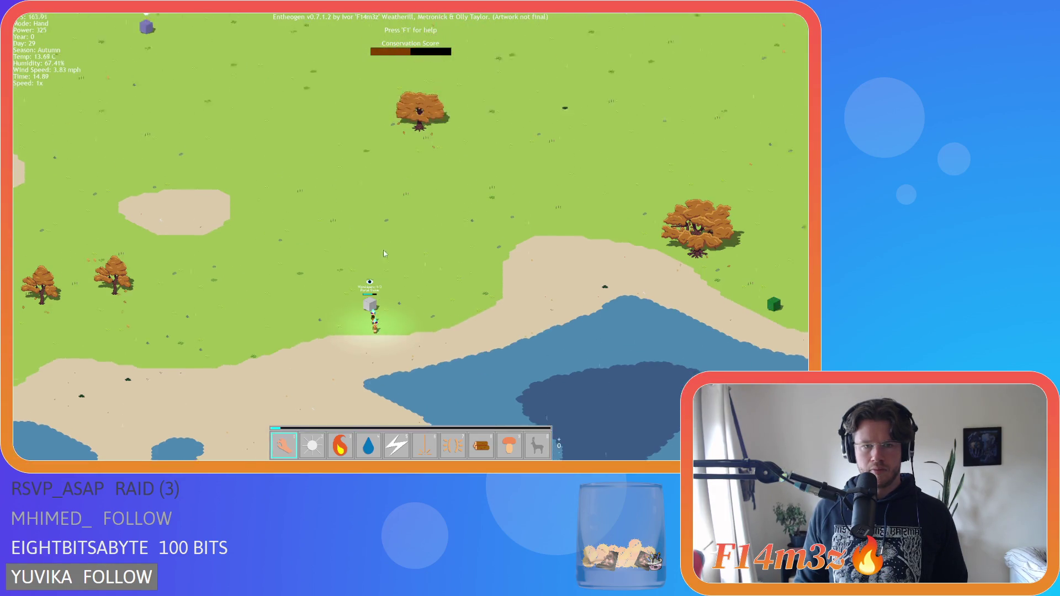
scroll(384, 254, down, 5)
scroll(379, 167, up, 6)
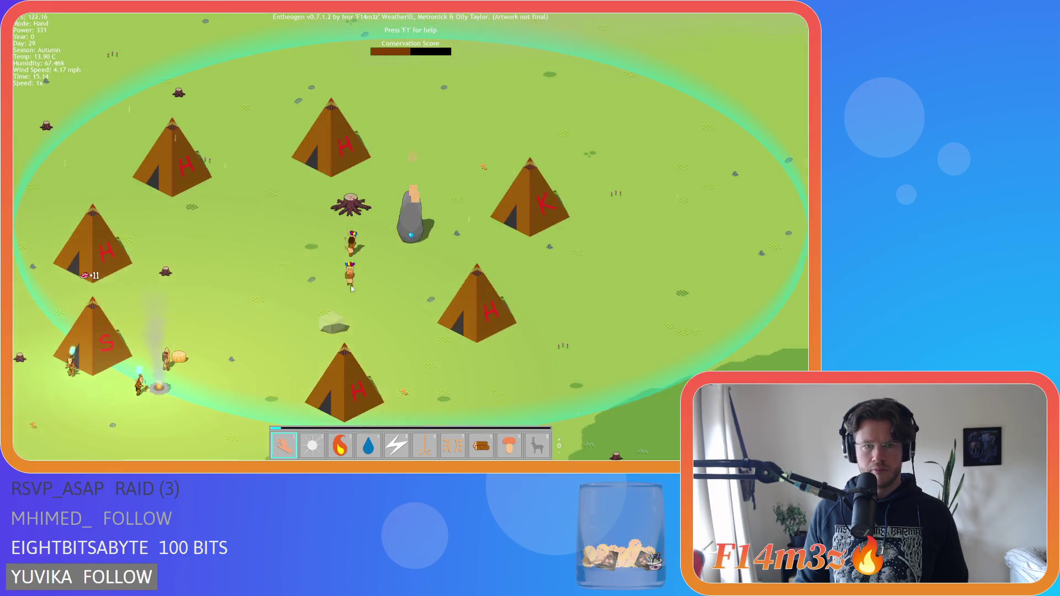
scroll(354, 293, down, 5)
scroll(354, 293, up, 6)
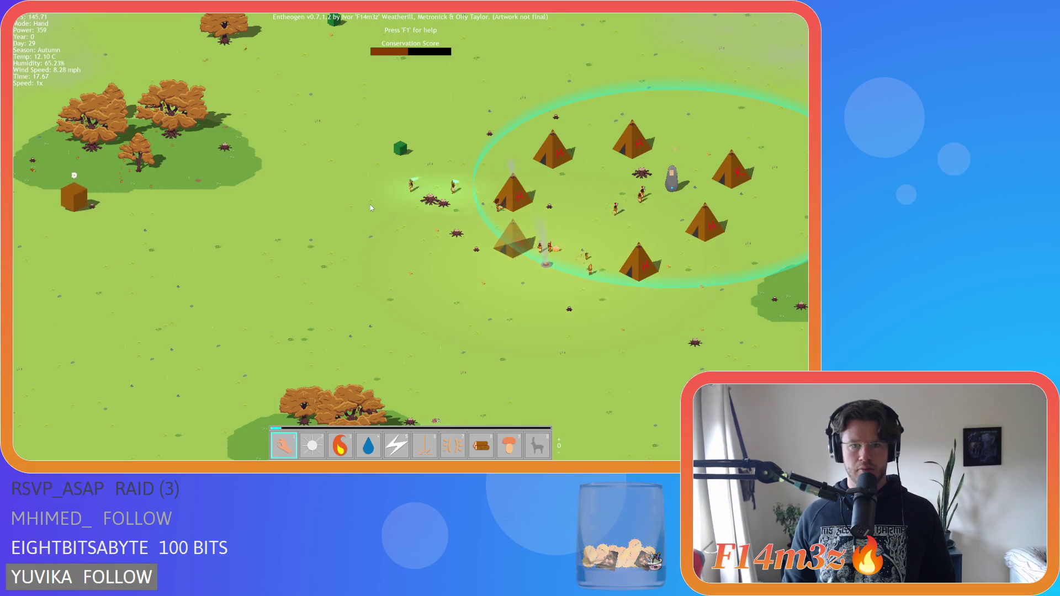
scroll(371, 208, down, 5)
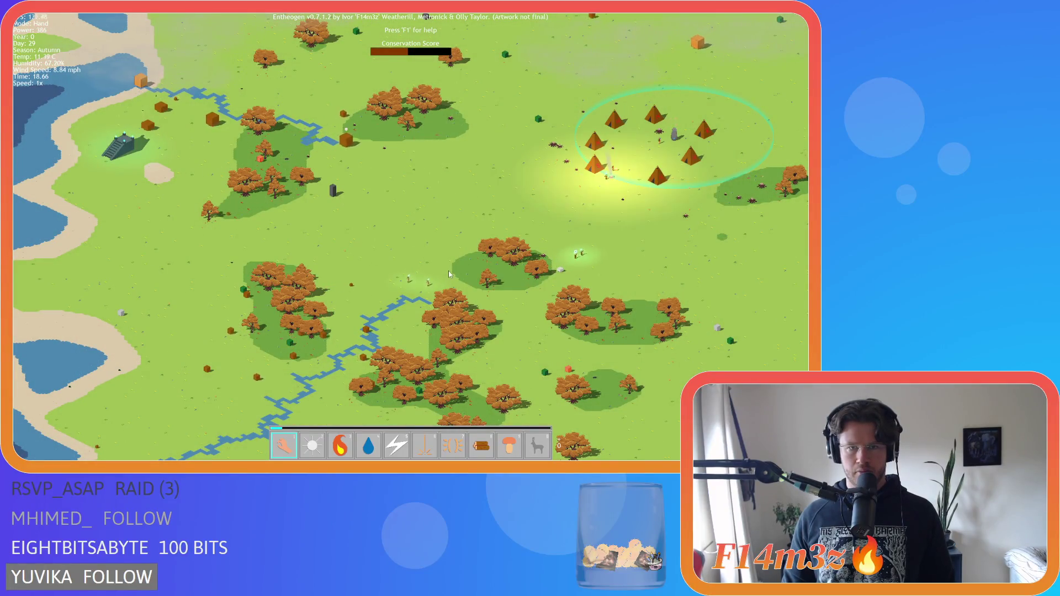
key(s)
scroll(409, 282, down, 5)
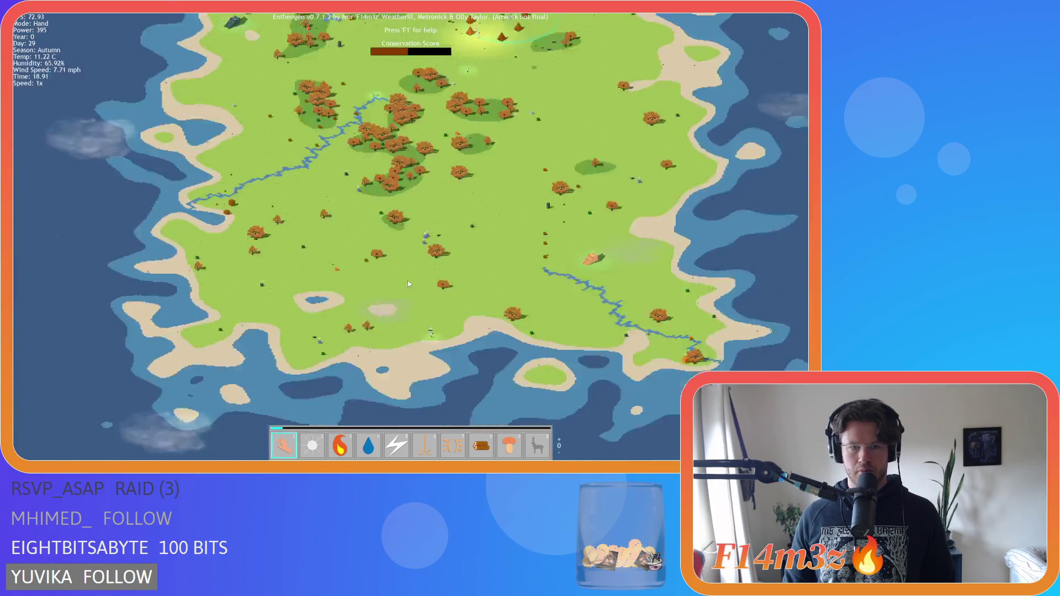
scroll(408, 280, up, 8)
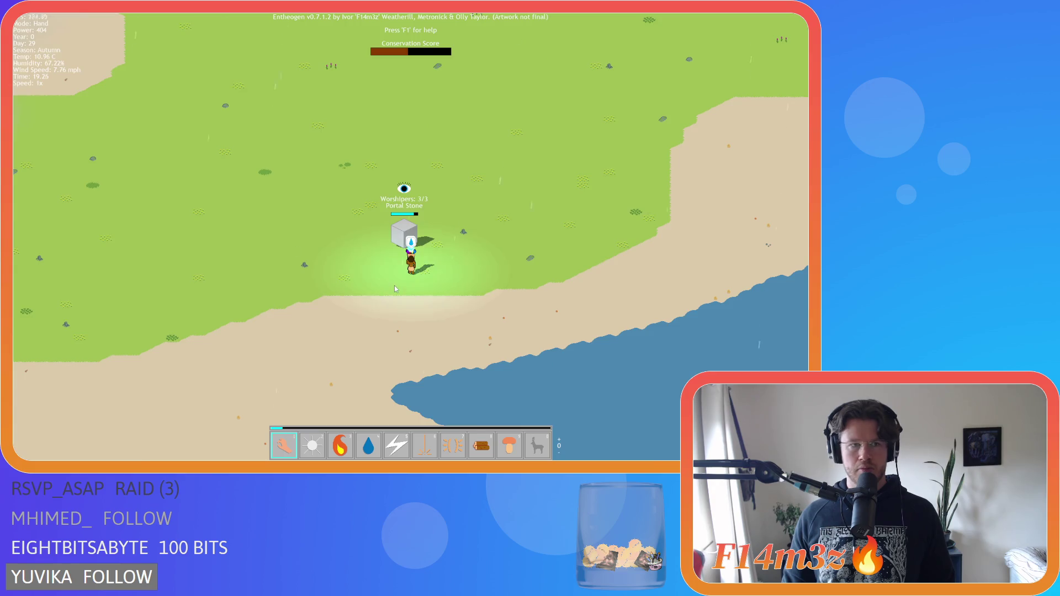
scroll(394, 287, down, 3)
scroll(394, 286, down, 5)
scroll(394, 286, up, 3)
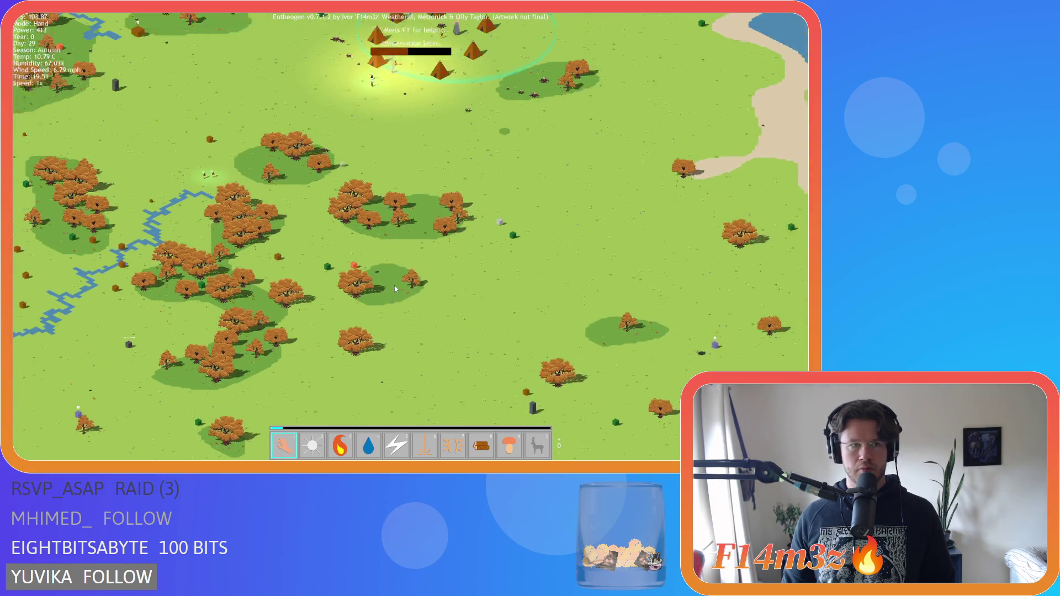
key(w)
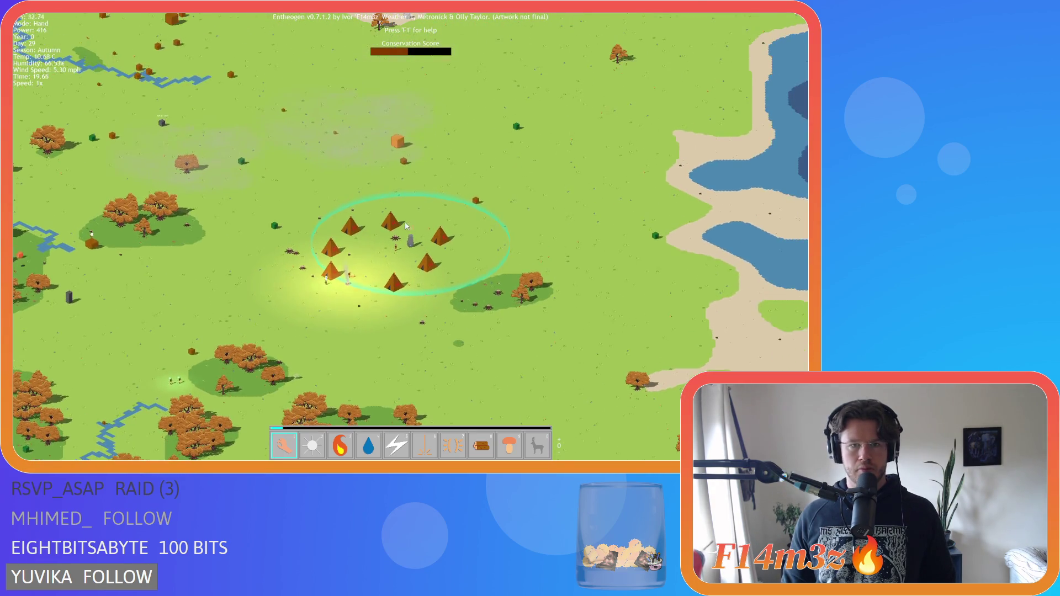
key(w+a)
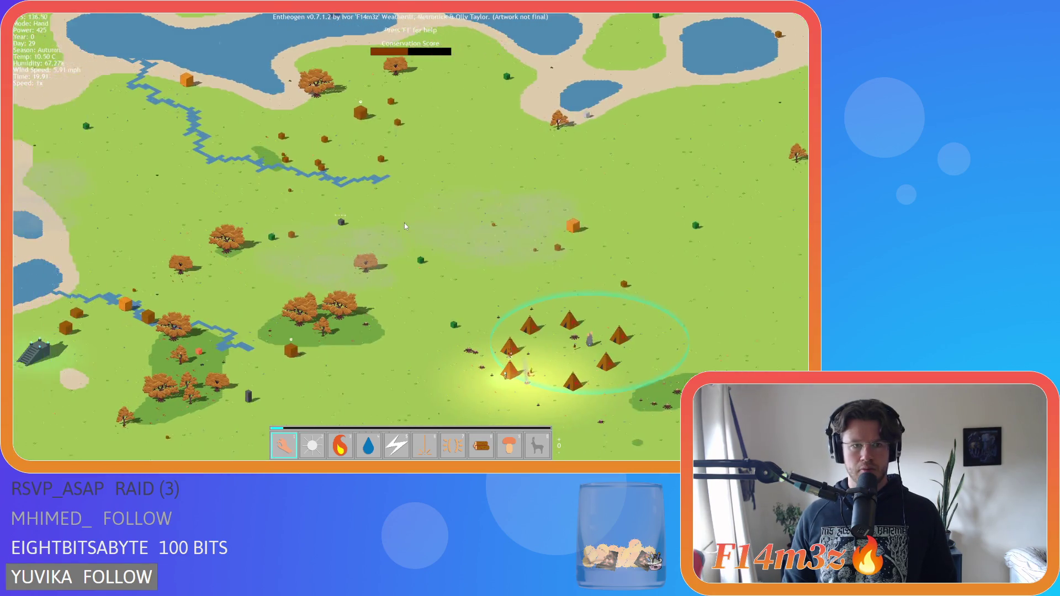
scroll(404, 223, down, 3)
key(s)
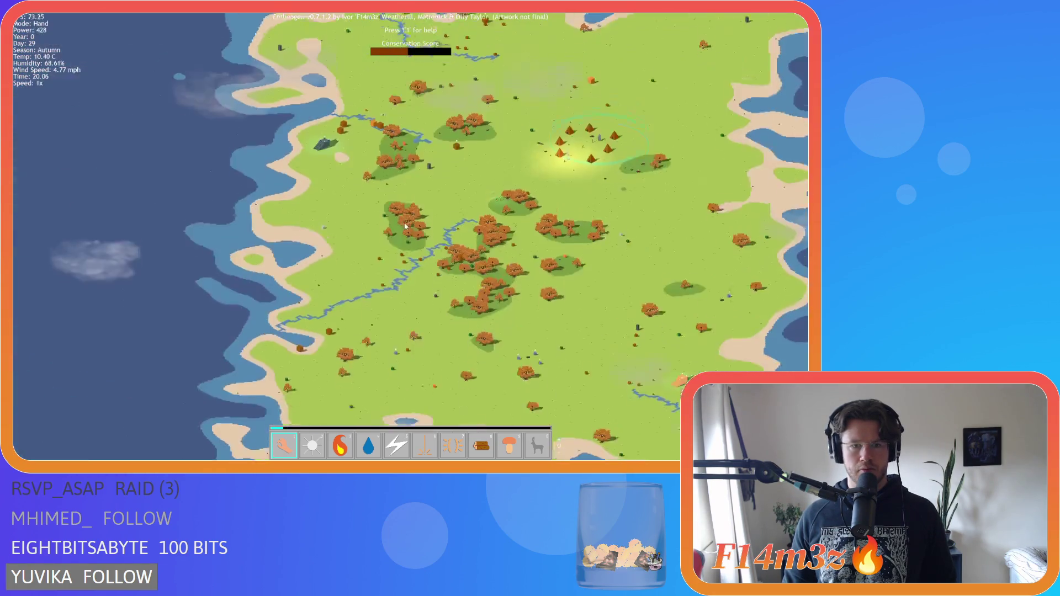
scroll(404, 223, up, 3)
scroll(404, 226, up, 5)
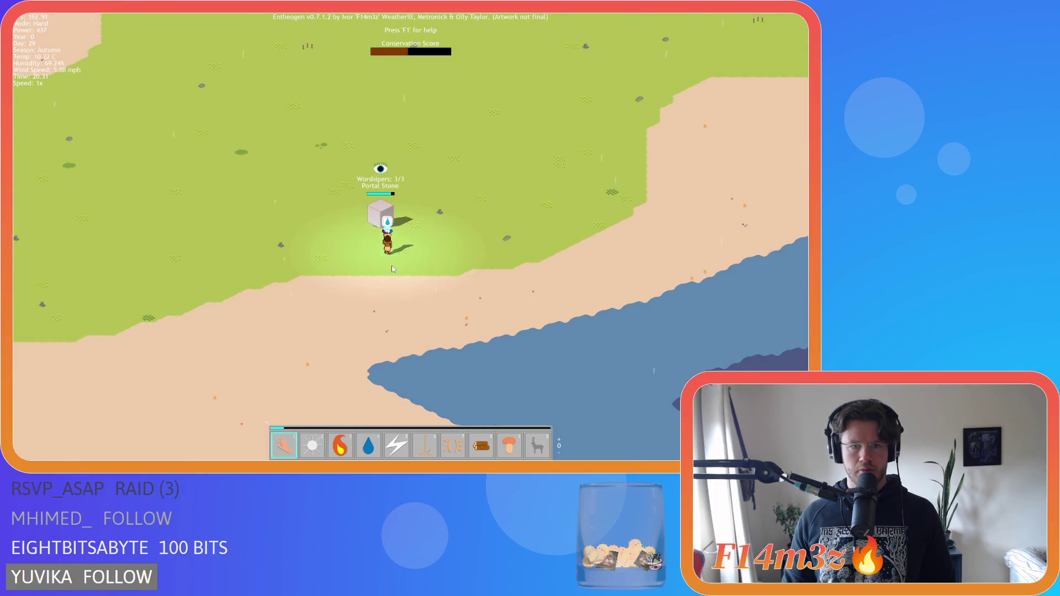
scroll(392, 269, down, 5)
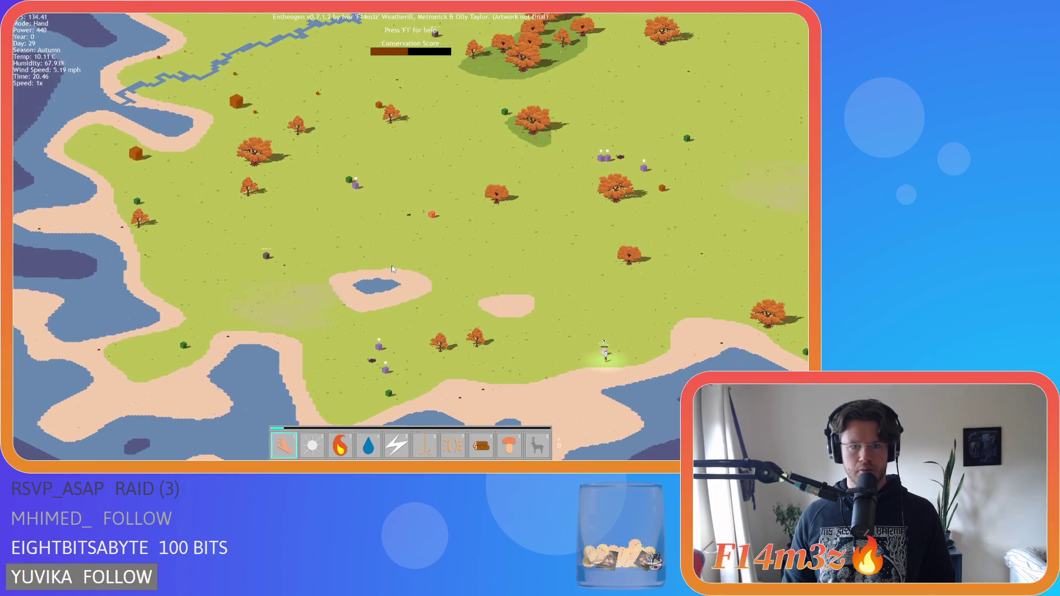
key(w)
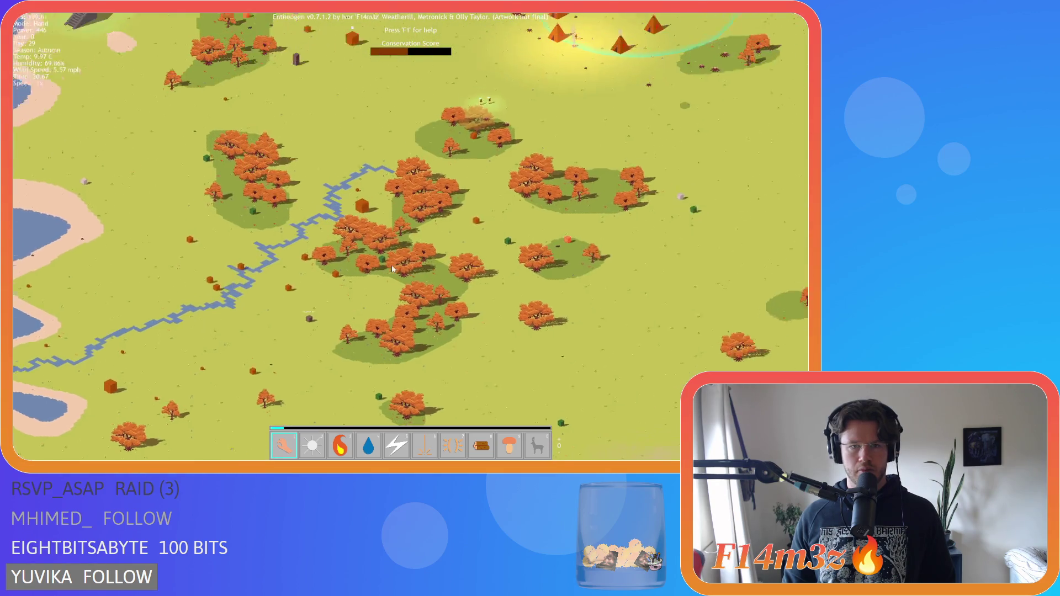
key(s)
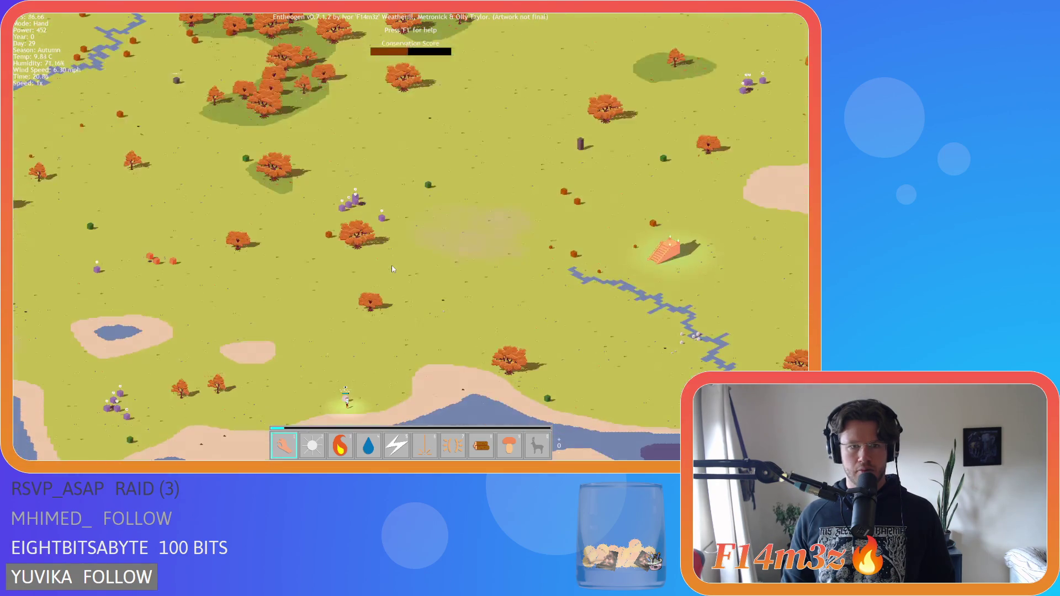
key(w)
scroll(392, 269, up, 3)
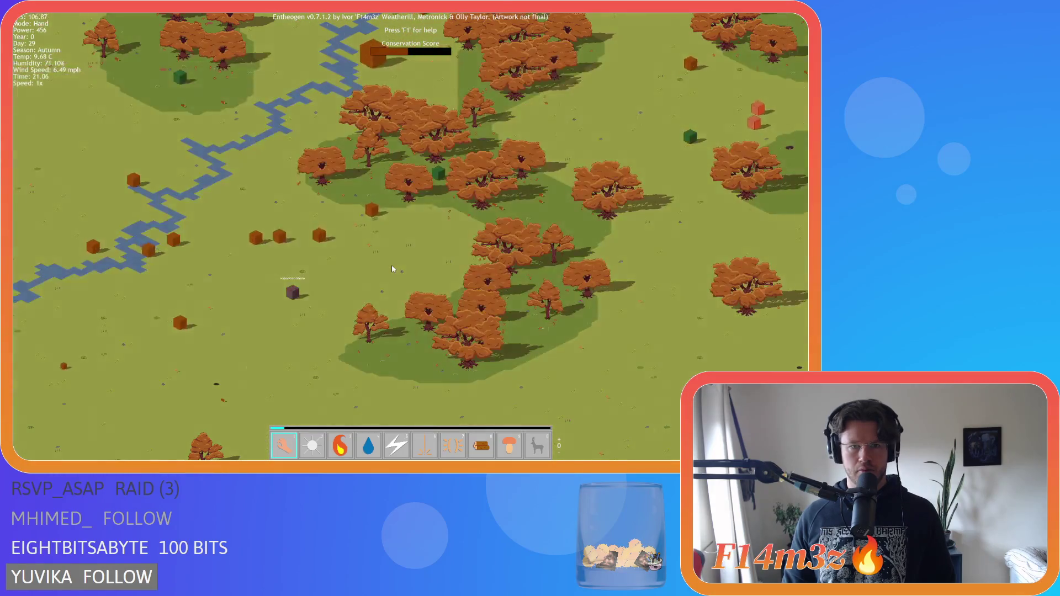
scroll(392, 269, down, 3)
key(s)
scroll(392, 269, up, 3)
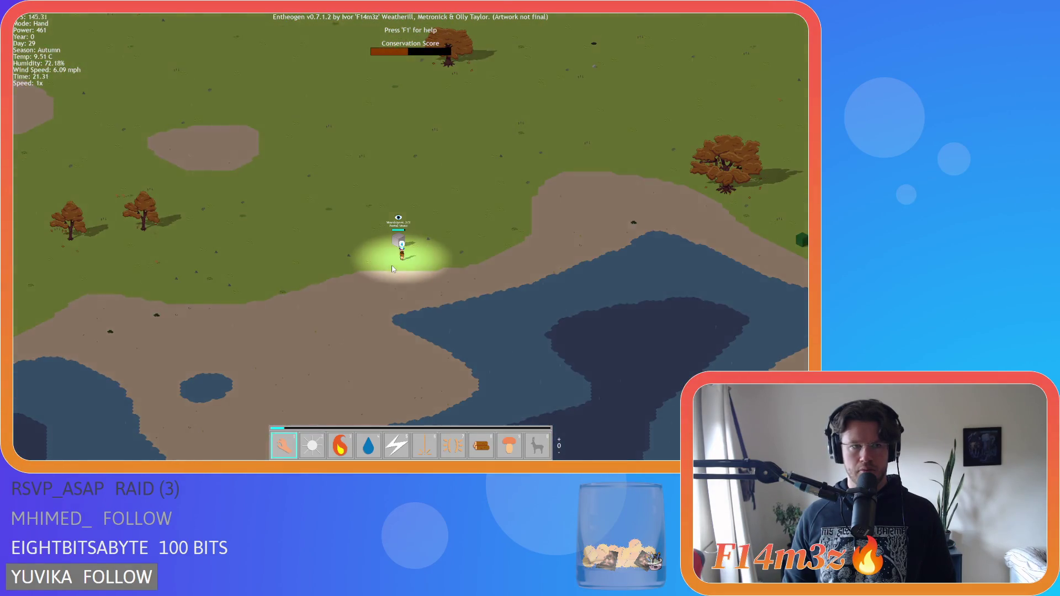
scroll(392, 268, down, 3)
key(w)
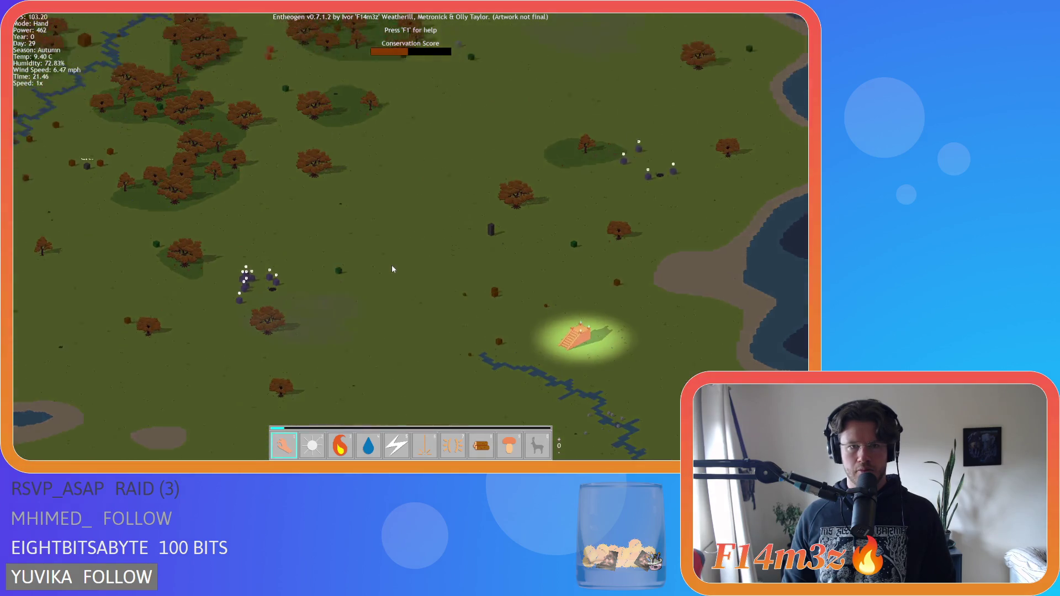
scroll(392, 269, up, 2)
scroll(393, 269, down, 3)
key(s)
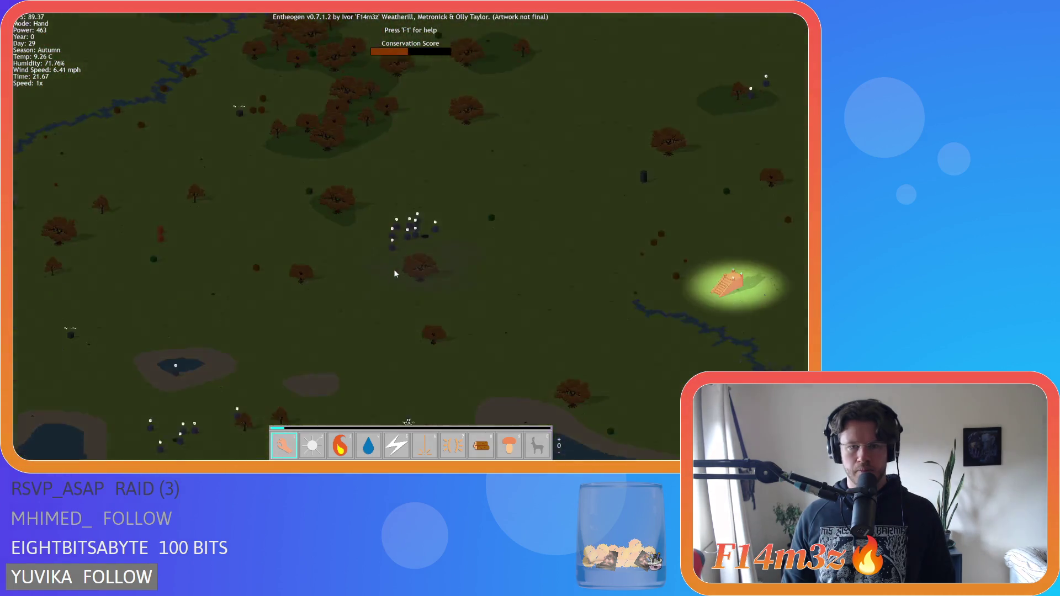
scroll(393, 268, up, 3)
key(s)
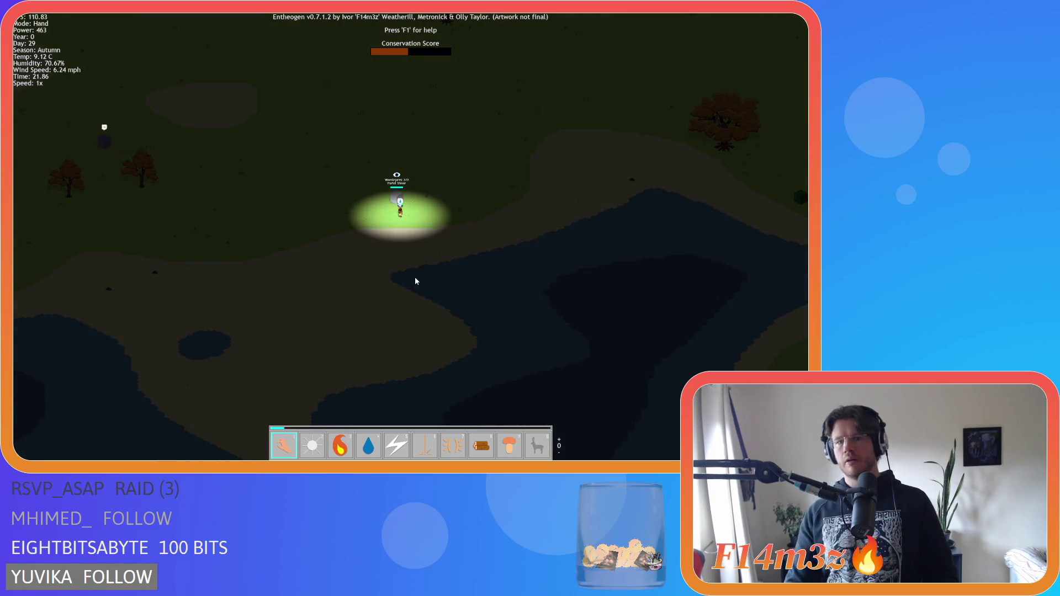
key(p)
key(d)
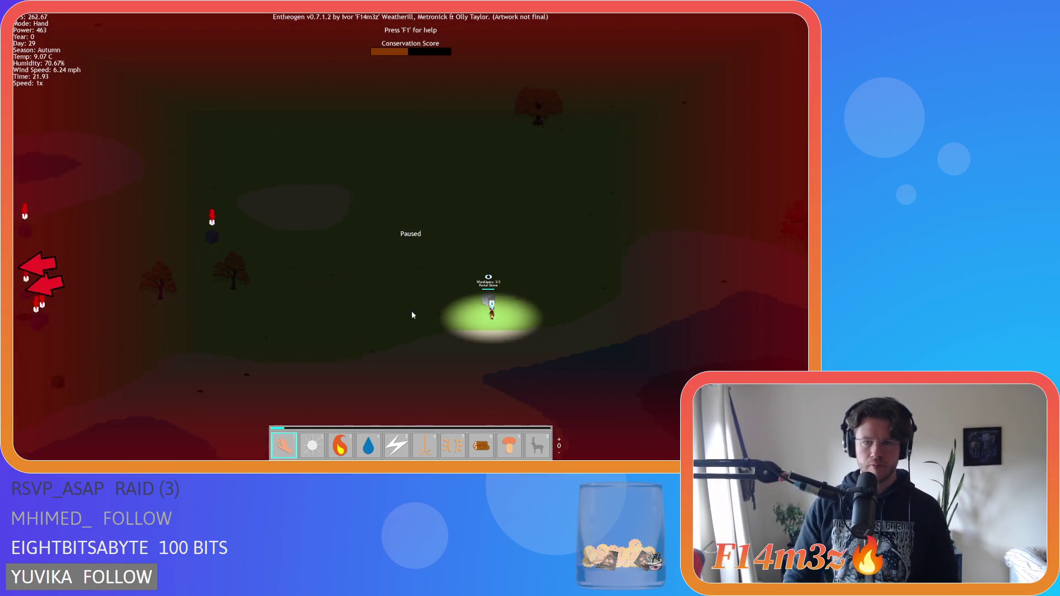
scroll(380, 291, up, 2)
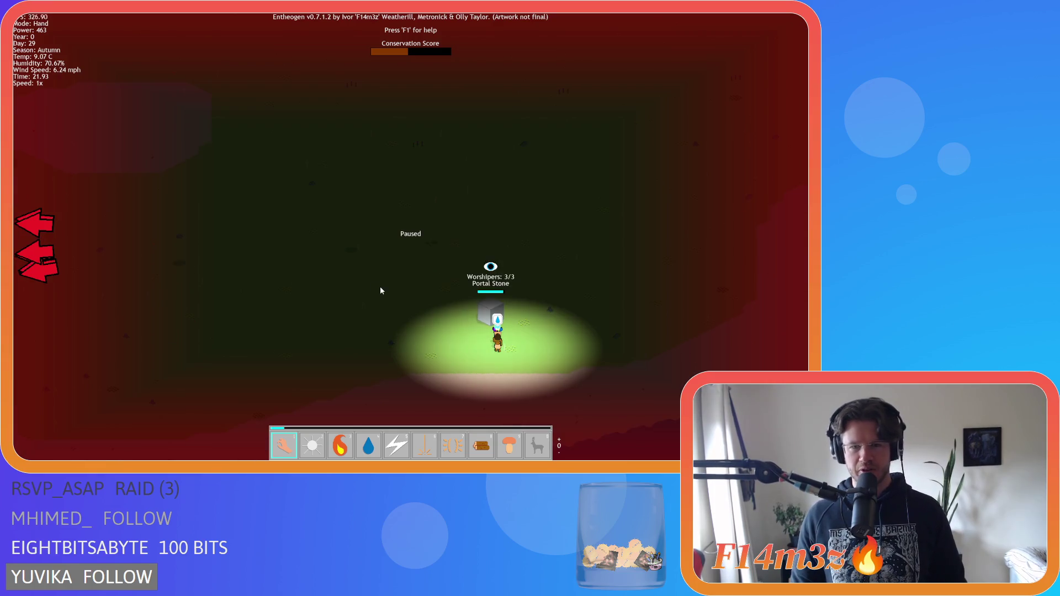
scroll(380, 290, up, 3)
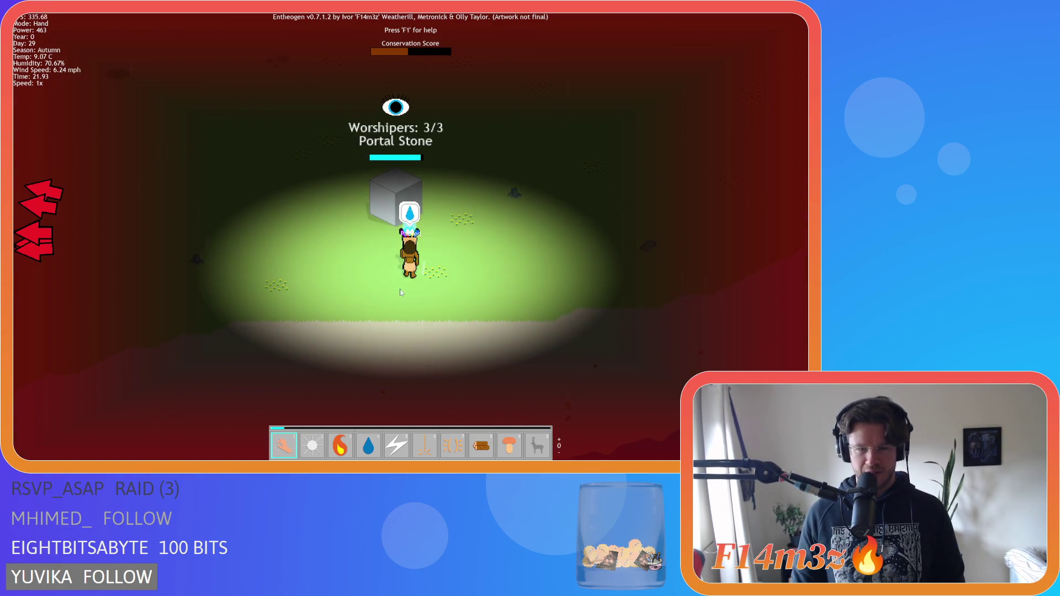
scroll(439, 285, down, 3)
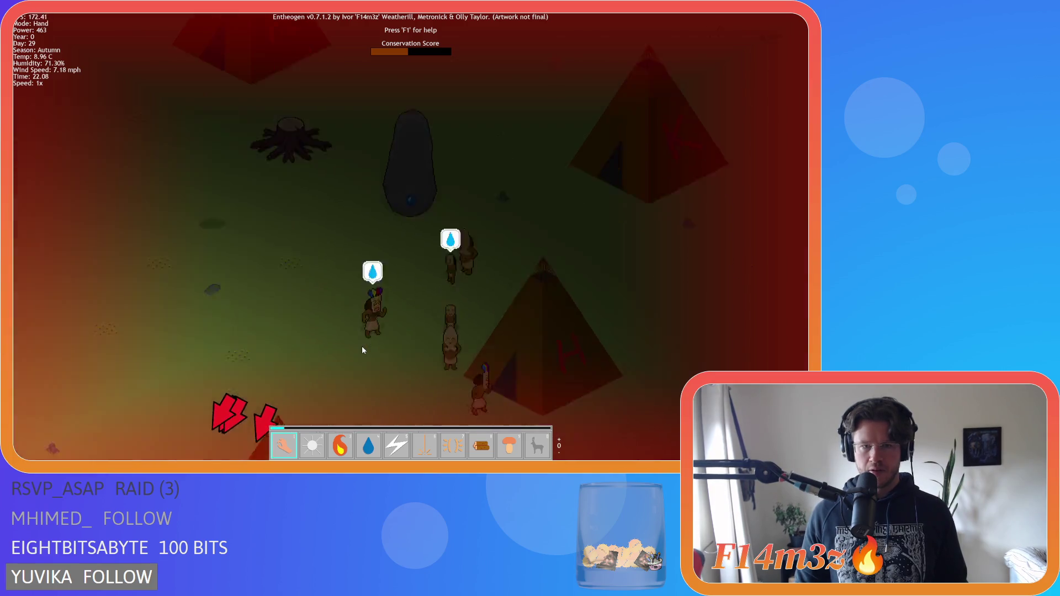
scroll(363, 345, down, 5)
scroll(359, 359, up, 6)
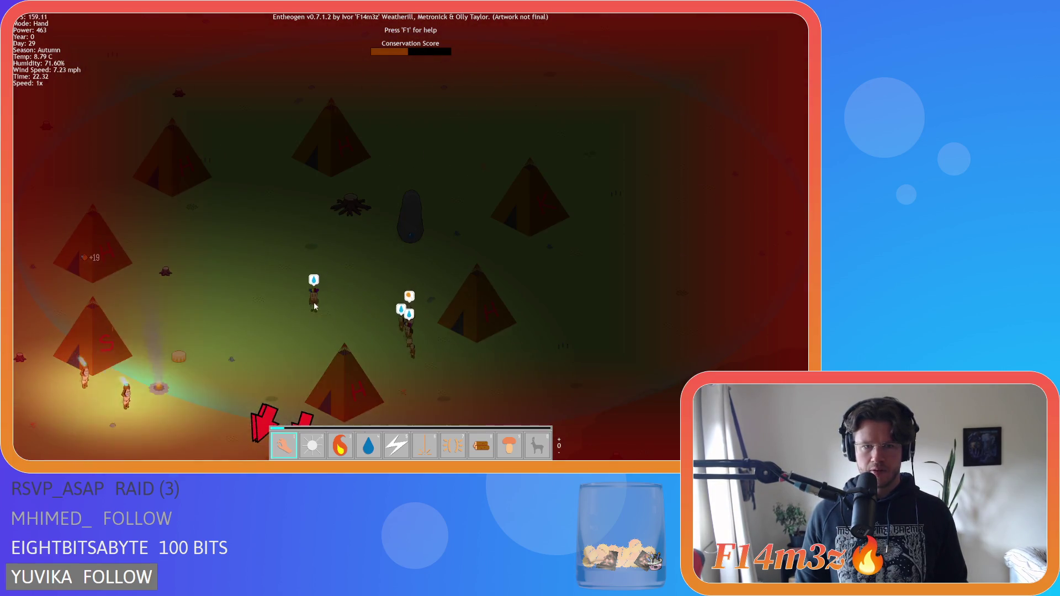
scroll(315, 307, down, 5)
scroll(323, 339, up, 4)
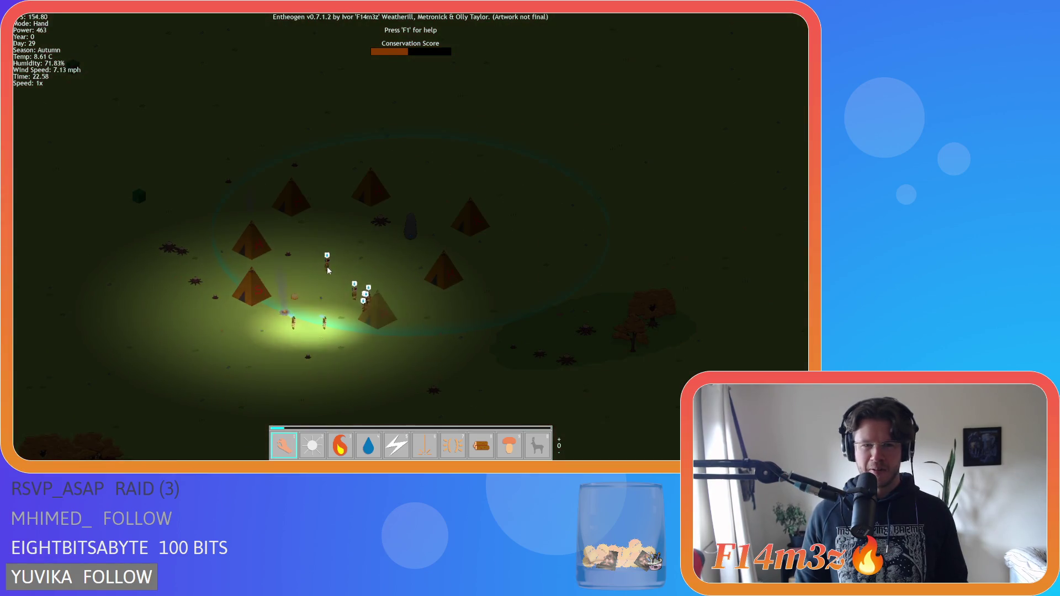
scroll(328, 270, down, 5)
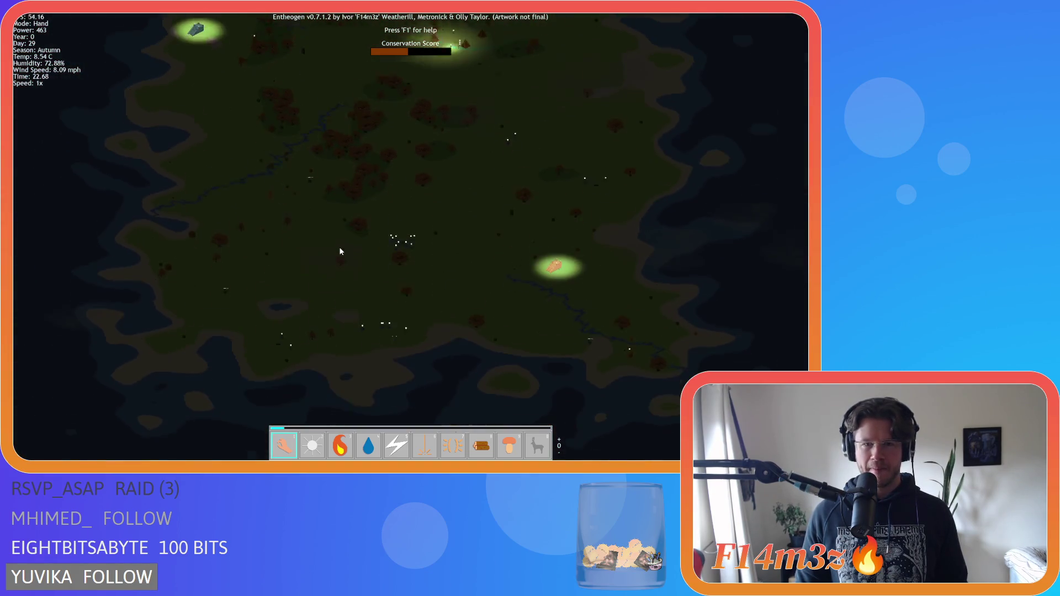
scroll(339, 246, up, 3)
key(w)
key(a)
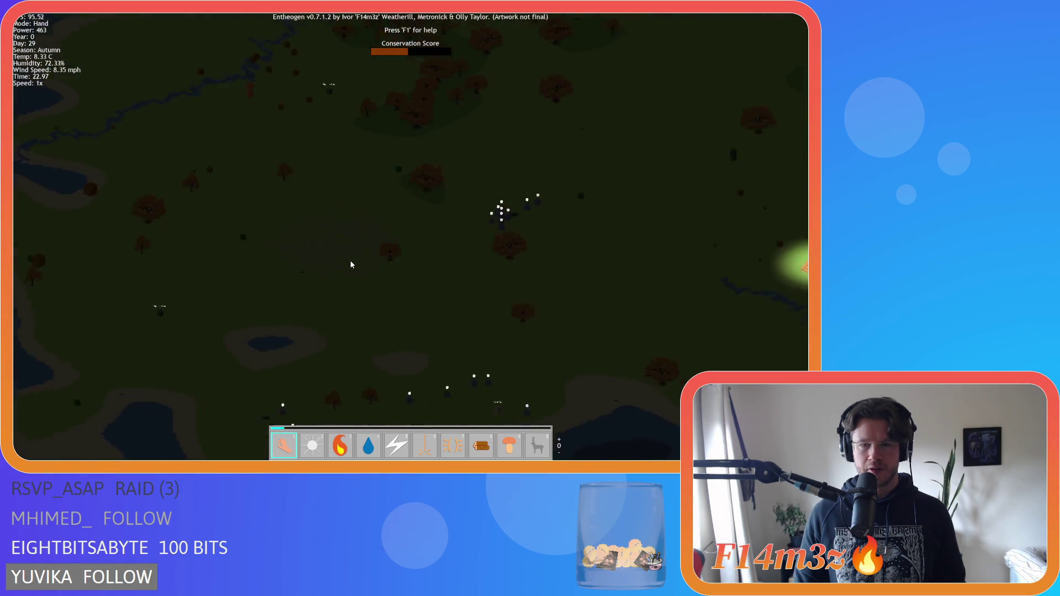
key(d)
key(s)
key(d)
key(w)
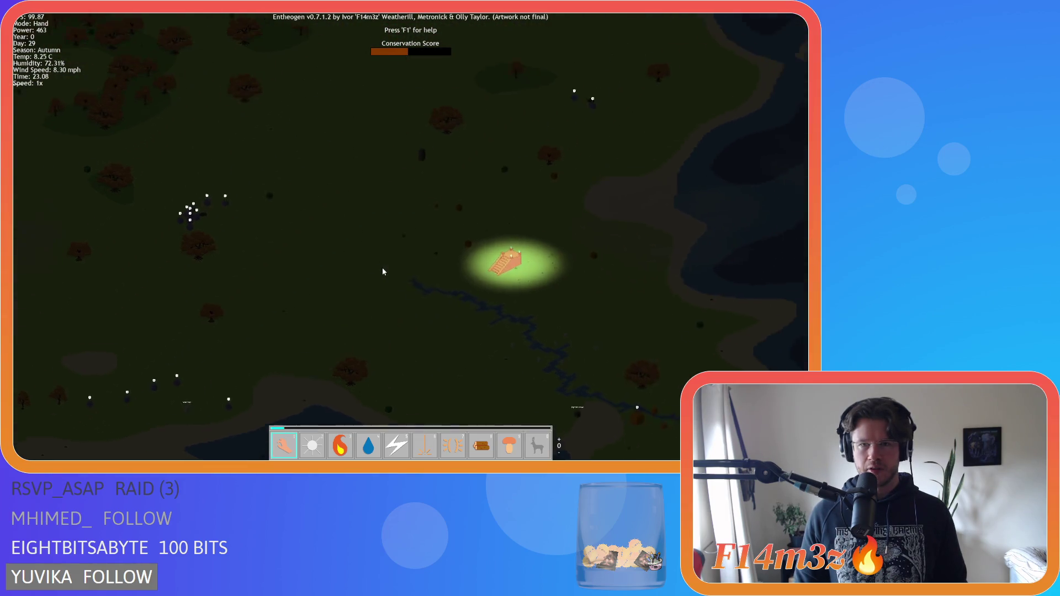
key(a)
key(s)
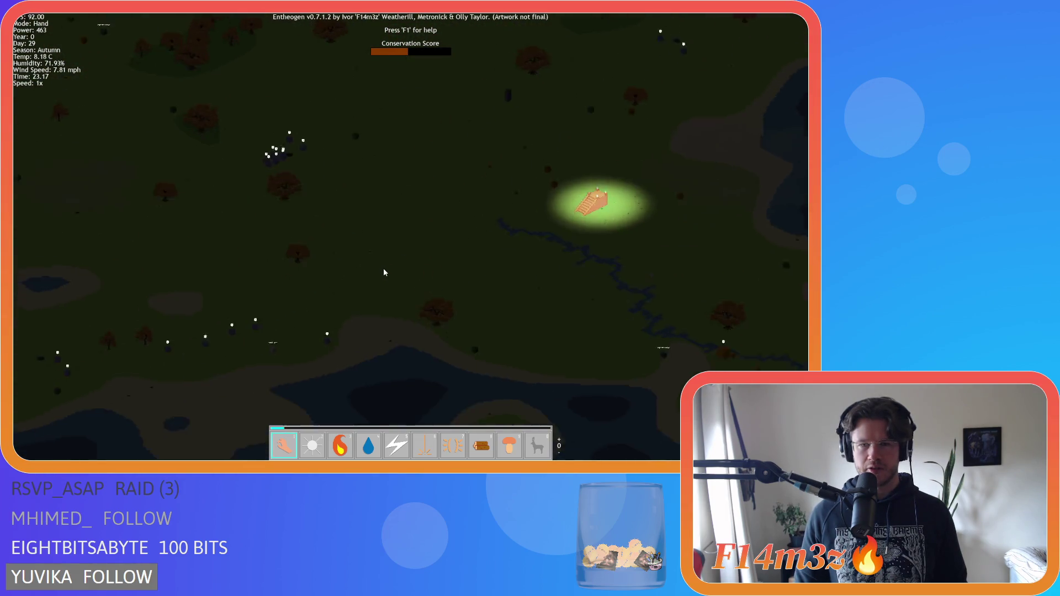
key(a)
key(s)
key(d)
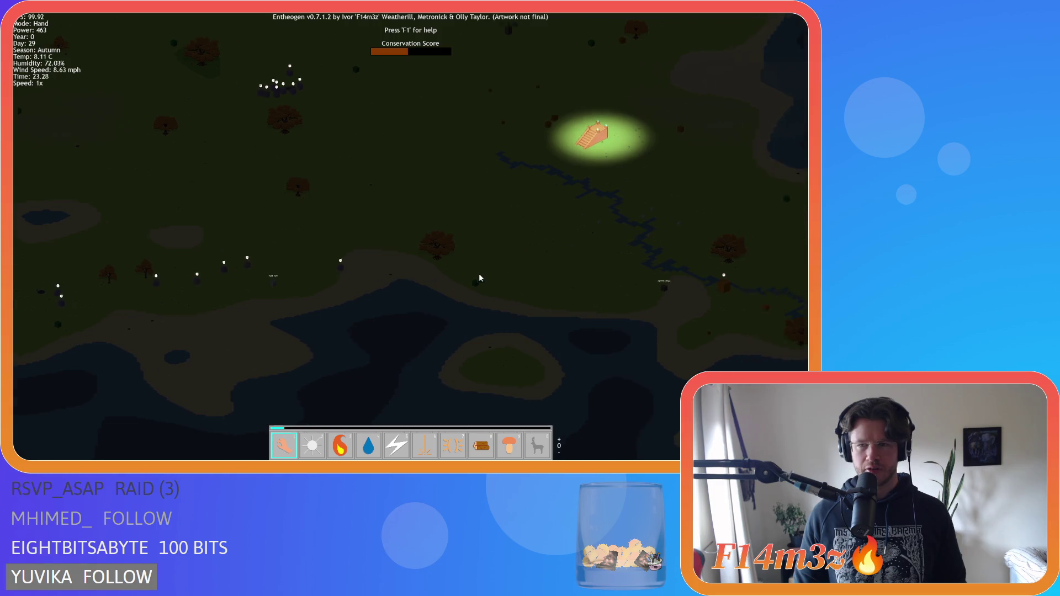
key(a)
key(w)
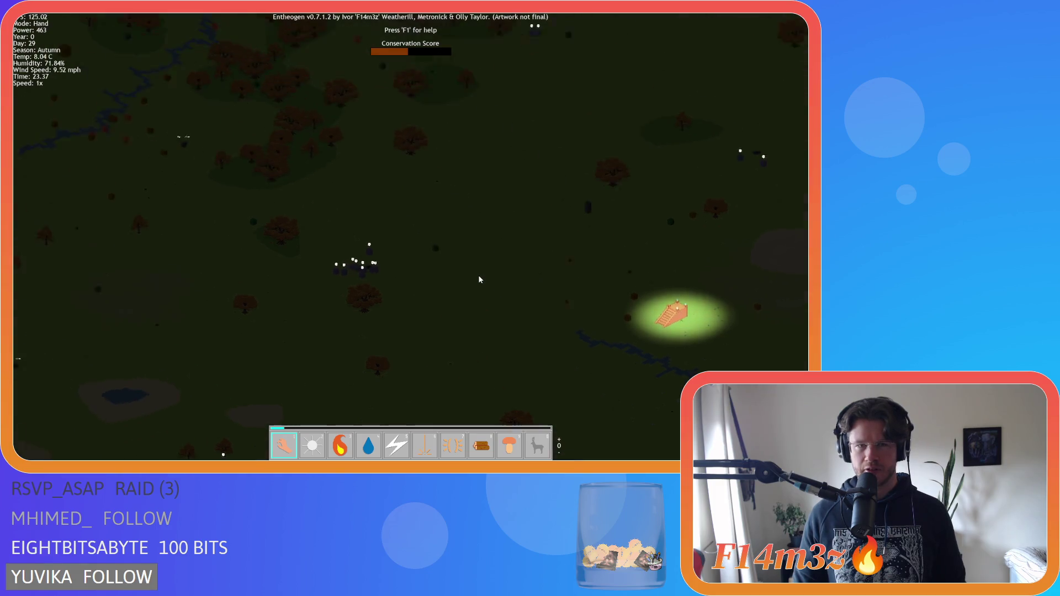
key(s)
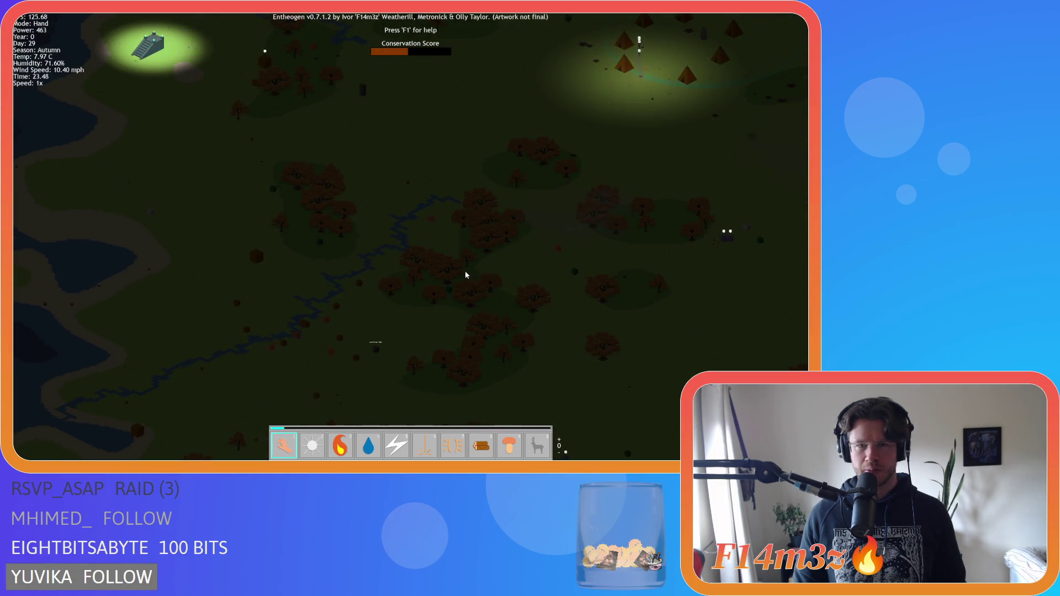
key(w)
key(w)
key(a)
key(w)
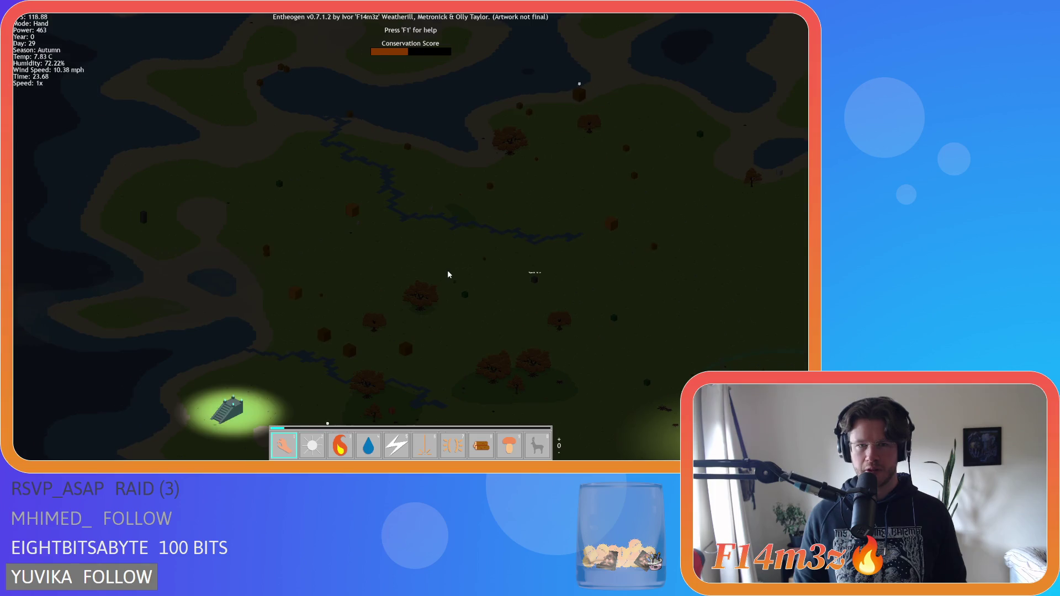
key(d)
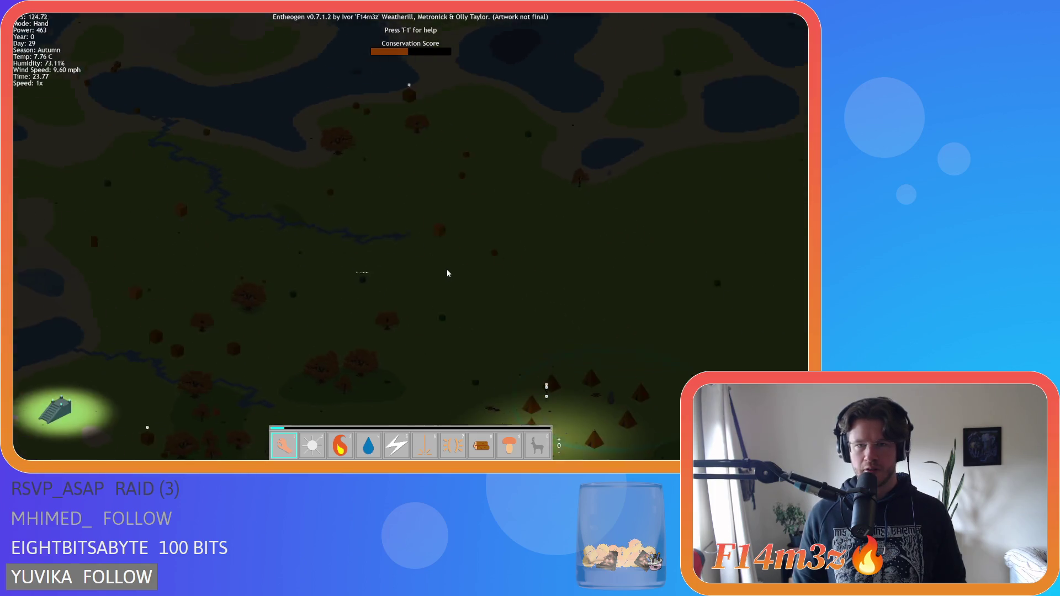
key(s)
key(w)
key(a)
key(s)
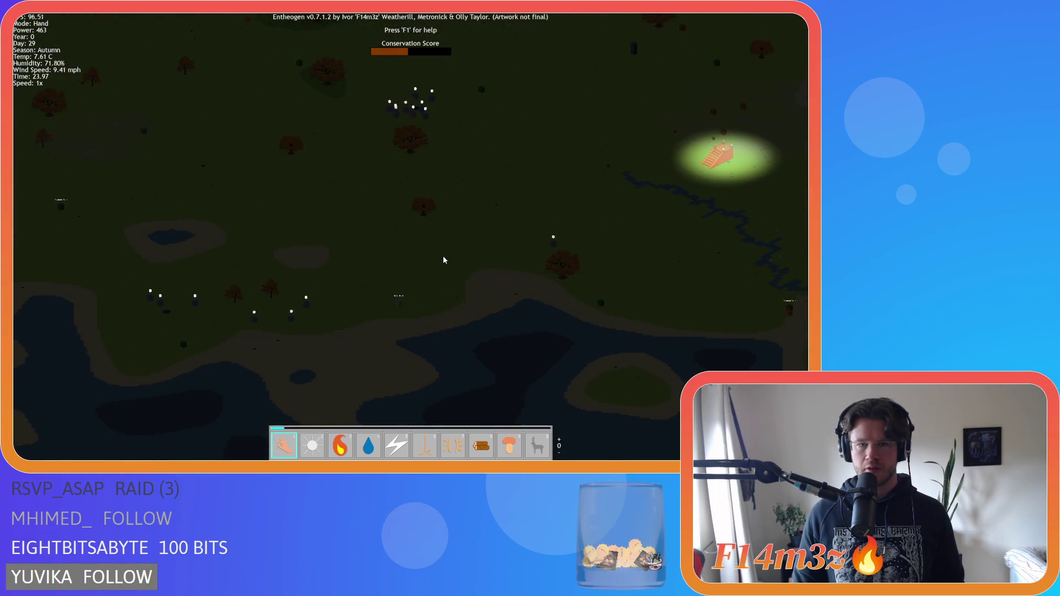
key(w)
key(d)
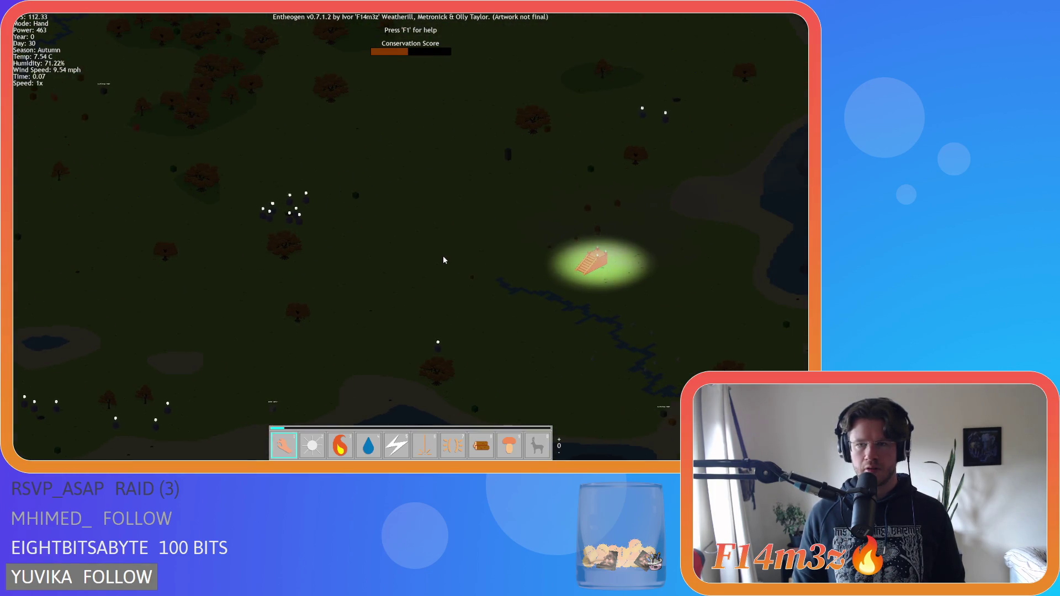
key(a)
key(s)
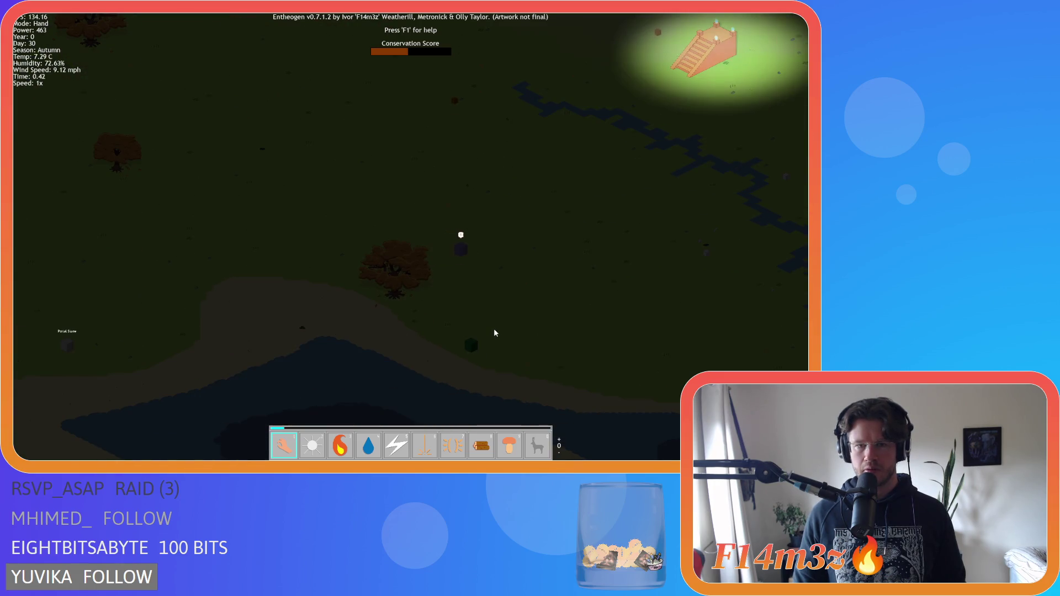
key(w)
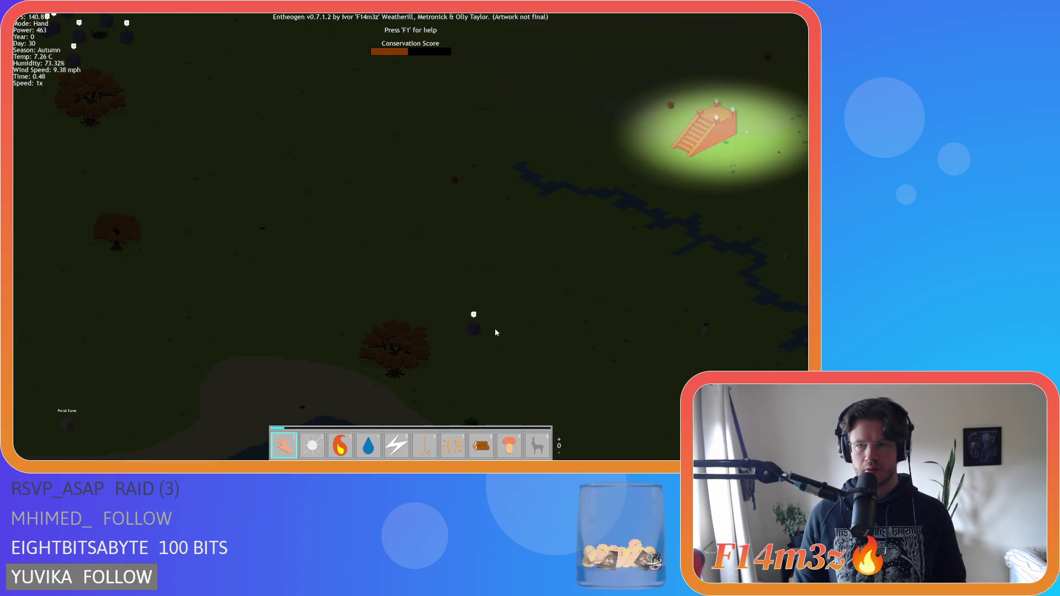
key(d)
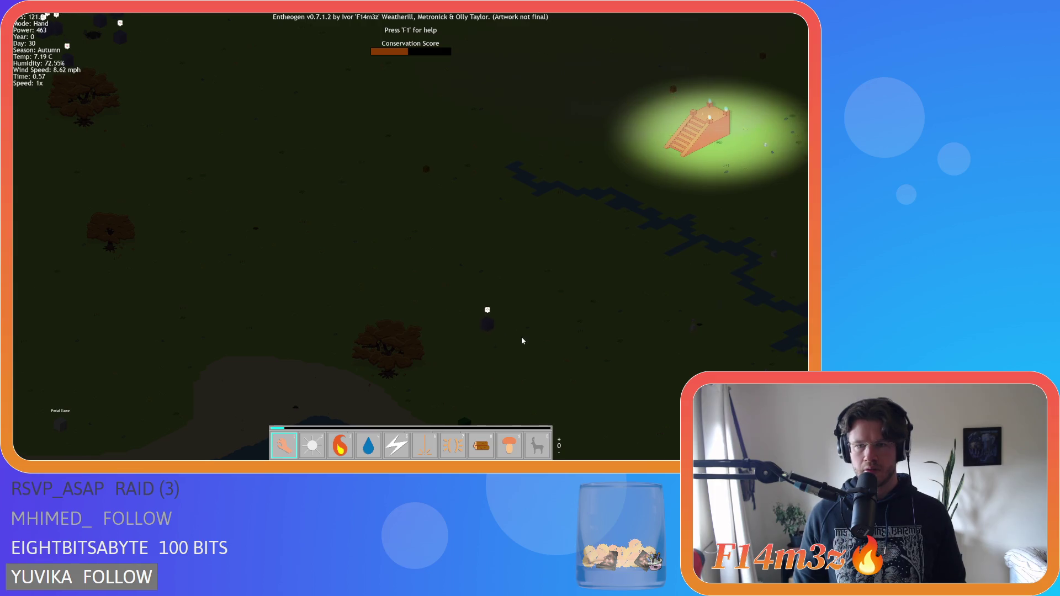
key(d)
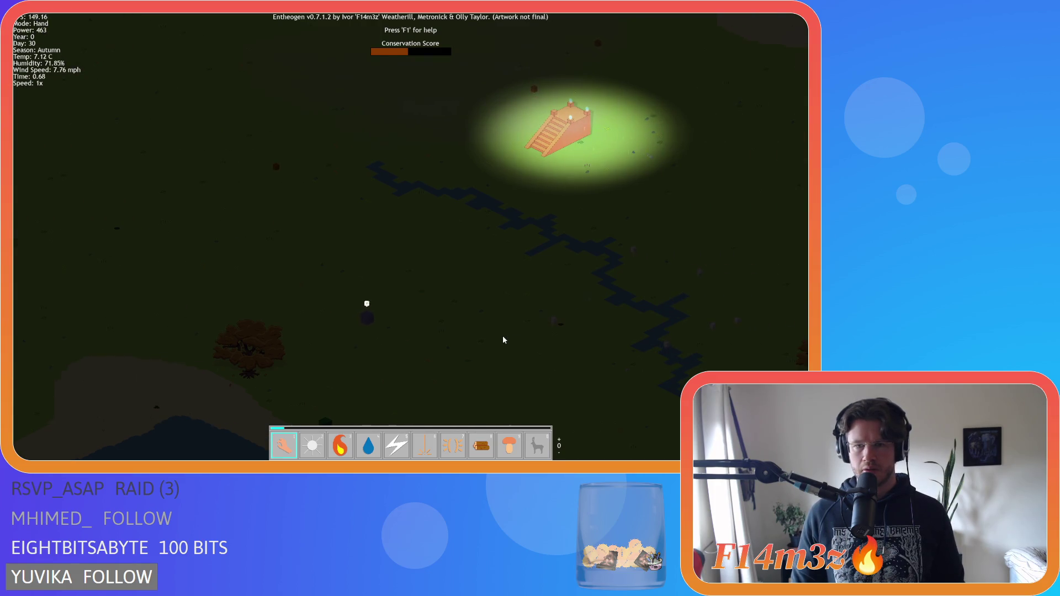
scroll(501, 340, up, 2)
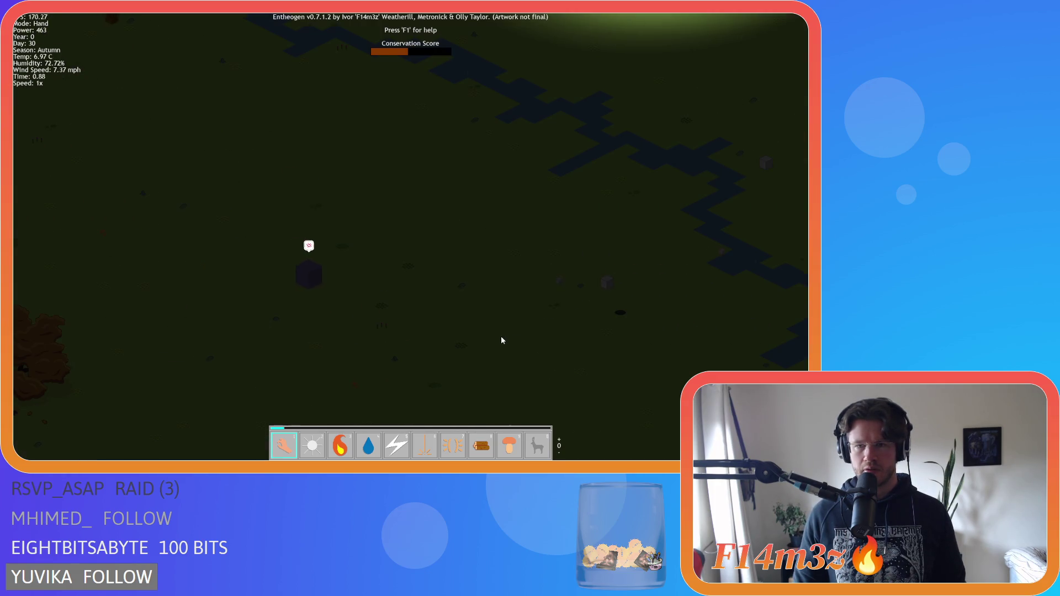
scroll(501, 340, up, 2)
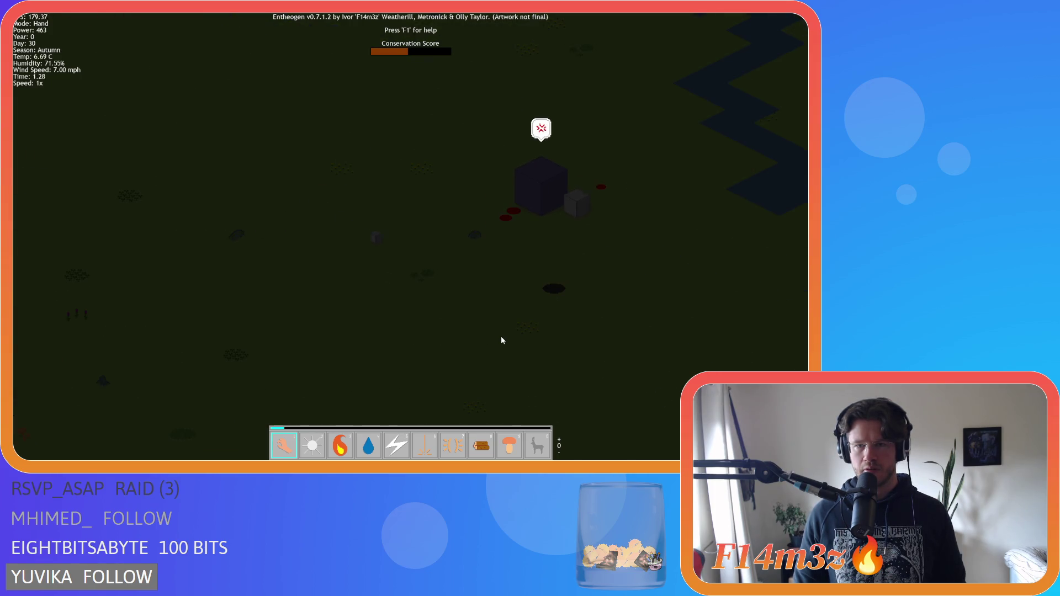
scroll(502, 340, down, 4)
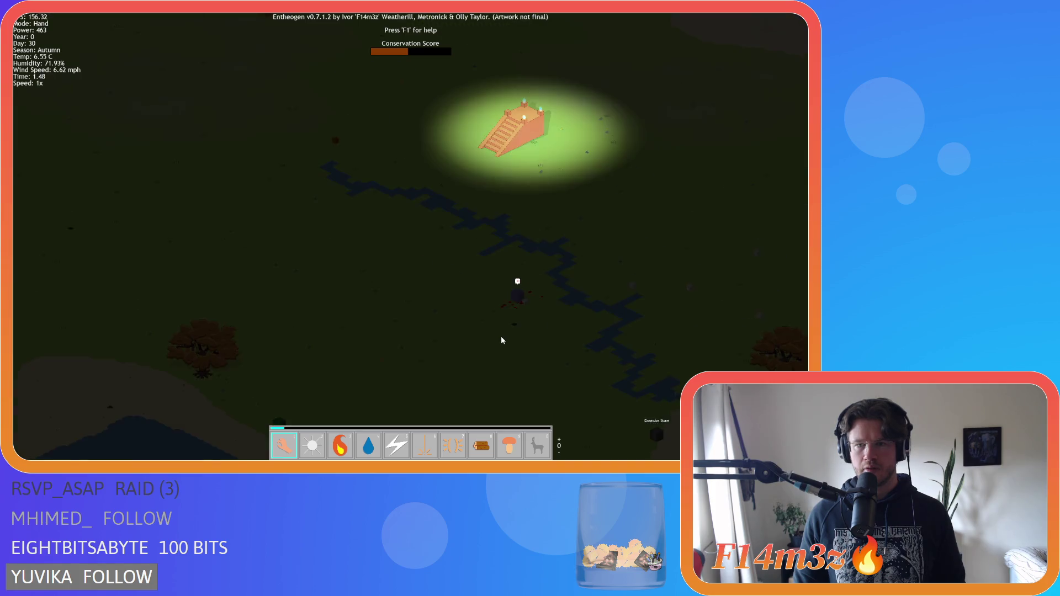
scroll(501, 340, down, 2)
scroll(501, 340, down, 4)
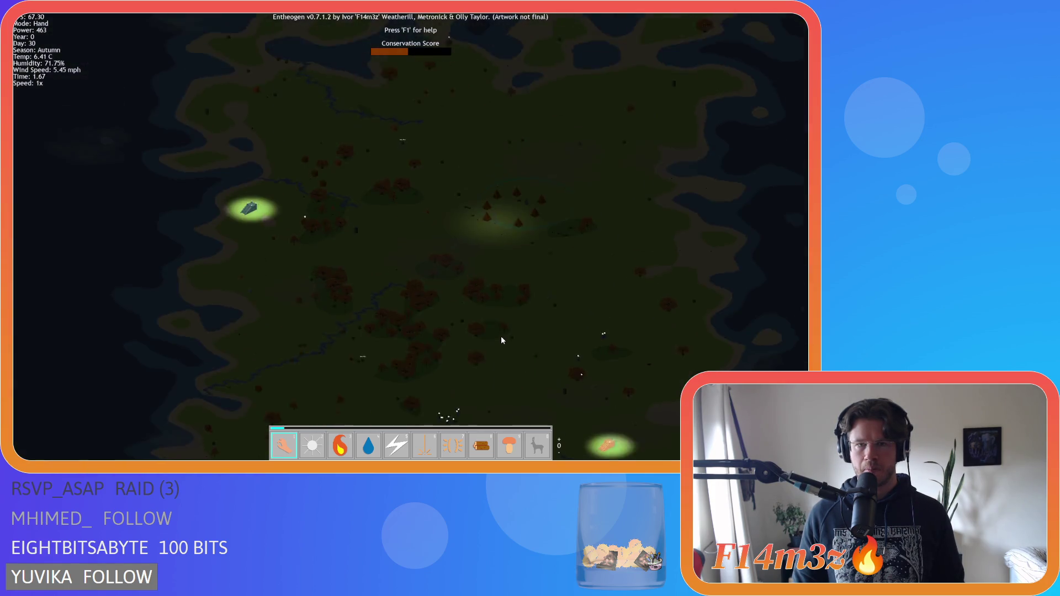
scroll(389, 231, up, 5)
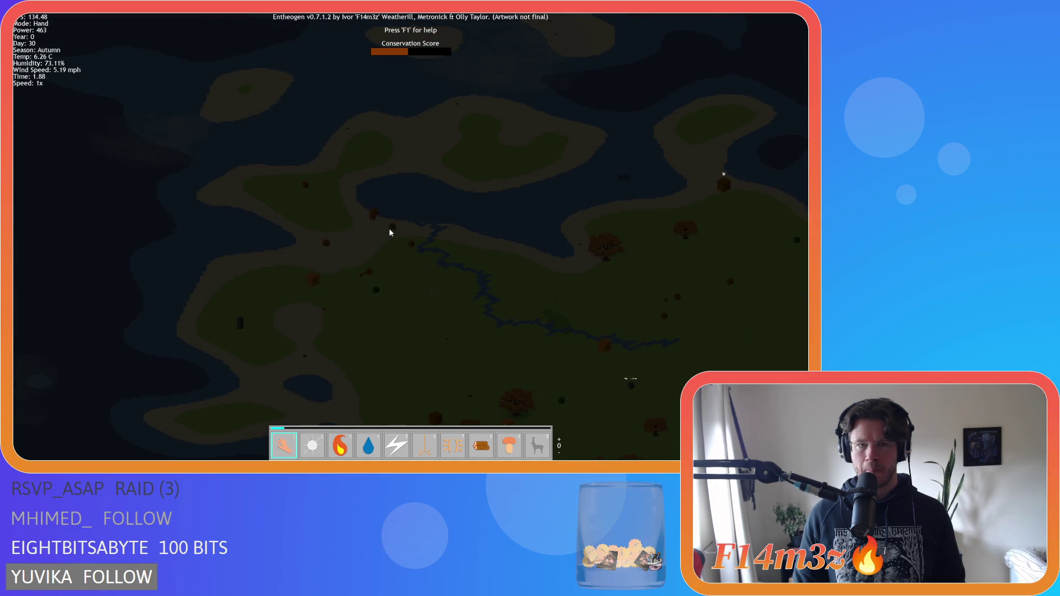
scroll(390, 232, up, 5)
scroll(282, 243, up, 2)
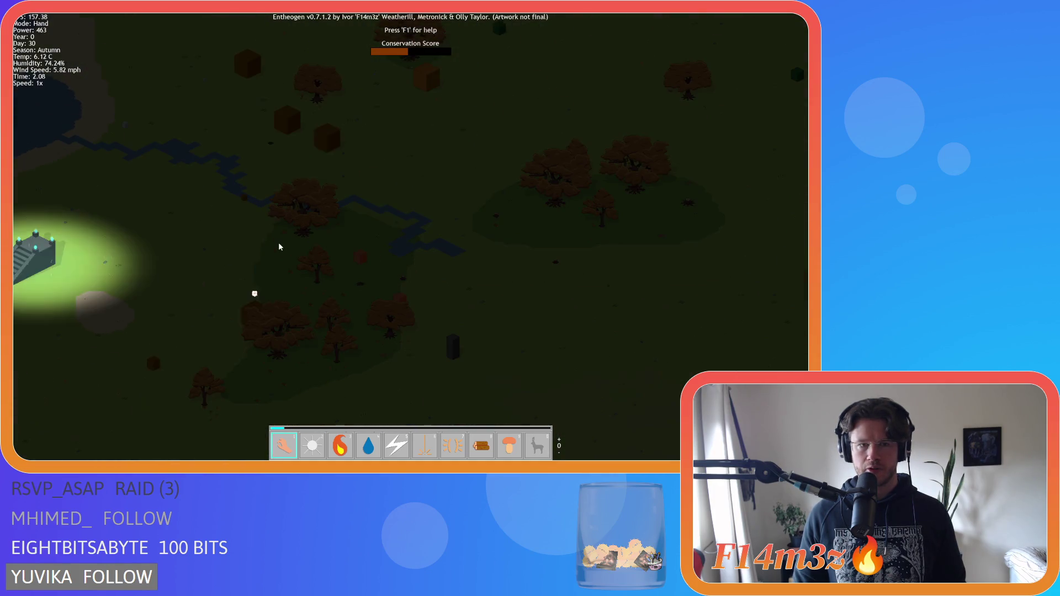
scroll(337, 268, up, 5)
scroll(369, 289, down, 10)
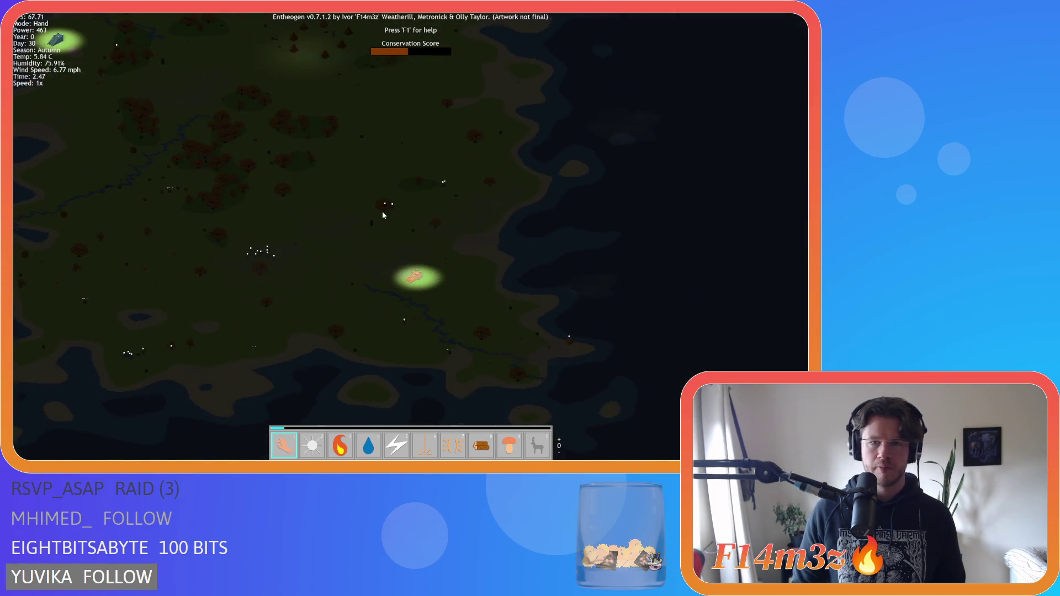
scroll(381, 213, up, 10)
key(w)
key(a)
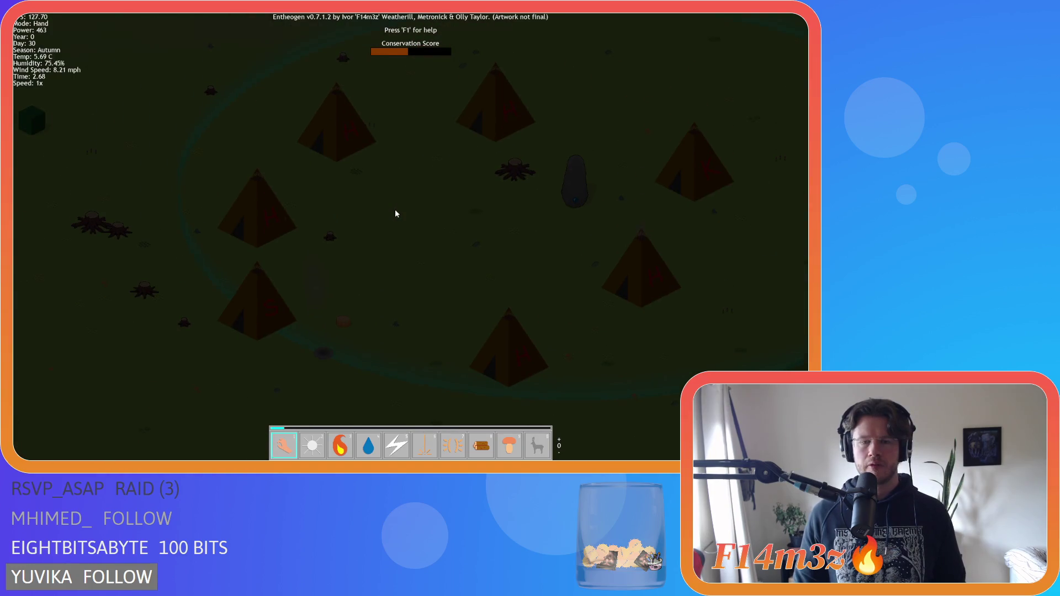
scroll(396, 214, down, 3)
key(s)
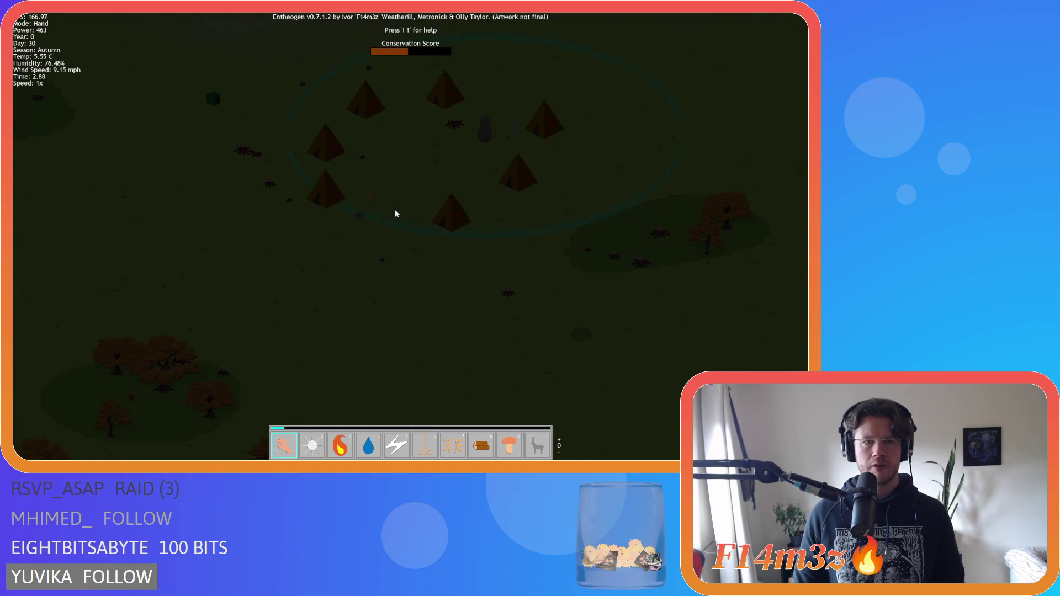
key(s)
key(a)
key(w)
key(d)
key(w)
key(d)
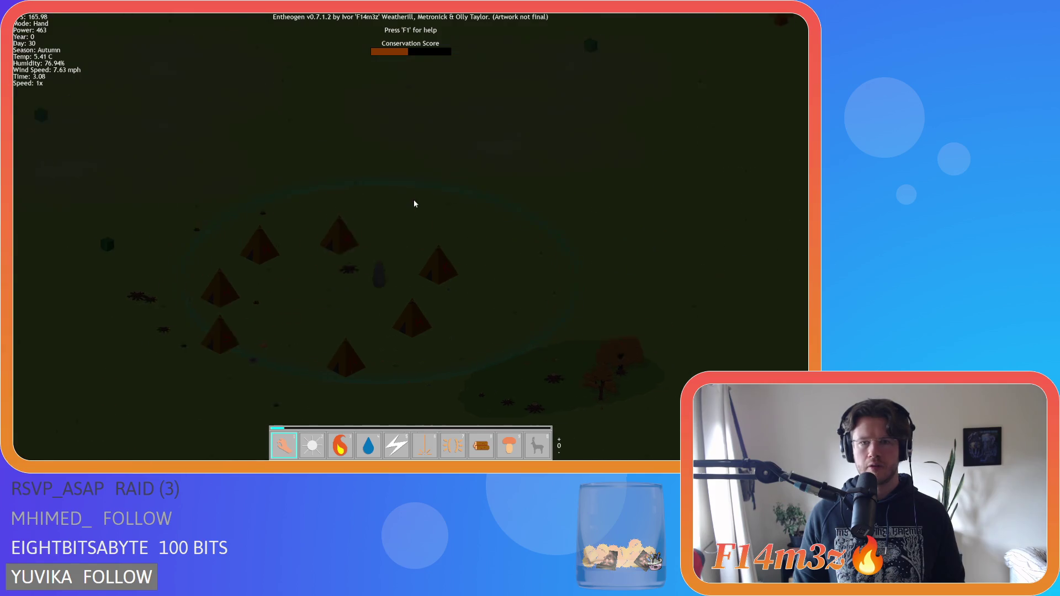
scroll(412, 207, down, 3)
key(w)
key(d)
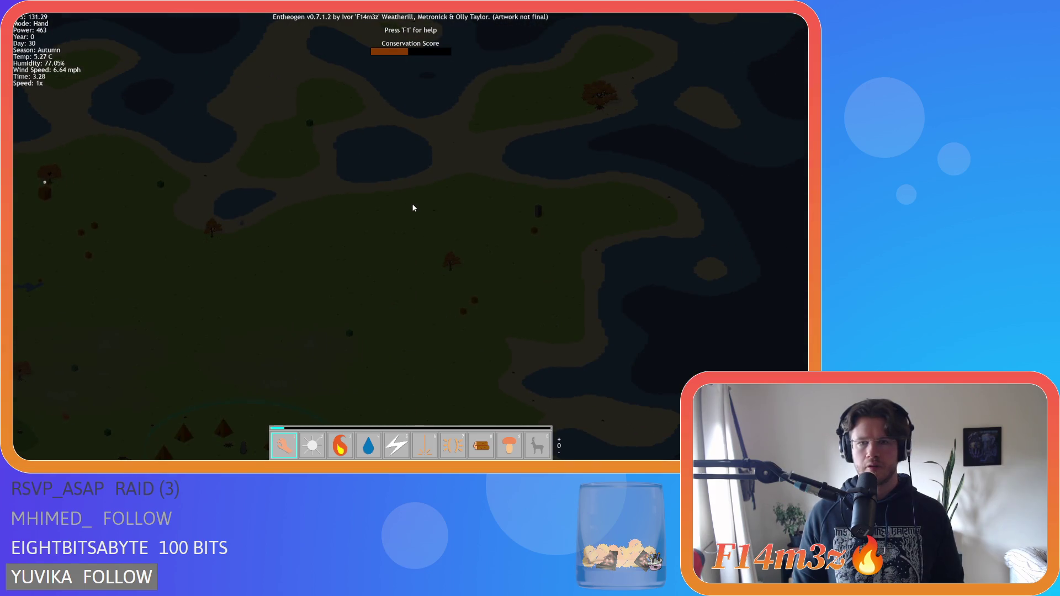
key(a)
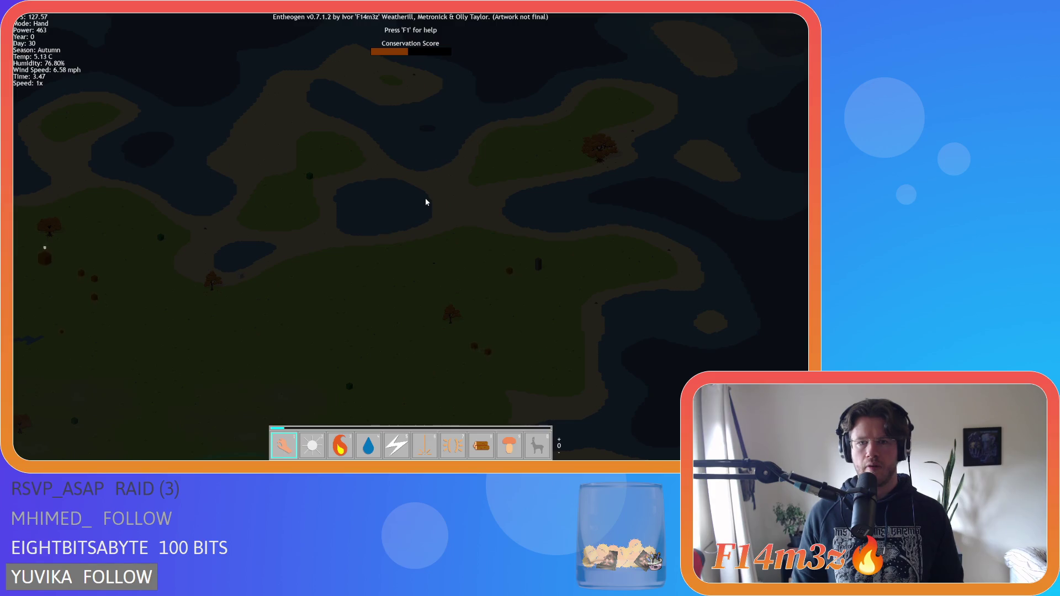
key(a)
key(s)
key(a)
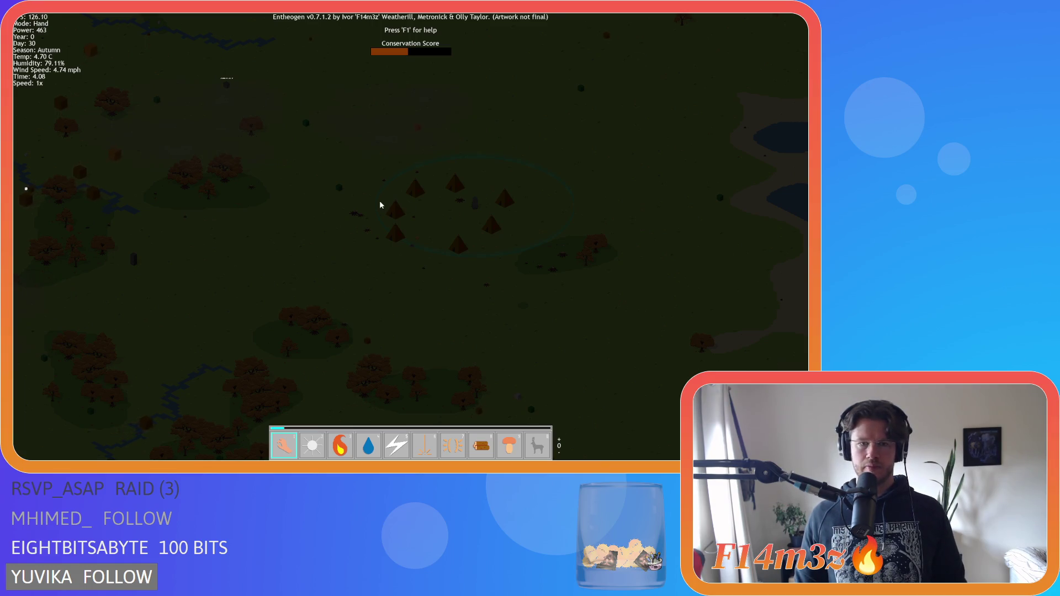
scroll(381, 205, down, 5)
scroll(490, 234, up, 3)
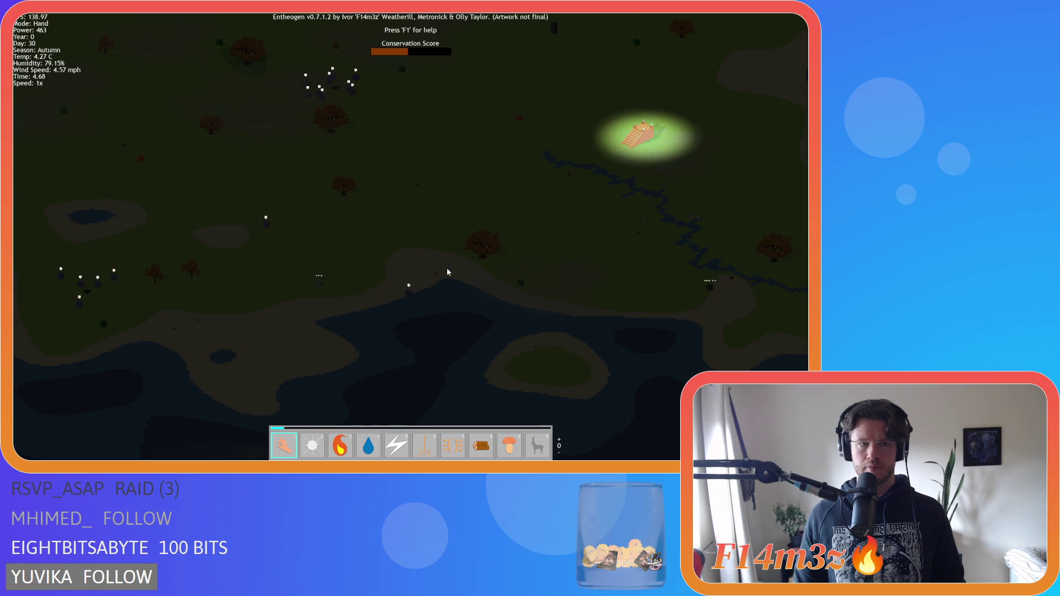
key(w)
key(d)
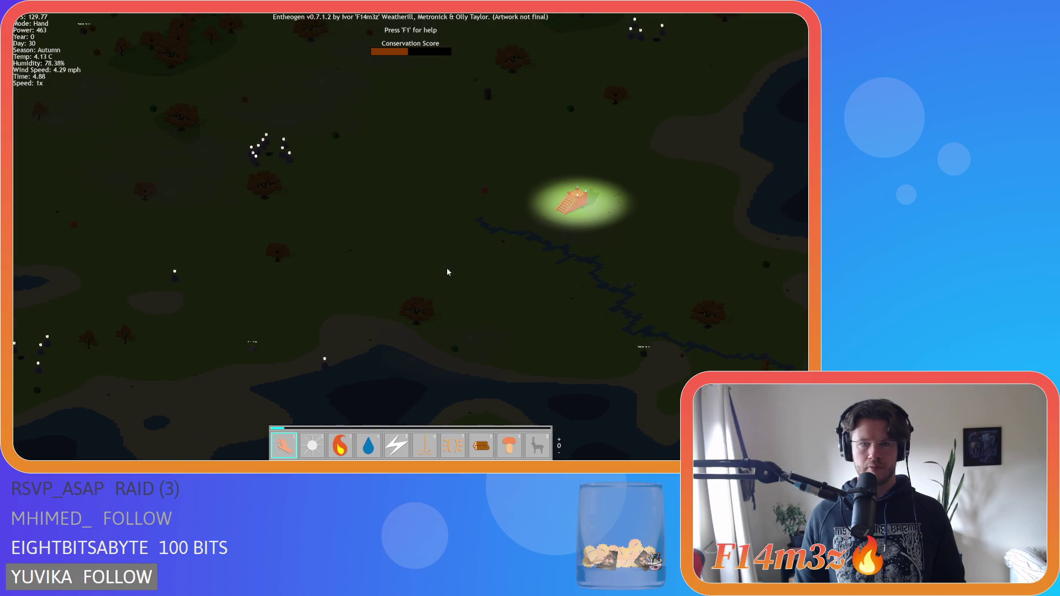
key(w)
key(d)
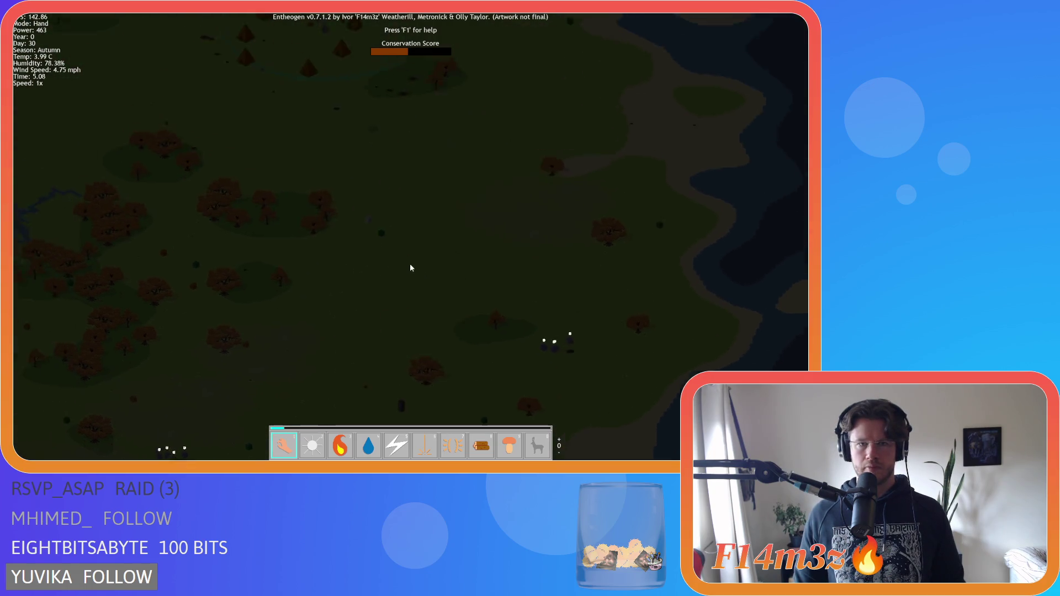
scroll(405, 260, up, 5)
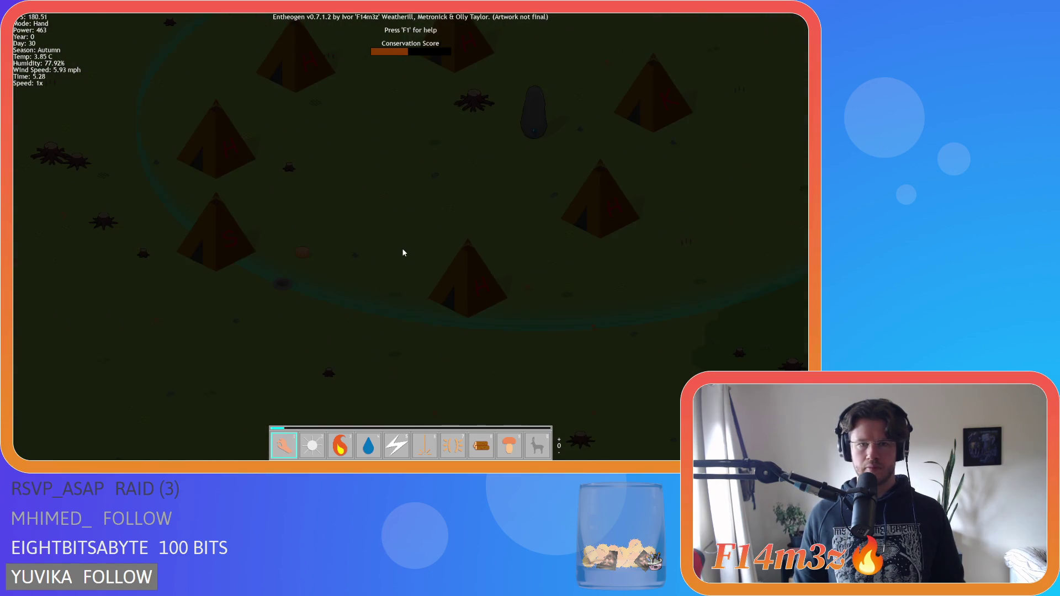
key(w)
key(s)
key(d)
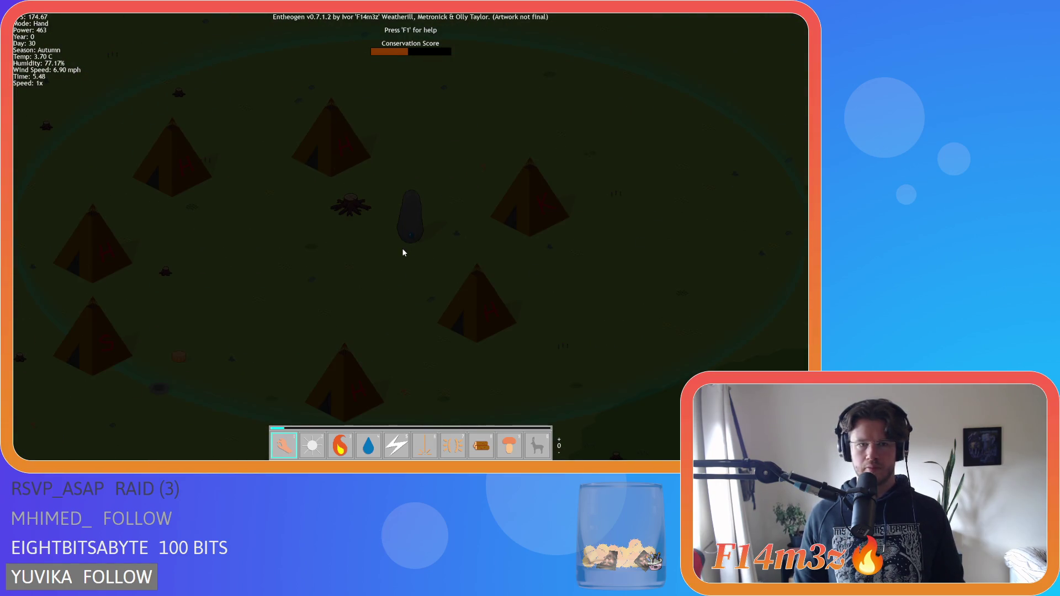
scroll(403, 252, down, 5)
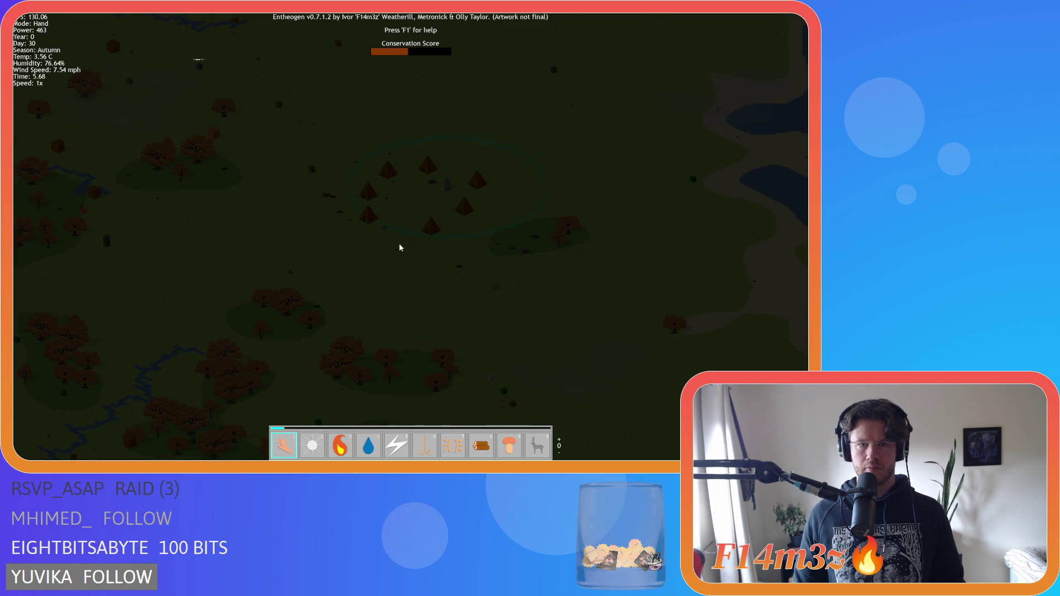
scroll(400, 247, up, 3)
scroll(400, 248, down, 8)
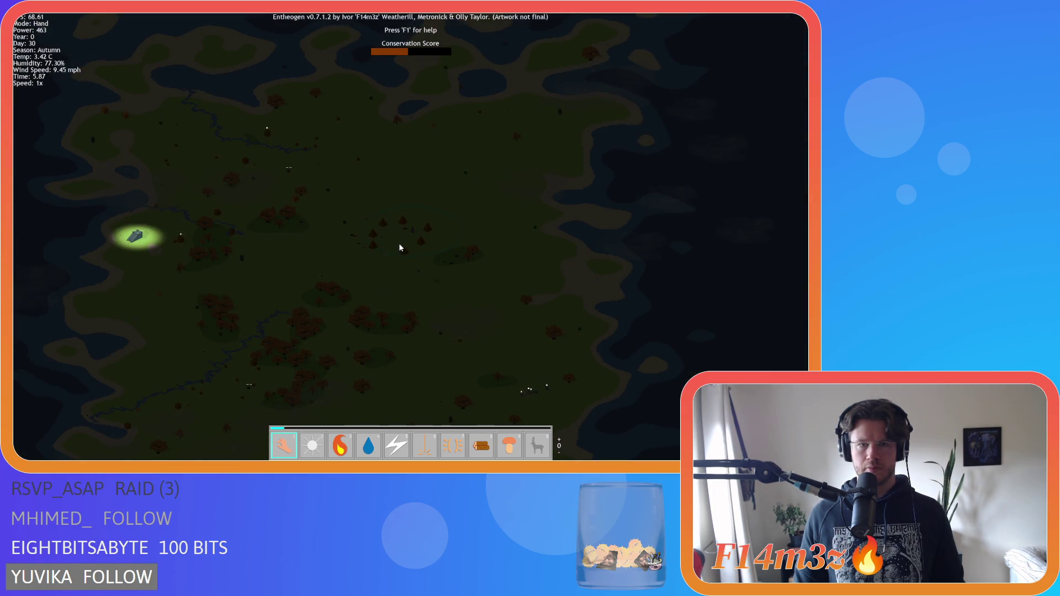
- Pause the running game, then resume it
scroll(400, 247, up, 4)
scroll(401, 247, down, 6)
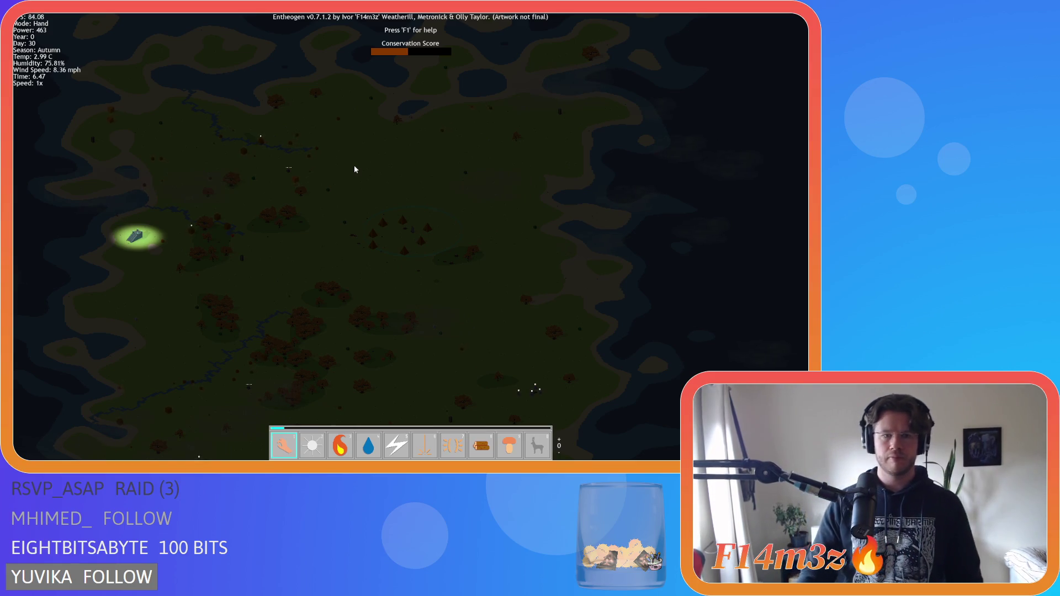
key(p)
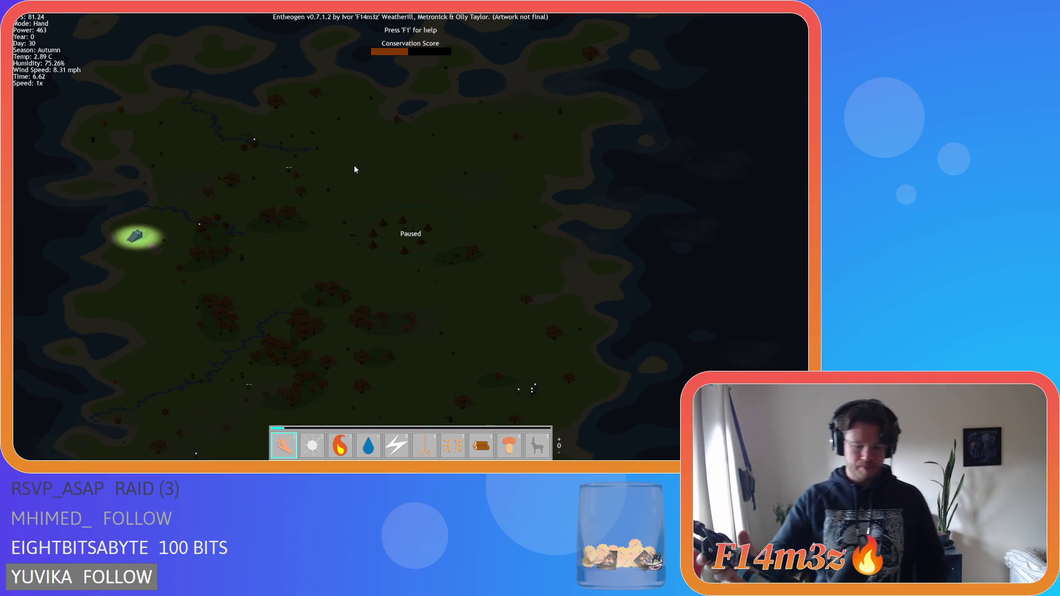
key(space)
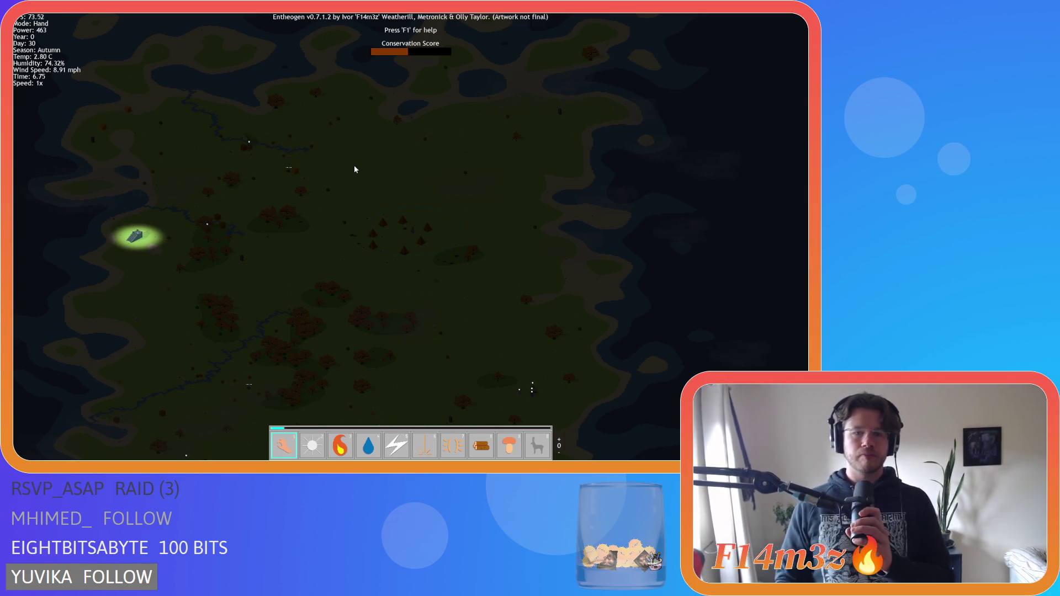
- Pan over the new tree clusters and centre the tent cluster on screen
scroll(389, 298, up, 5)
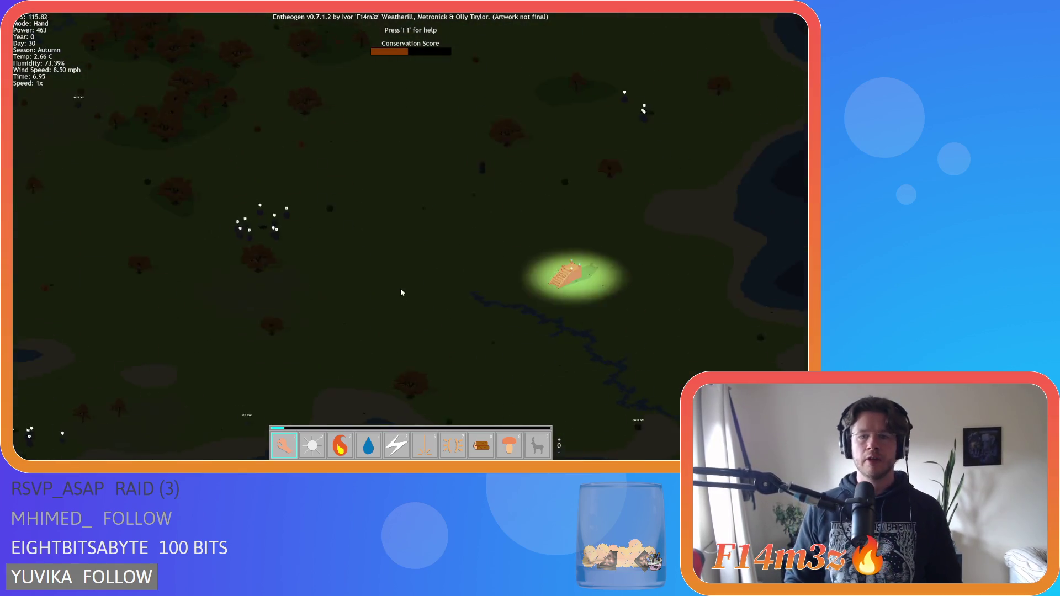
key(d)
key(w)
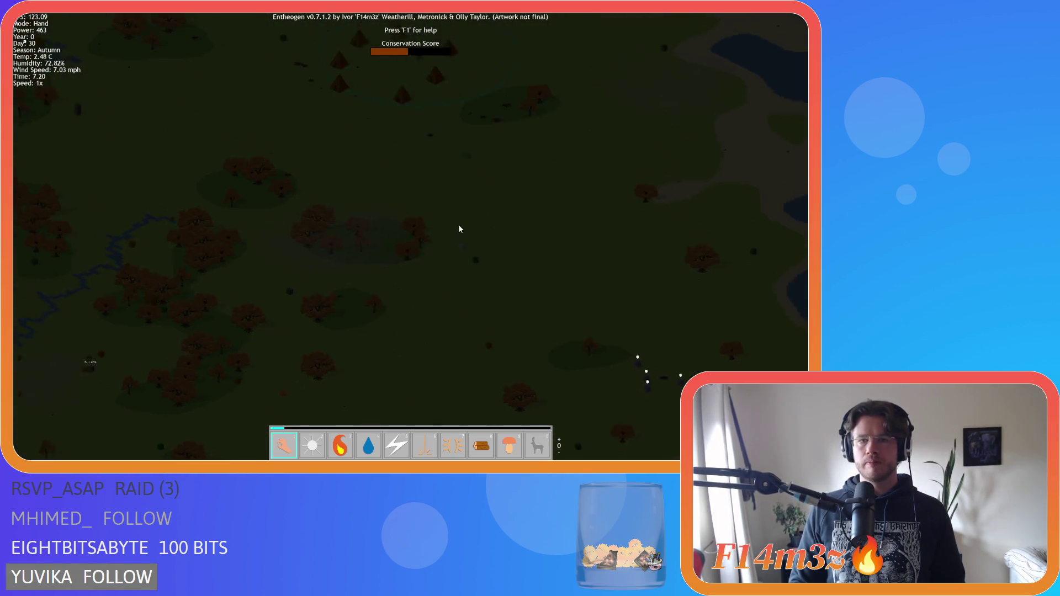
key(w)
key(a)
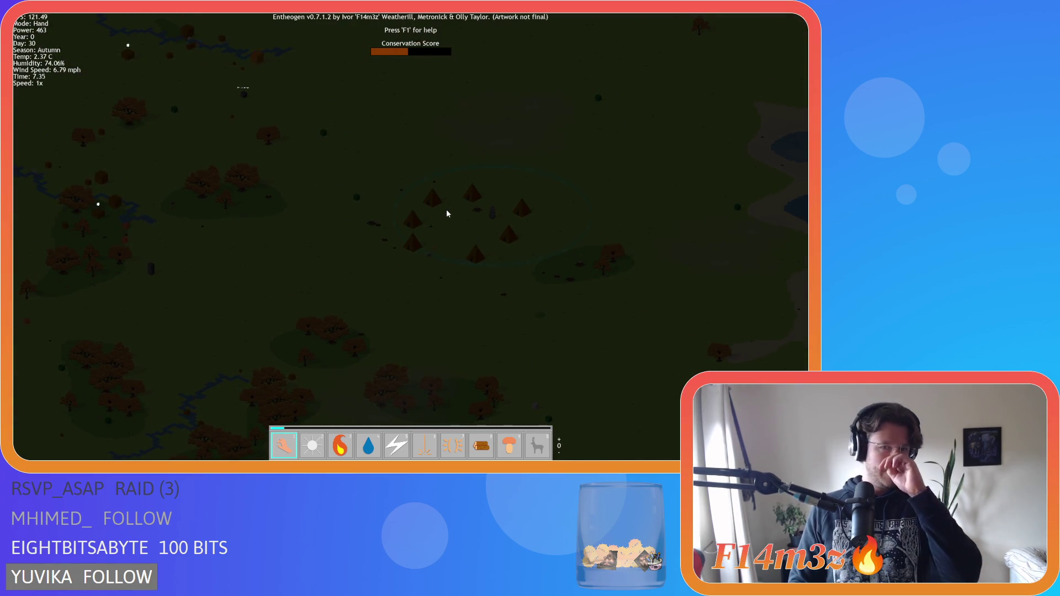
scroll(403, 203, down, 3)
scroll(402, 202, up, 4)
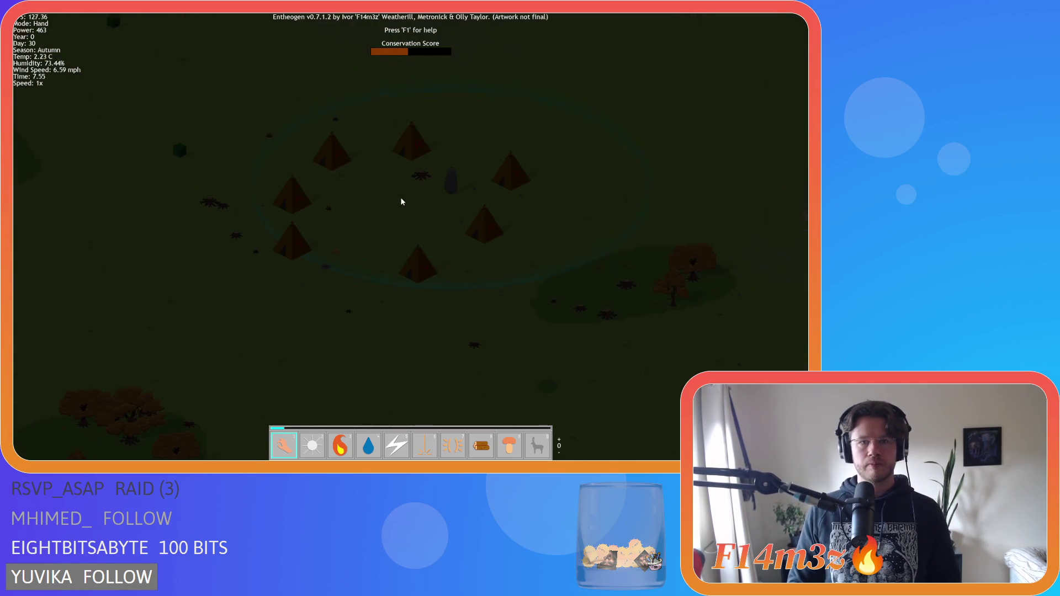
scroll(401, 201, down, 6)
- Pan the map toward the two lit buildings
key(s)
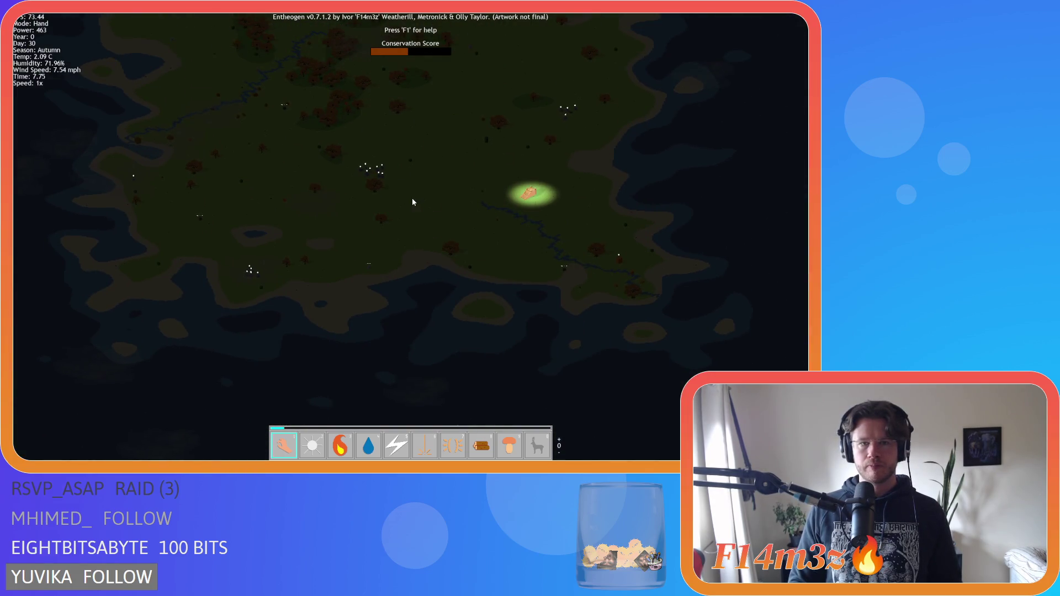
scroll(411, 201, up, 3)
key(w)
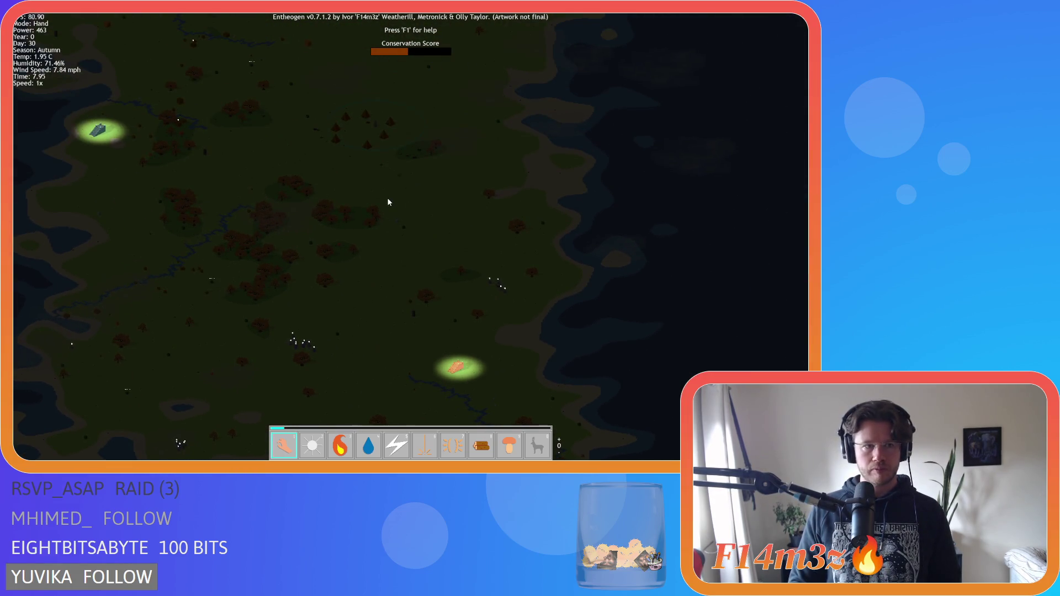
scroll(349, 155, up, 5)
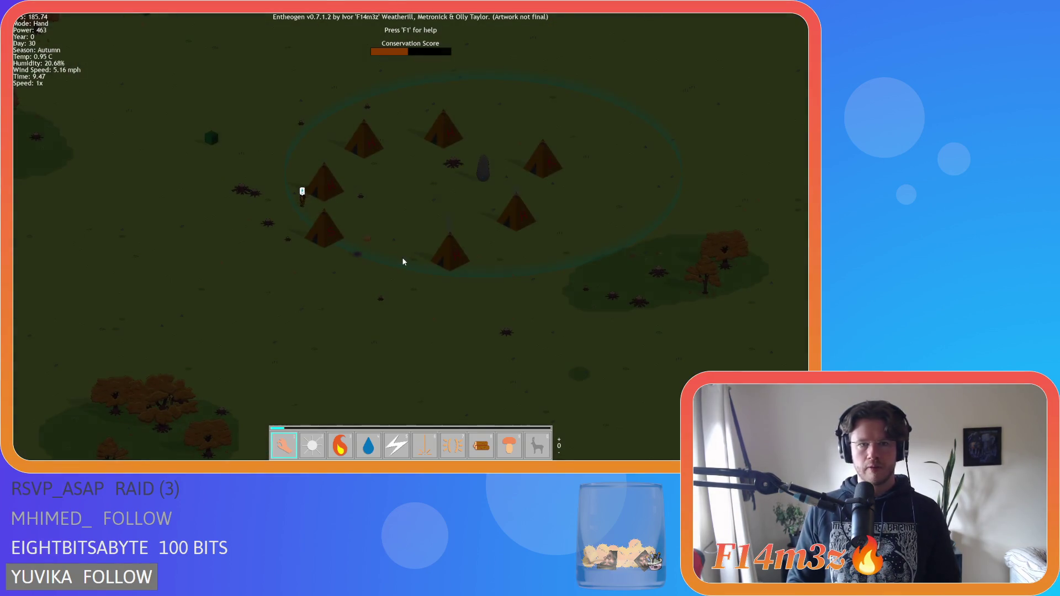
- Briefly select the Fire power, then return to Hand mode
key(3)
scroll(376, 255, up, 3)
key(1)
key(w)
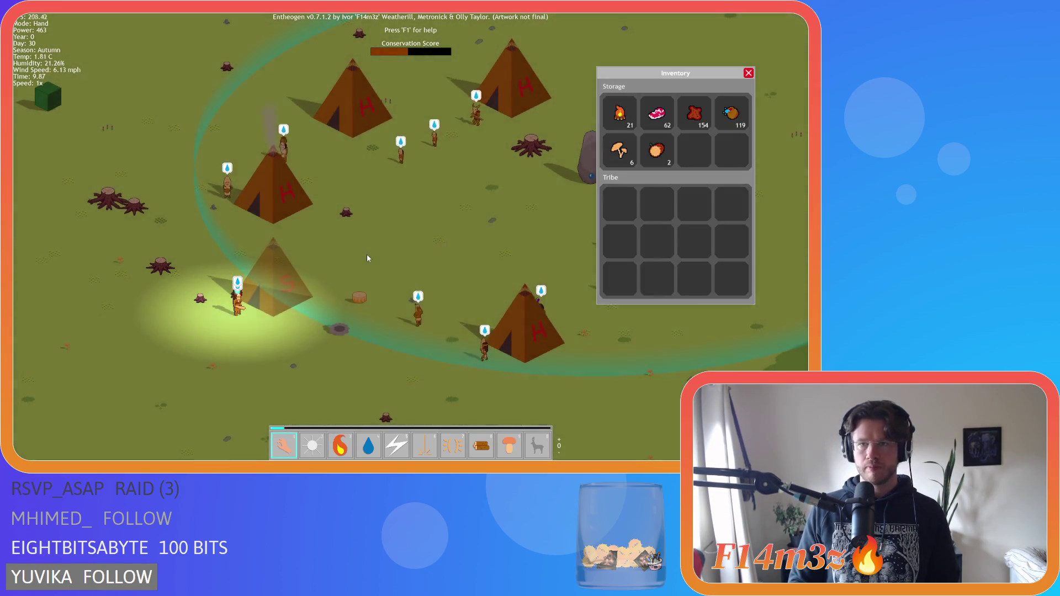
key(s)
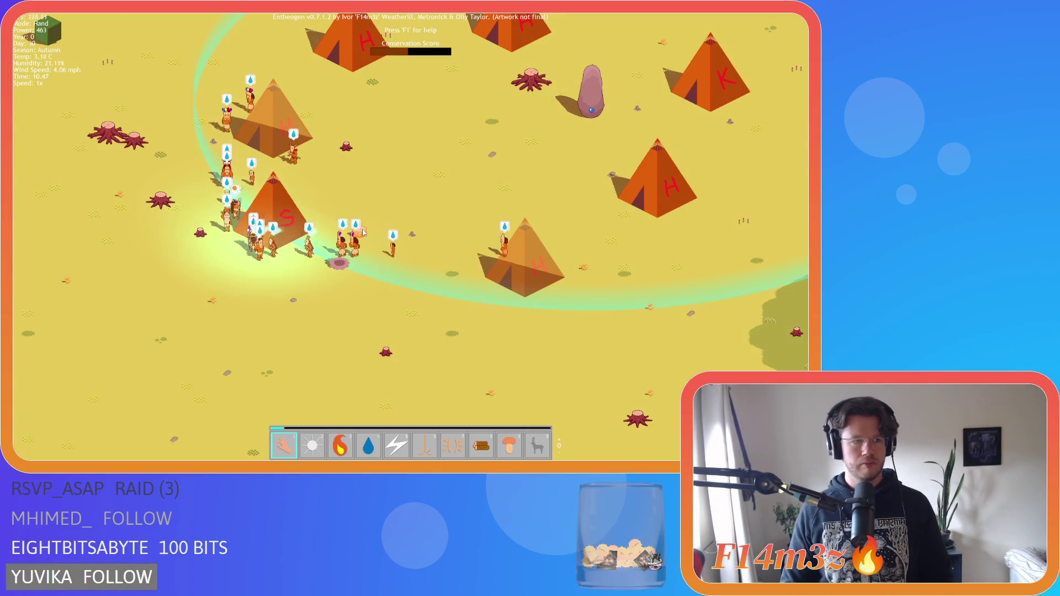
key(s)
key(d)
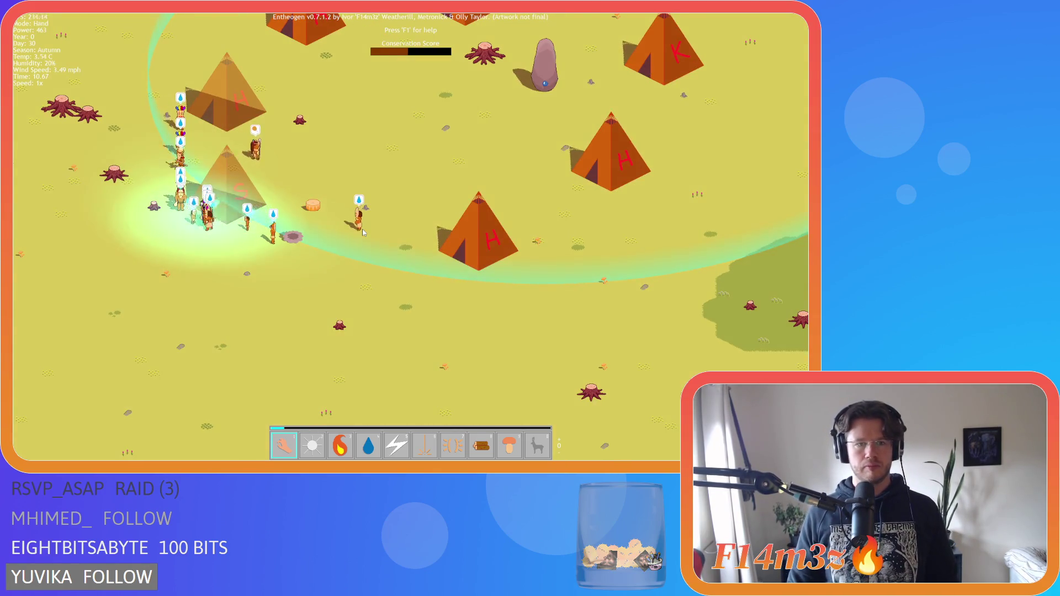
scroll(363, 232, down, 5)
scroll(367, 252, up, 5)
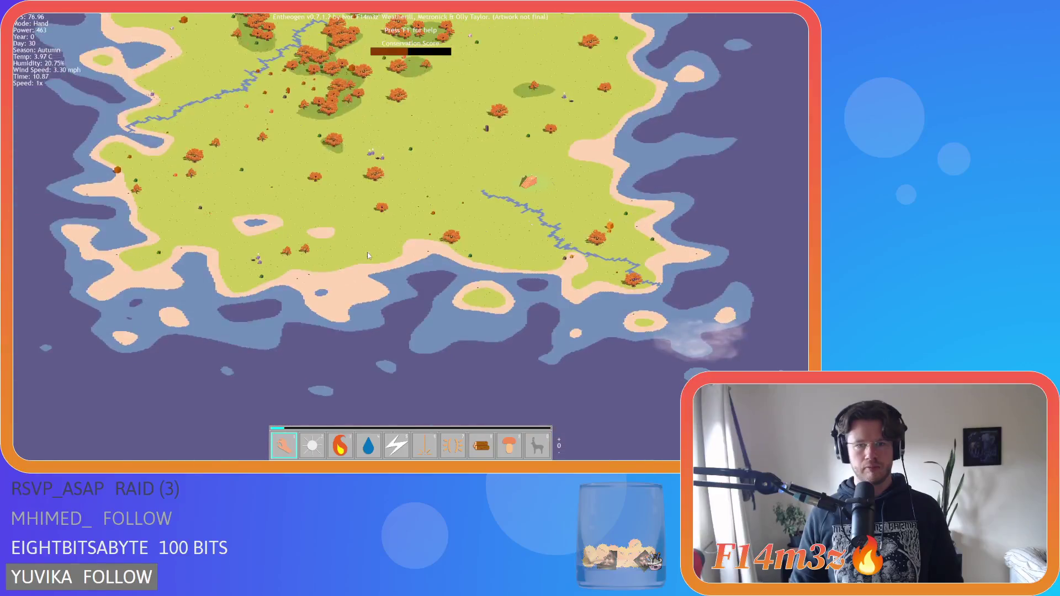
scroll(368, 253, down, 4)
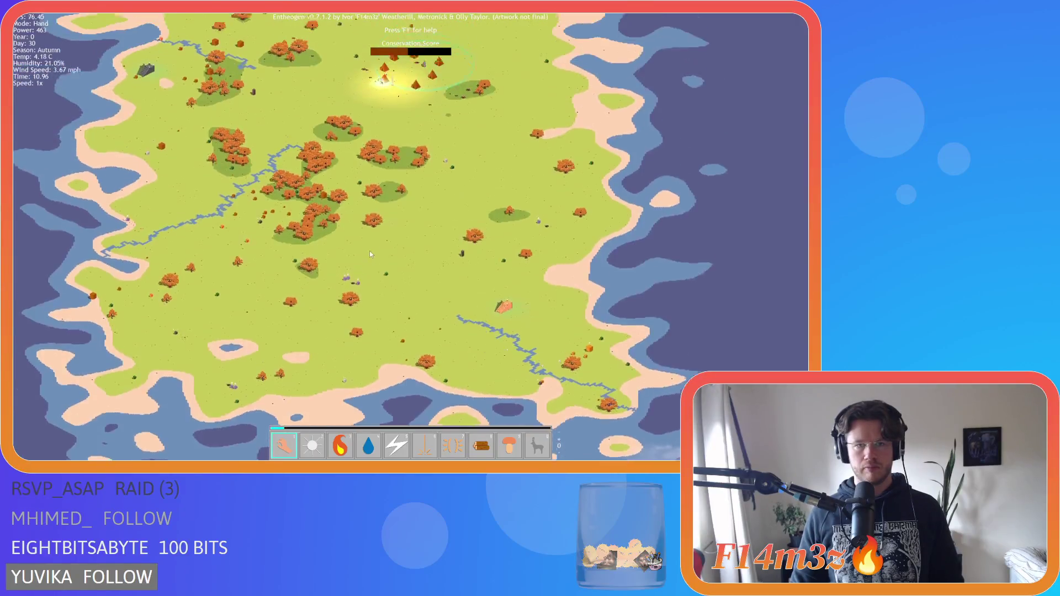
scroll(369, 254, up, 5)
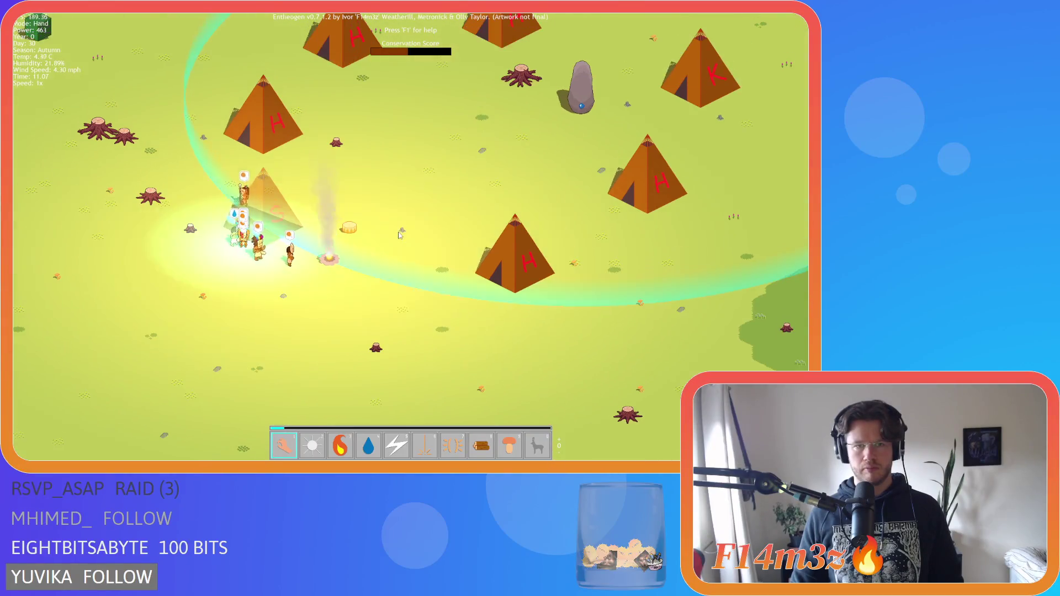
key(i)
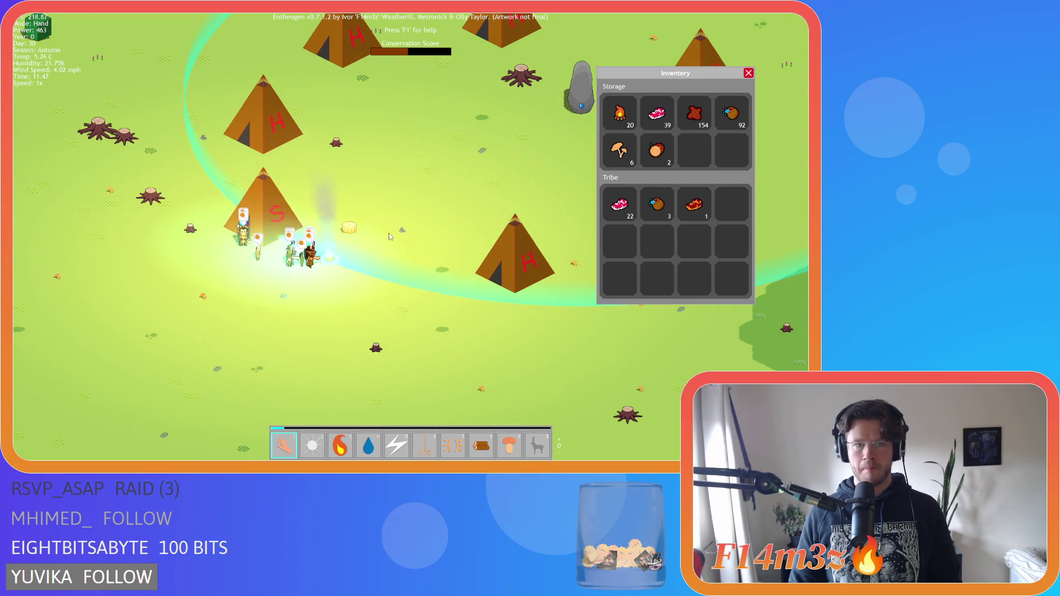
key(i)
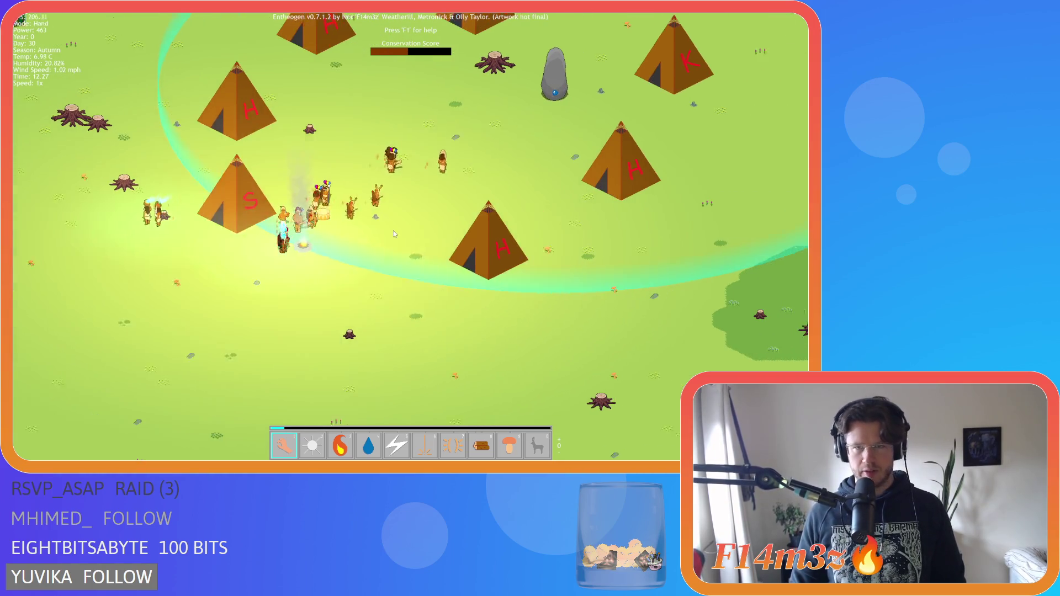
scroll(394, 235, down, 2)
scroll(410, 233, down, 2)
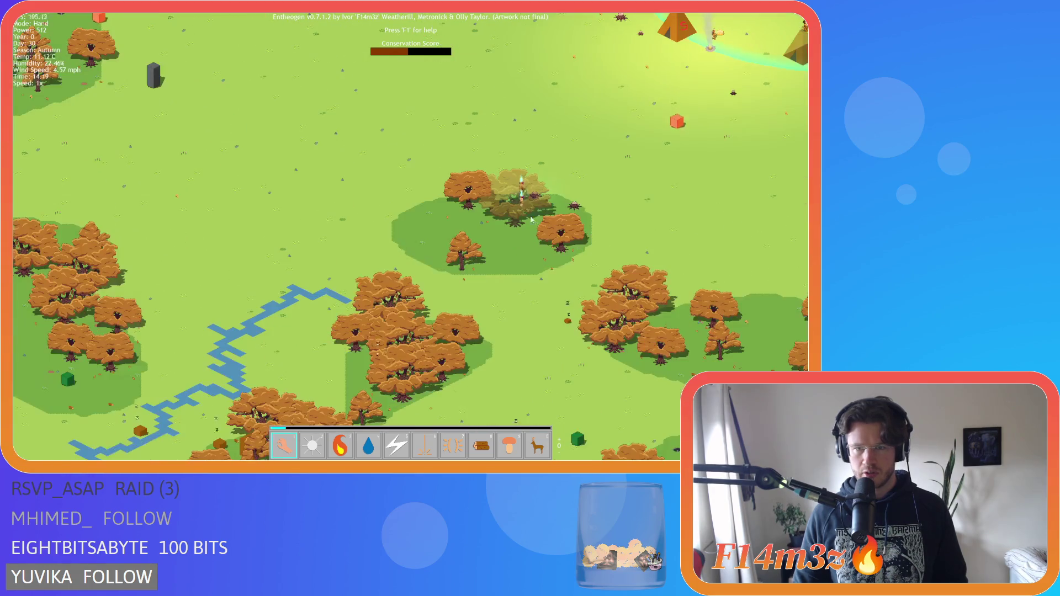
- Drag and pan the view to bring the tepee village on screen
scroll(517, 250, down, 5)
scroll(518, 250, up, 5)
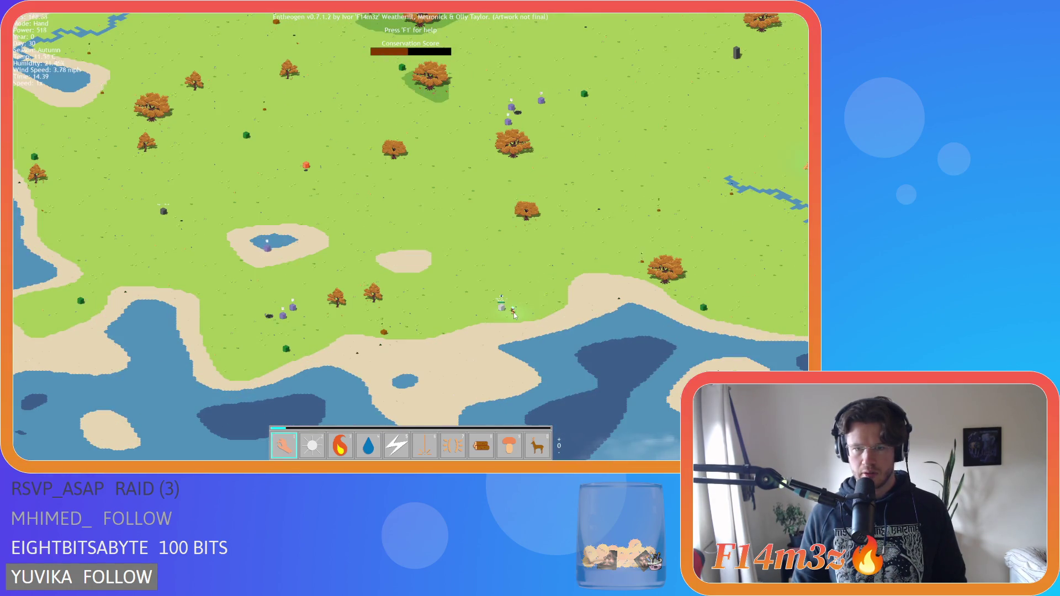
scroll(514, 315, down, 5)
scroll(418, 196, up, 5)
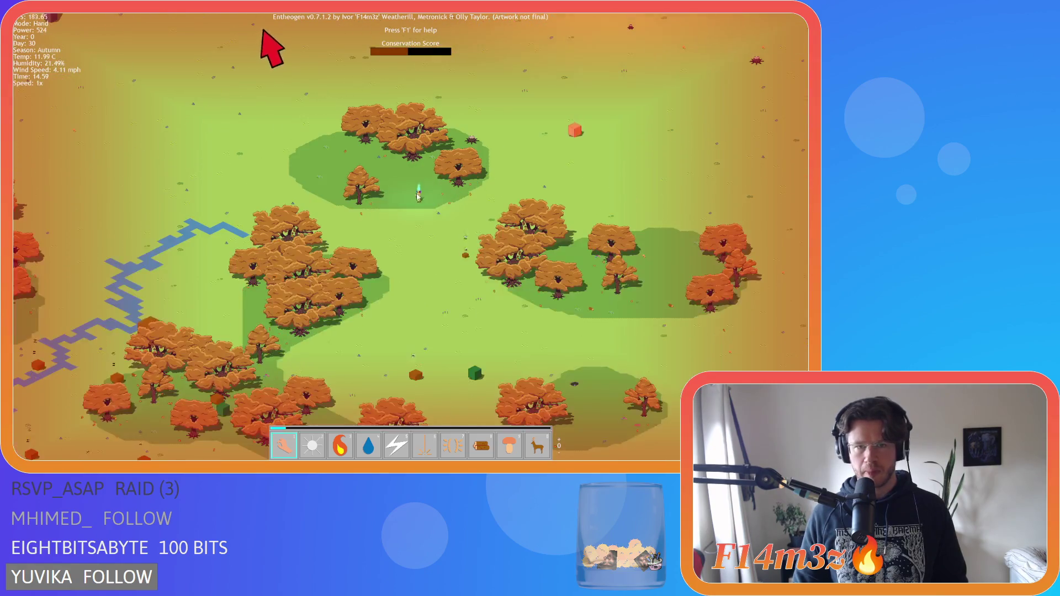
scroll(418, 196, down, 5)
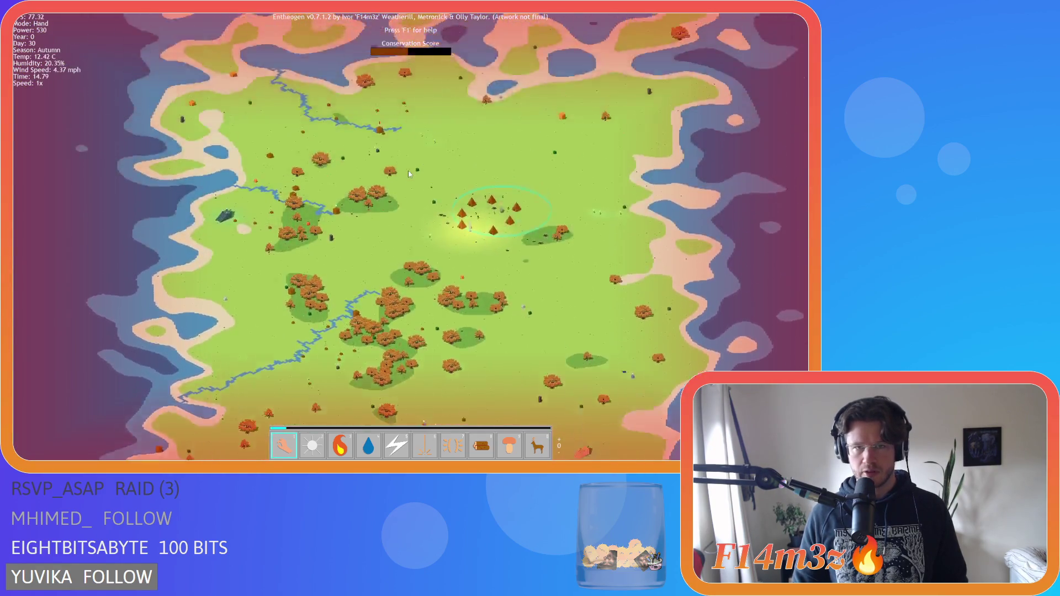
scroll(409, 174, up, 5)
drag(485, 174, 208, 59)
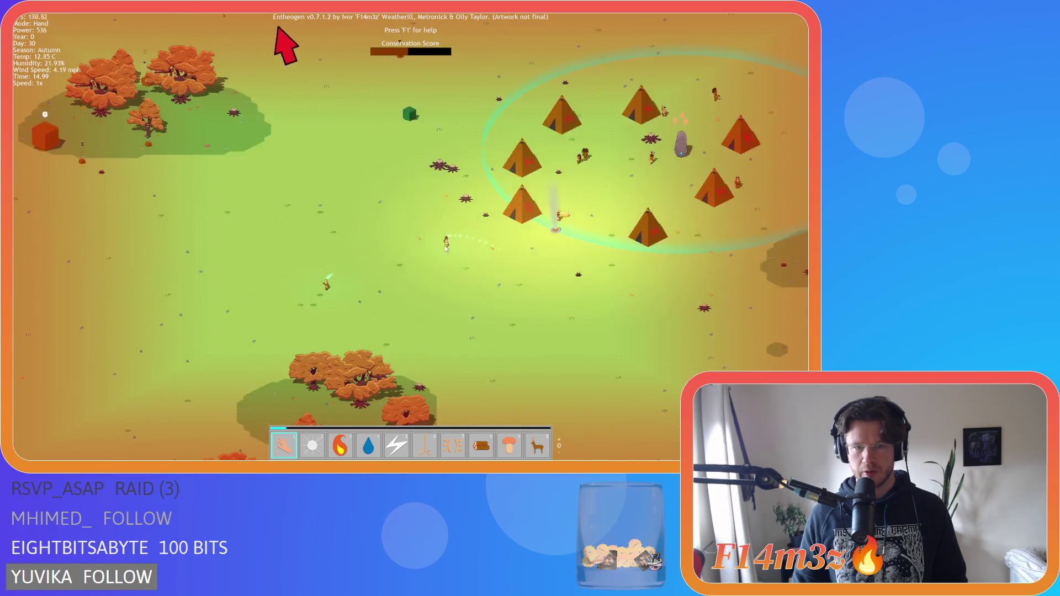
scroll(456, 92, down, 3)
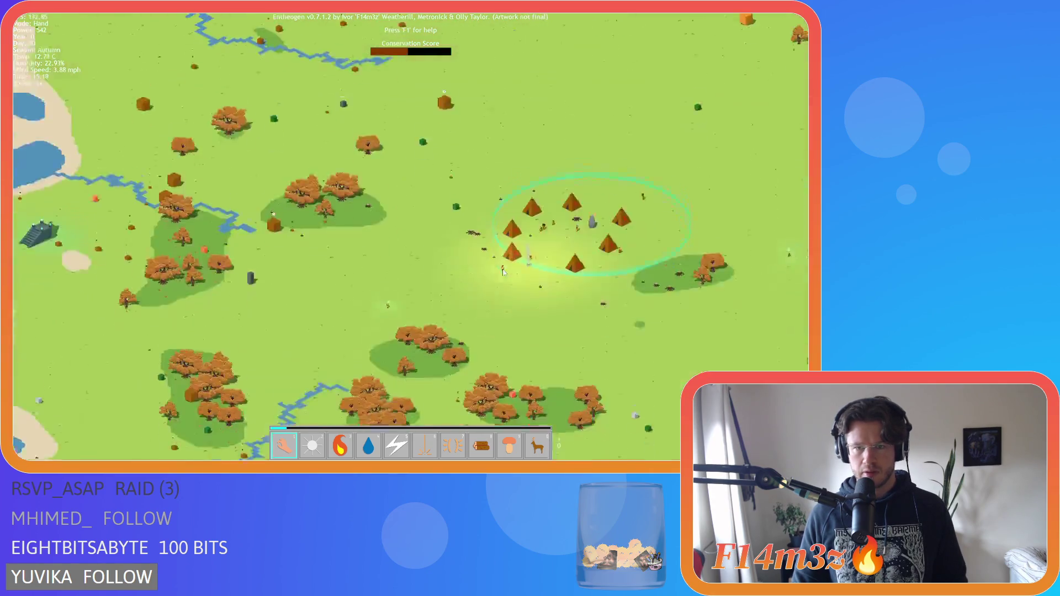
scroll(317, 208, up, 2)
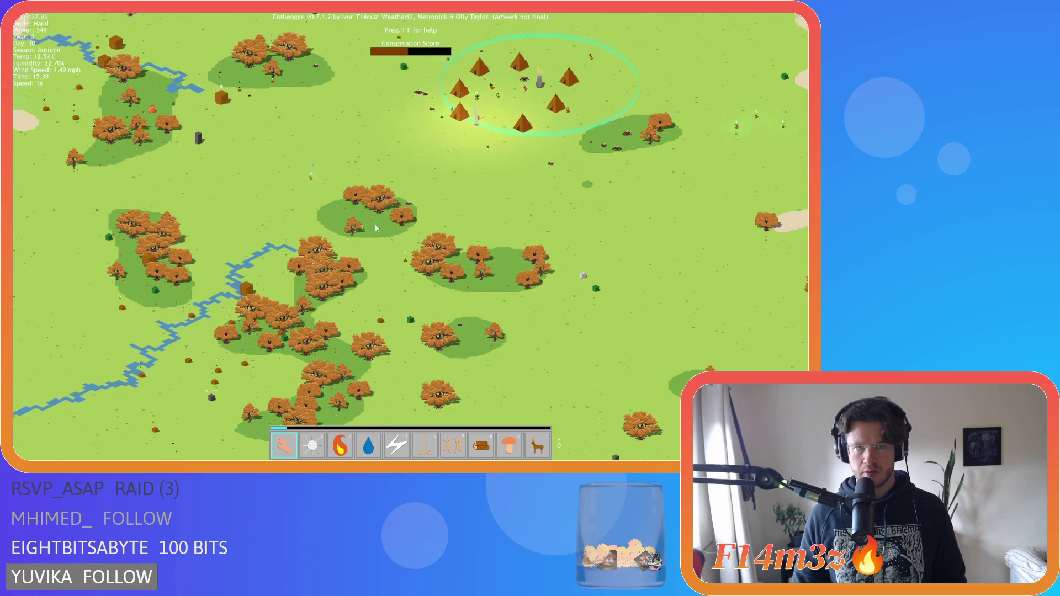
key(w)
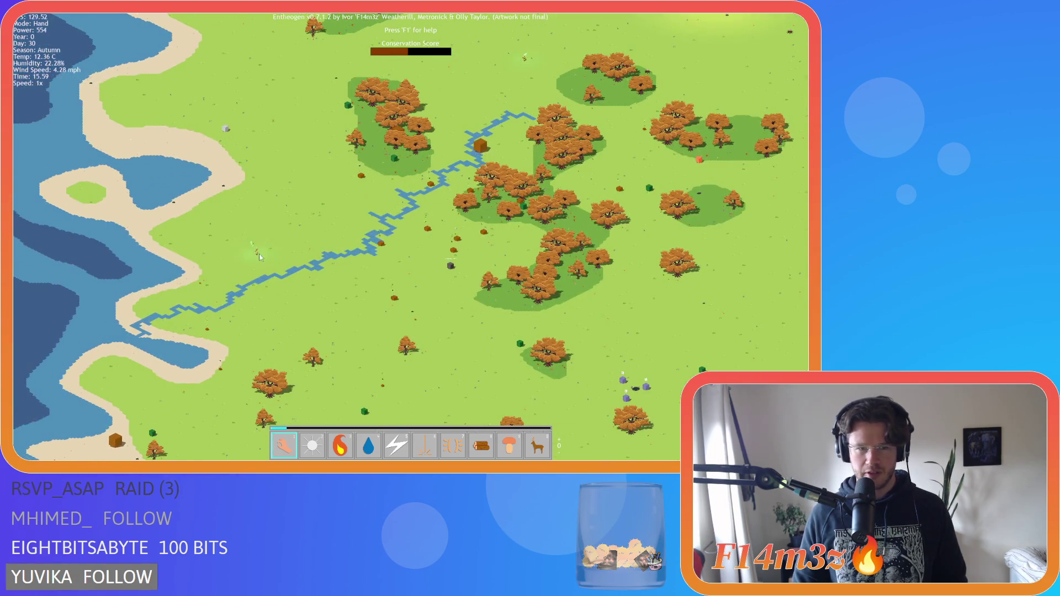
- Zoom in and out repeatedly to follow the glowing villagers leaving the tepees
scroll(523, 149, up, 3)
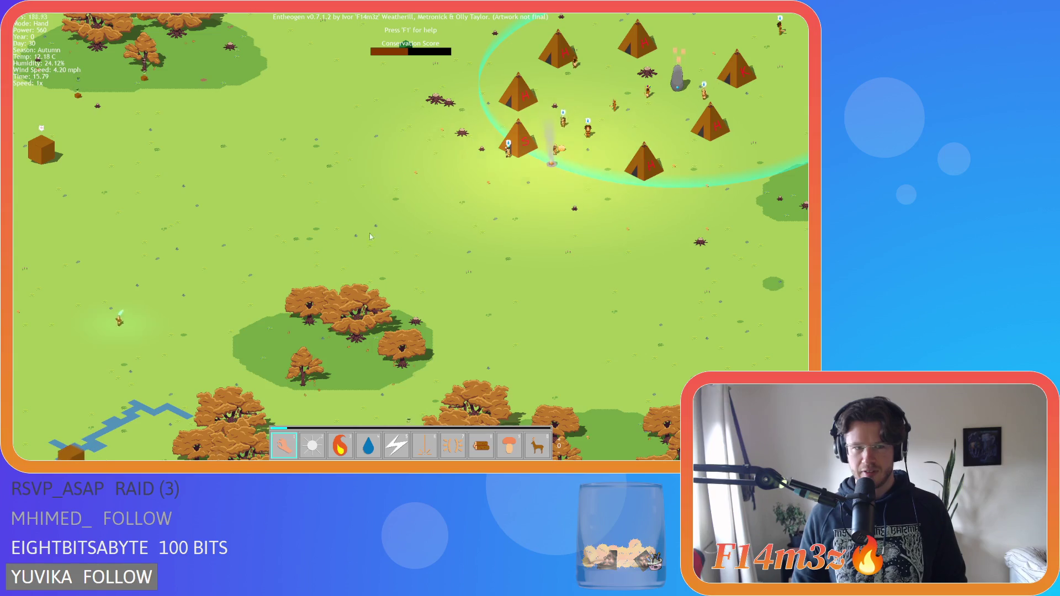
scroll(462, 243, down, 5)
scroll(470, 232, up, 3)
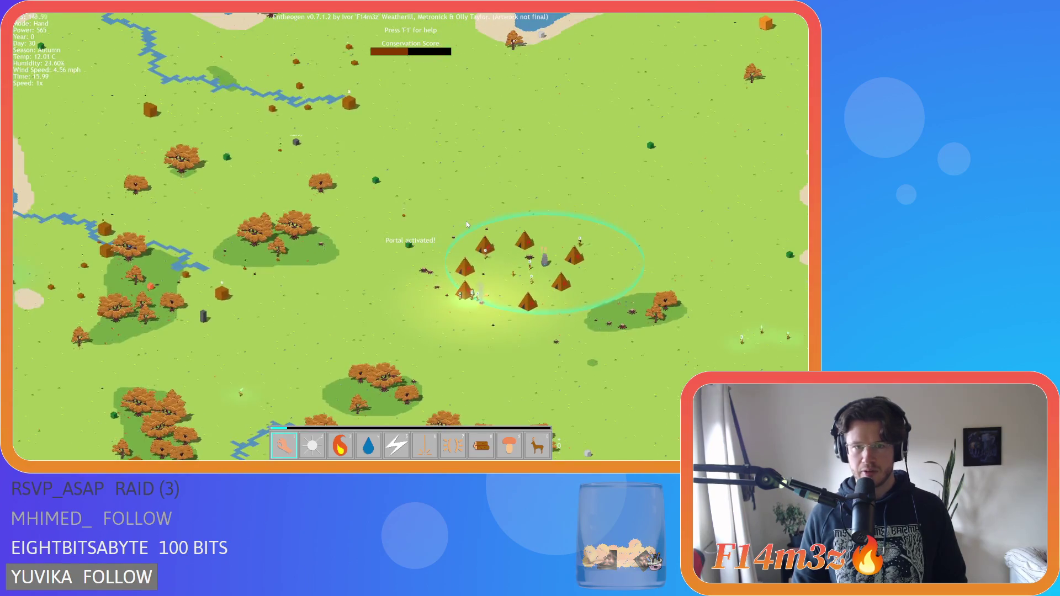
scroll(456, 239, down, 5)
scroll(453, 266, up, 5)
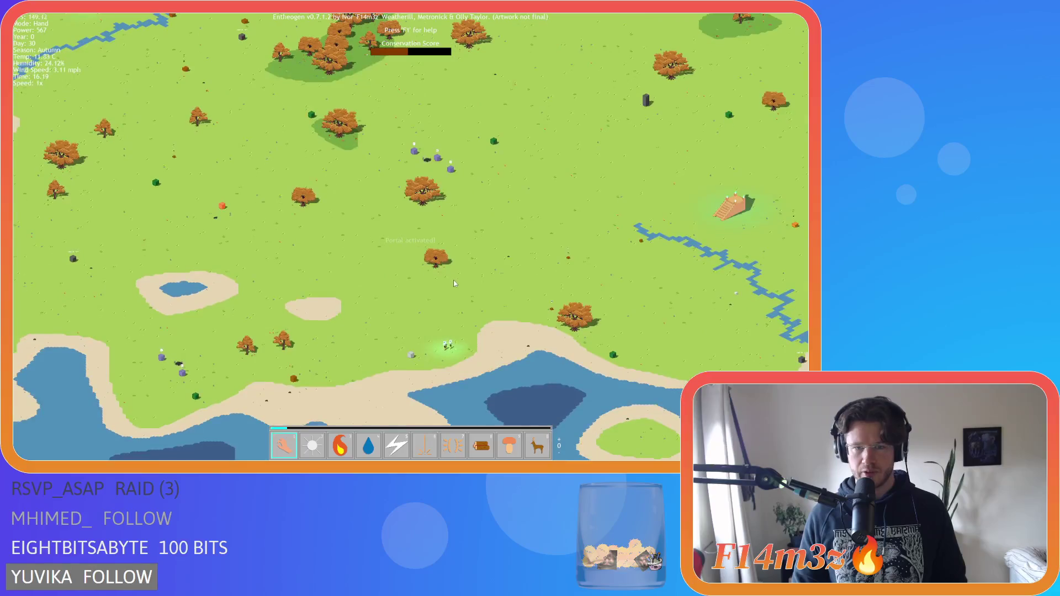
scroll(453, 344, down, 5)
scroll(461, 343, up, 5)
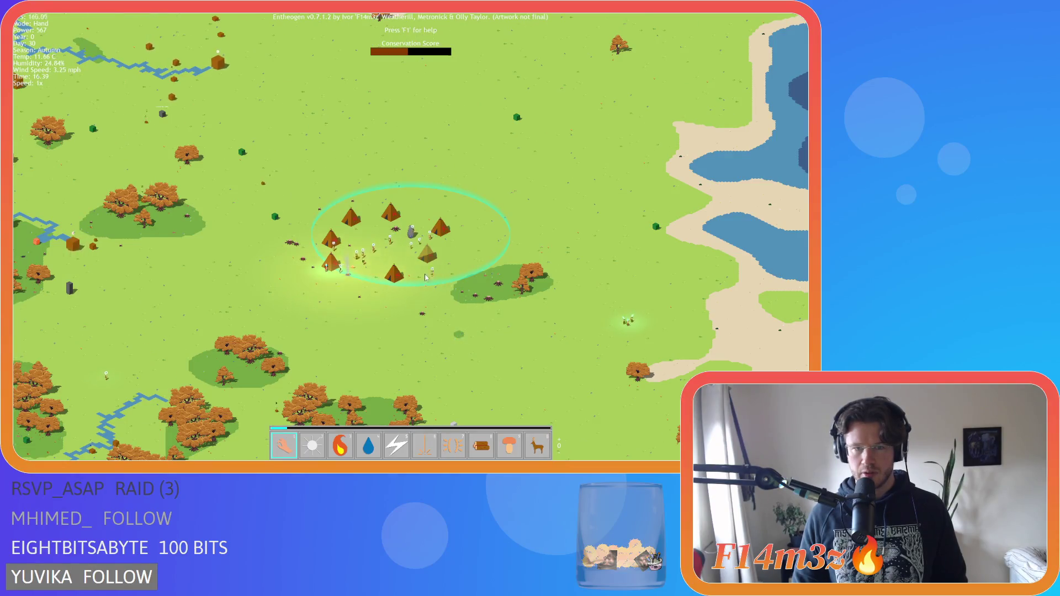
scroll(392, 253, down, 5)
scroll(385, 254, up, 5)
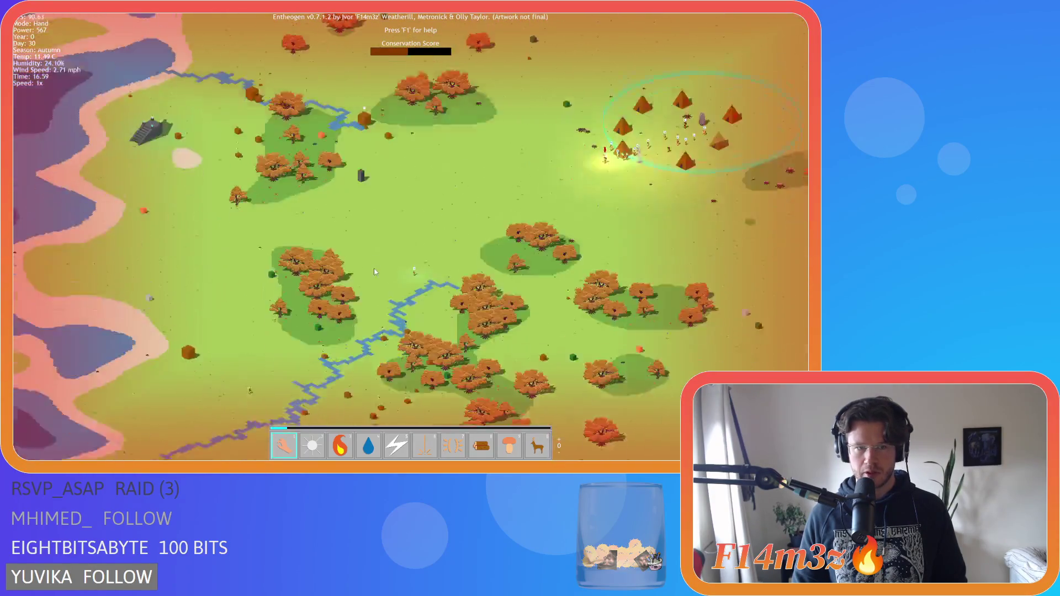
scroll(374, 272, up, 5)
scroll(497, 248, down, 3)
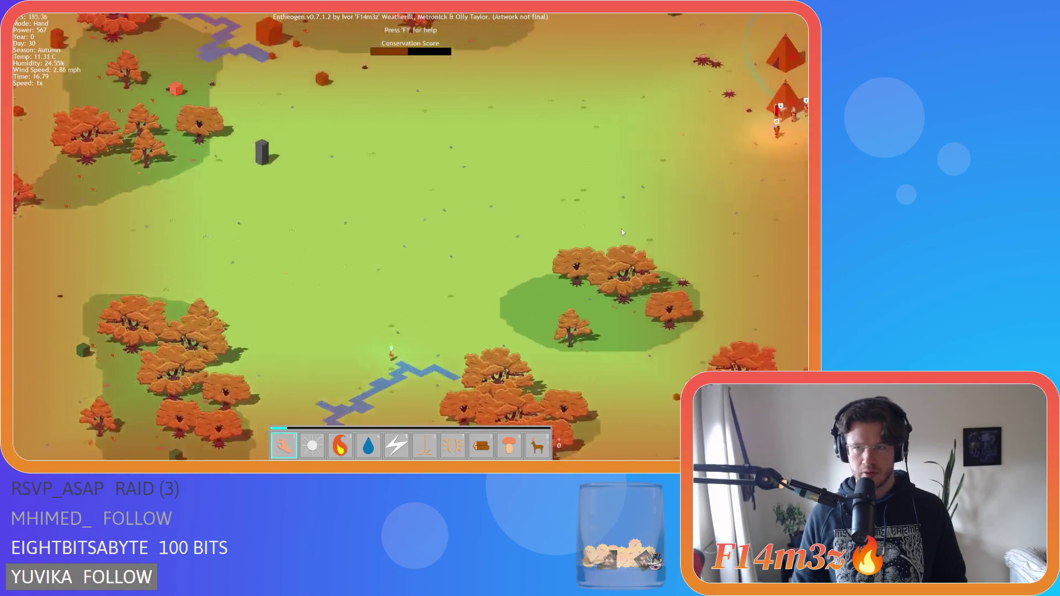
scroll(624, 229, down, 3)
scroll(631, 228, up, 6)
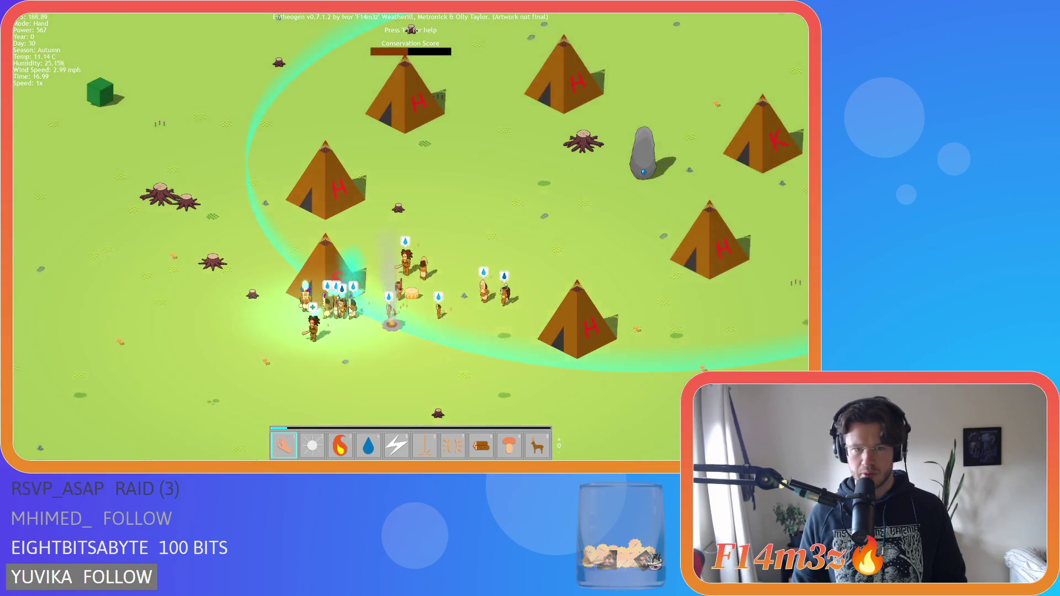
scroll(423, 290, down, 5)
scroll(435, 267, up, 6)
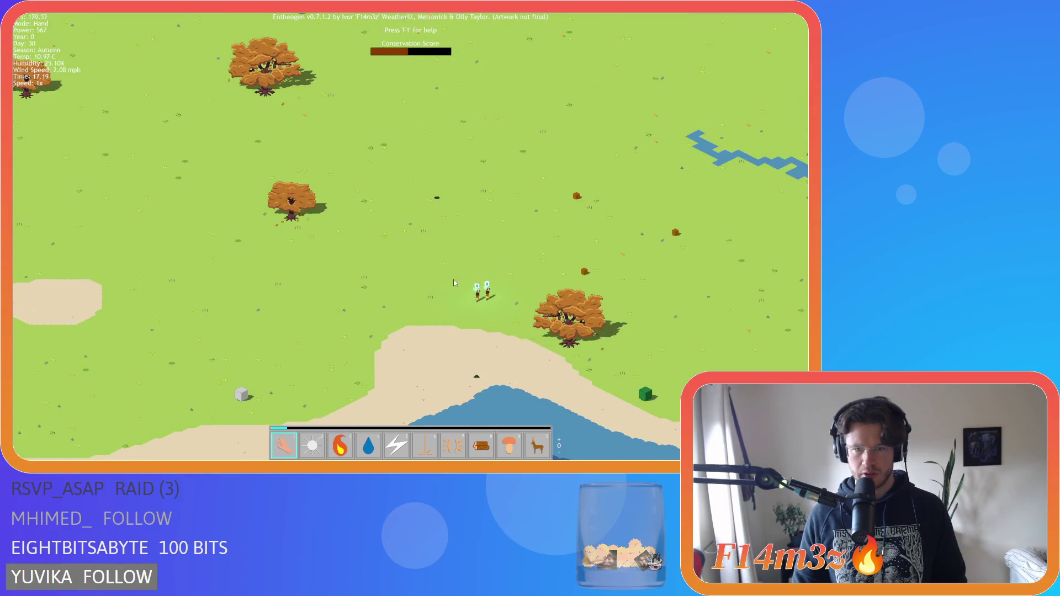
scroll(454, 283, down, 5)
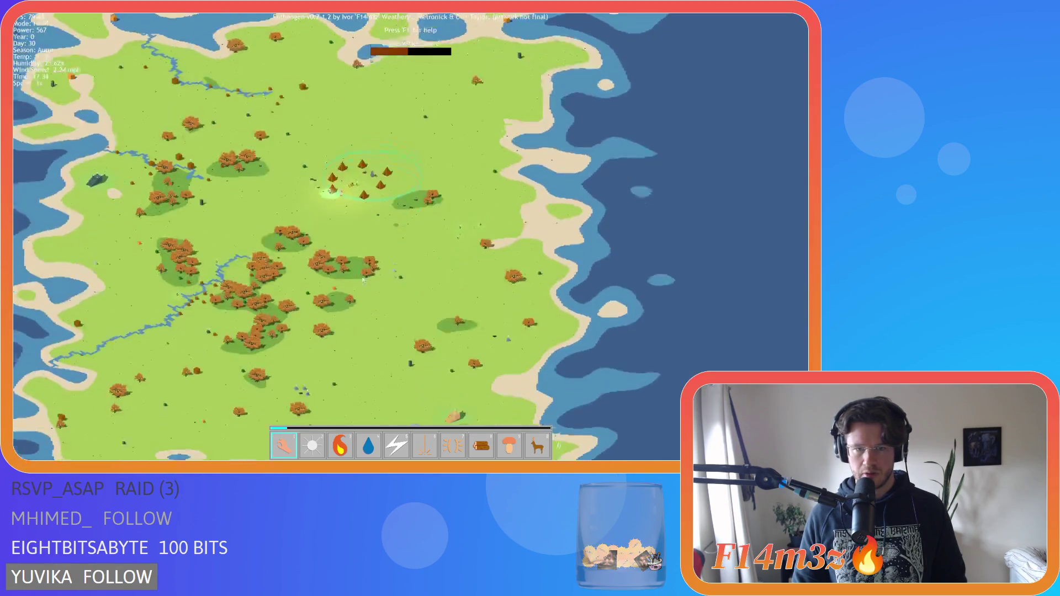
scroll(367, 296, up, 4)
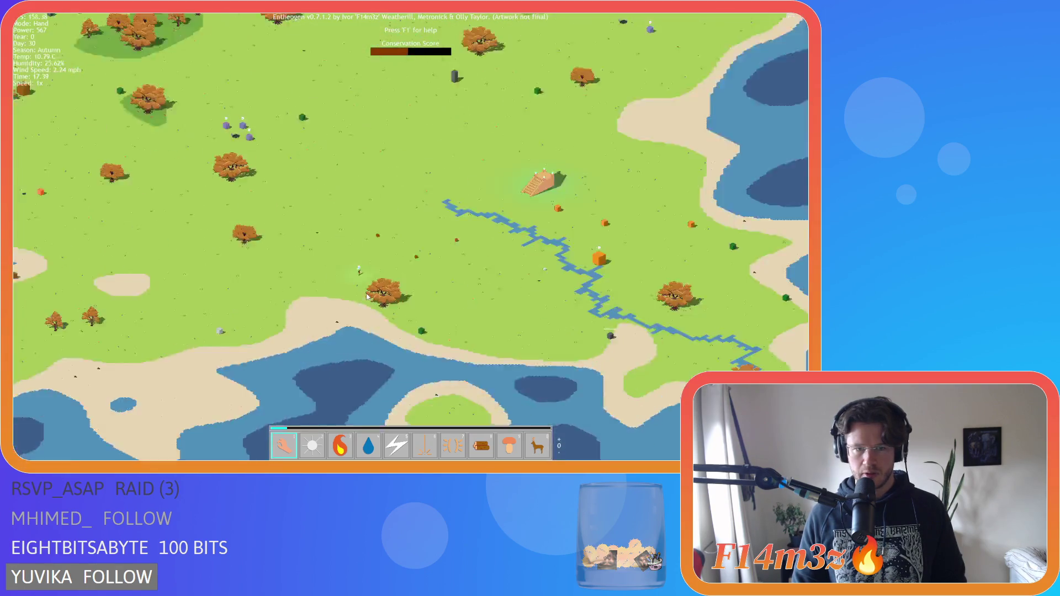
scroll(365, 277, down, 2)
scroll(361, 260, up, 5)
scroll(359, 238, down, 6)
scroll(358, 228, up, 3)
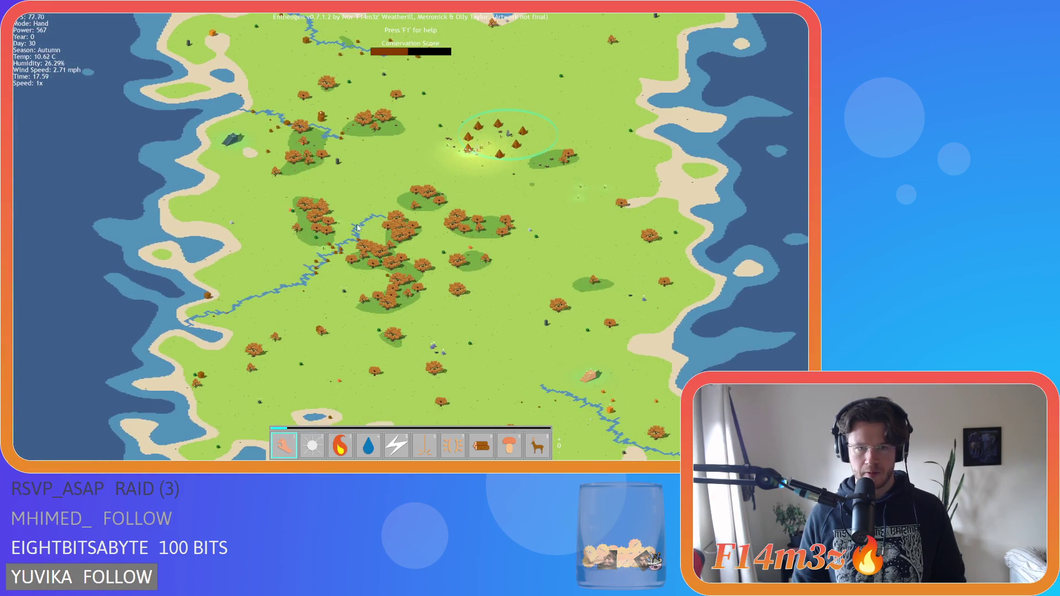
scroll(358, 228, up, 3)
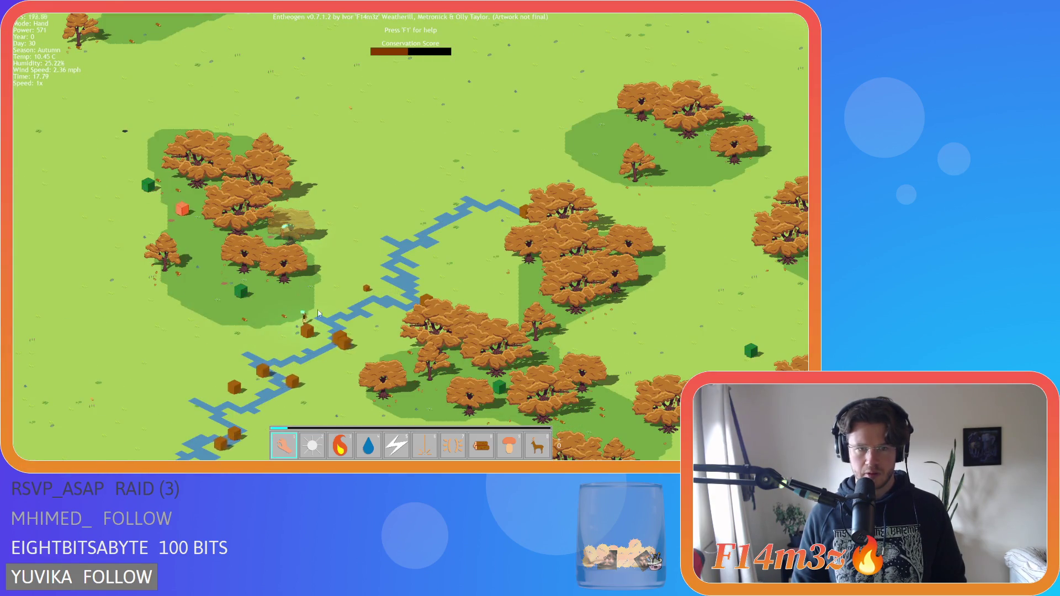
scroll(290, 242, down, 5)
scroll(309, 165, up, 5)
scroll(310, 165, down, 4)
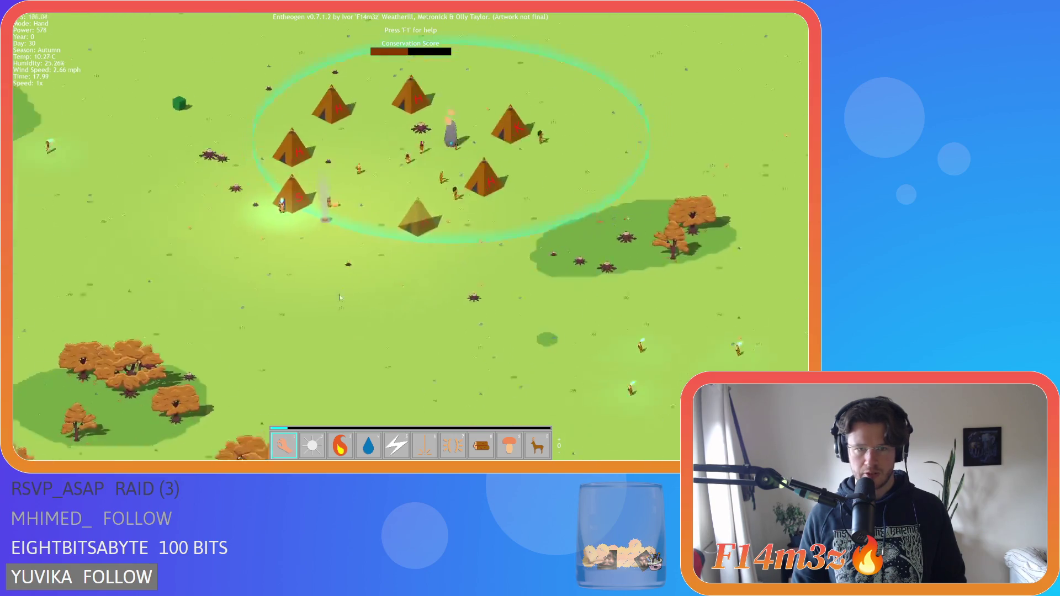
scroll(318, 234, up, 2)
scroll(343, 208, down, 3)
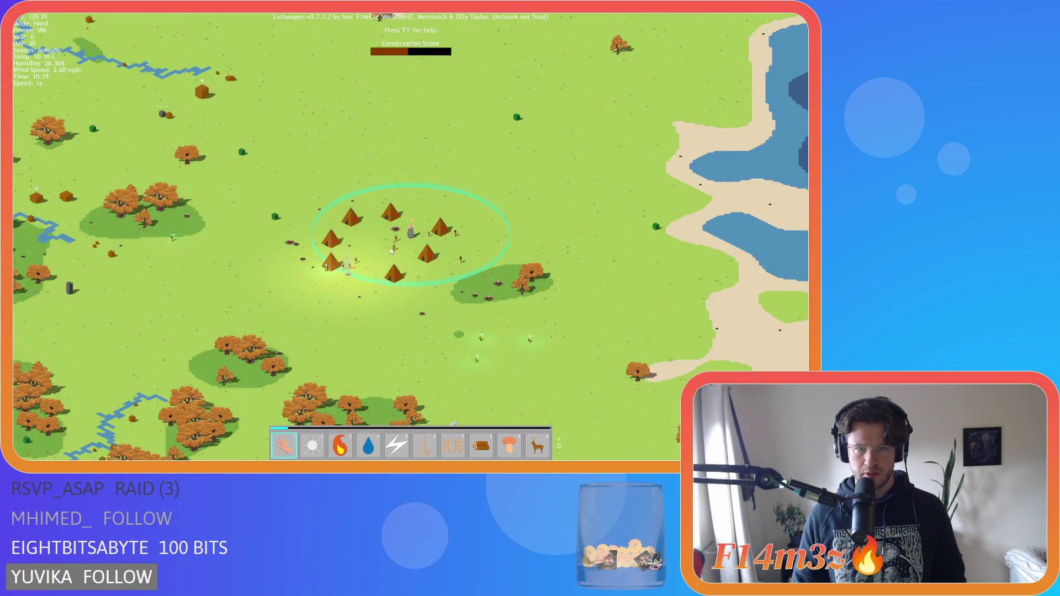
scroll(385, 247, up, 4)
- Move the view across the coast near the staircase temple
drag(376, 338, 439, 280)
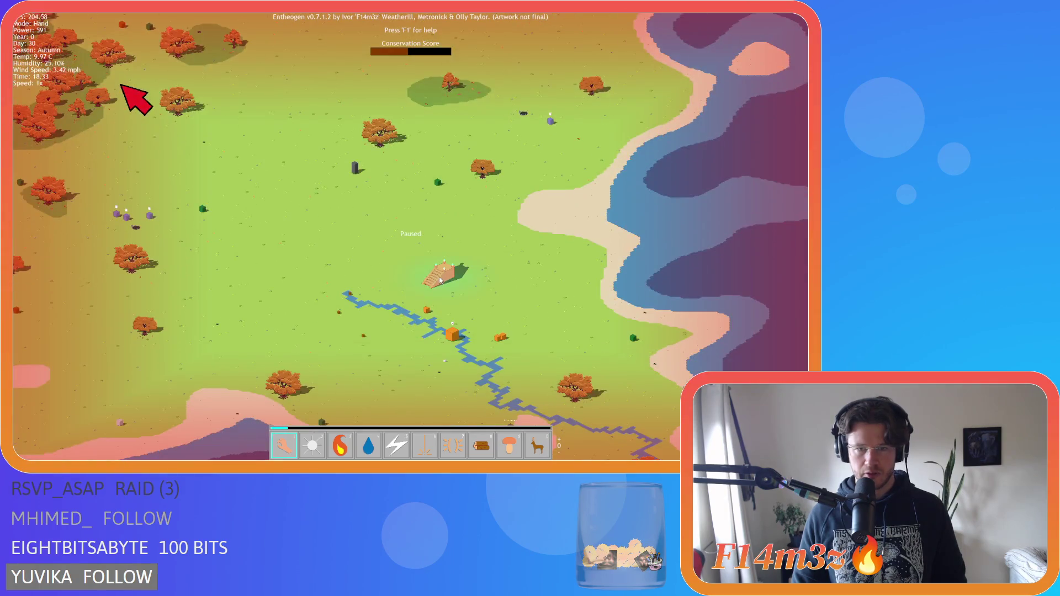
scroll(418, 263, down, 3)
scroll(425, 246, up, 6)
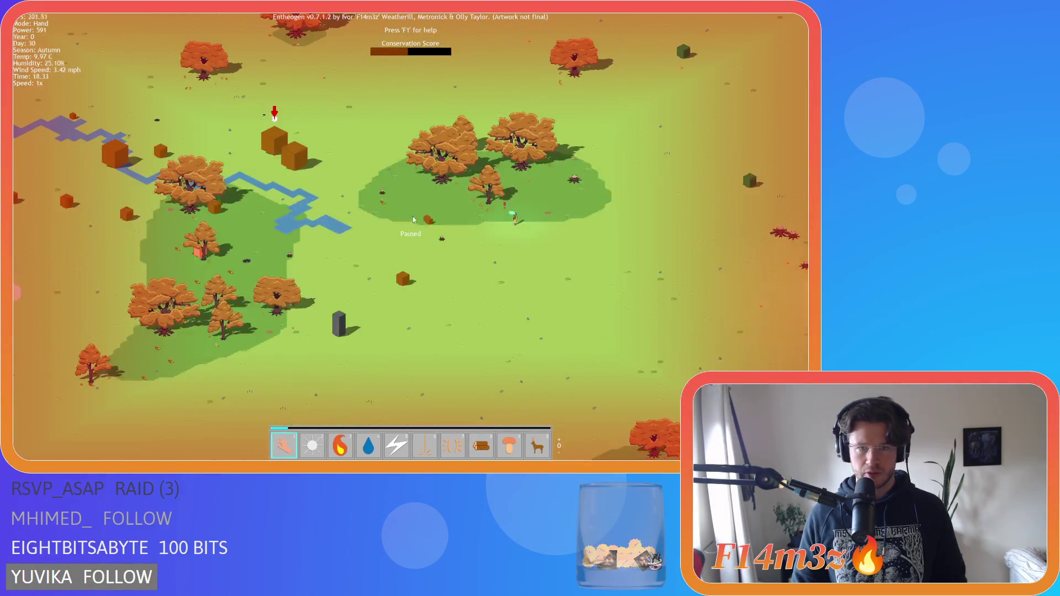
scroll(417, 231, down, 8)
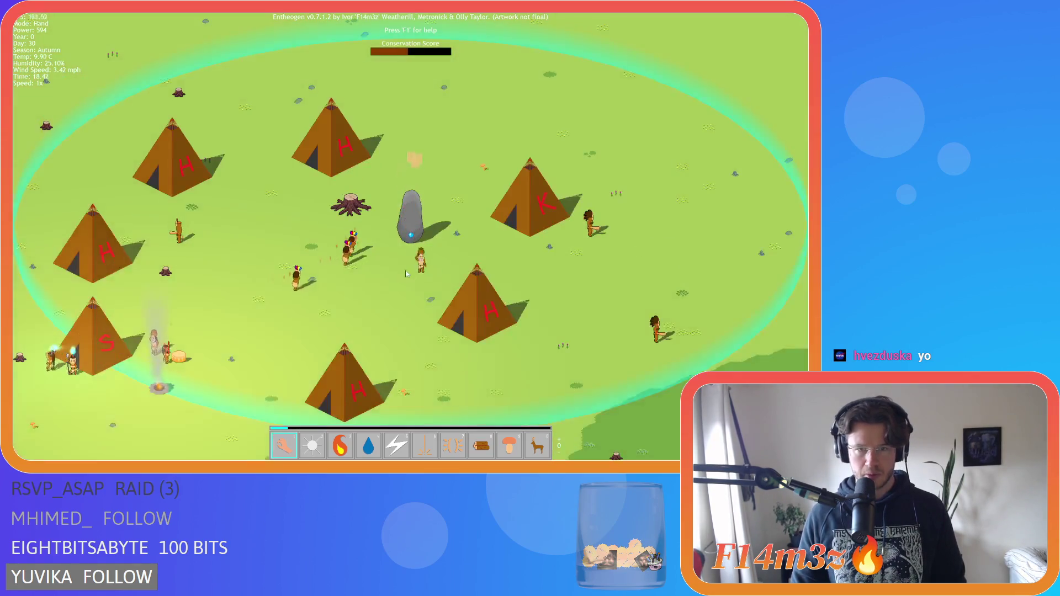
scroll(393, 271, down, 3)
scroll(472, 237, up, 5)
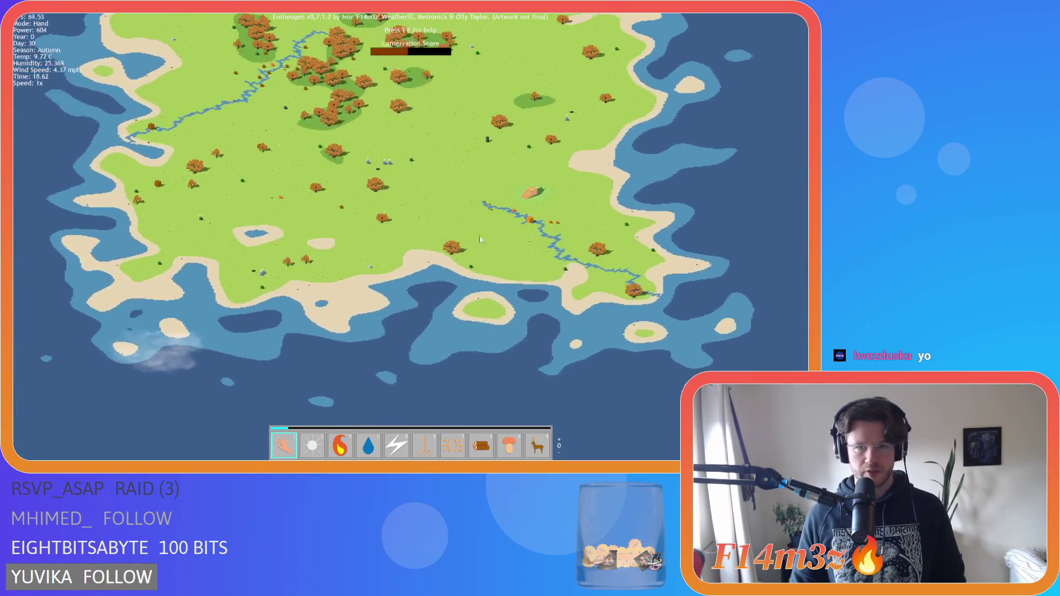
- Decline advancing to the next level and keep playing this island
key(Return)
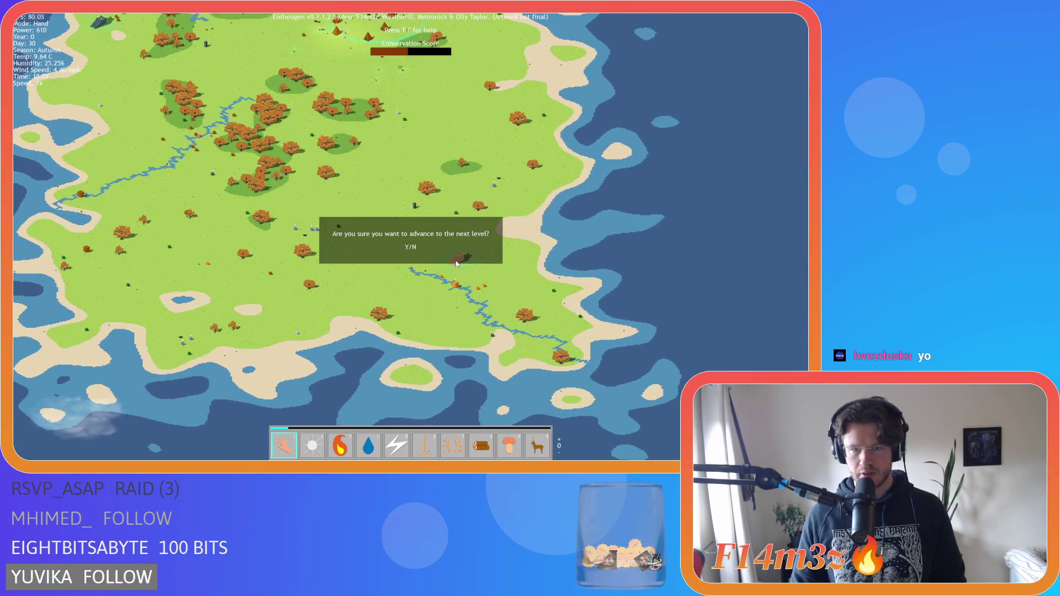
scroll(457, 264, down, 1)
key(n)
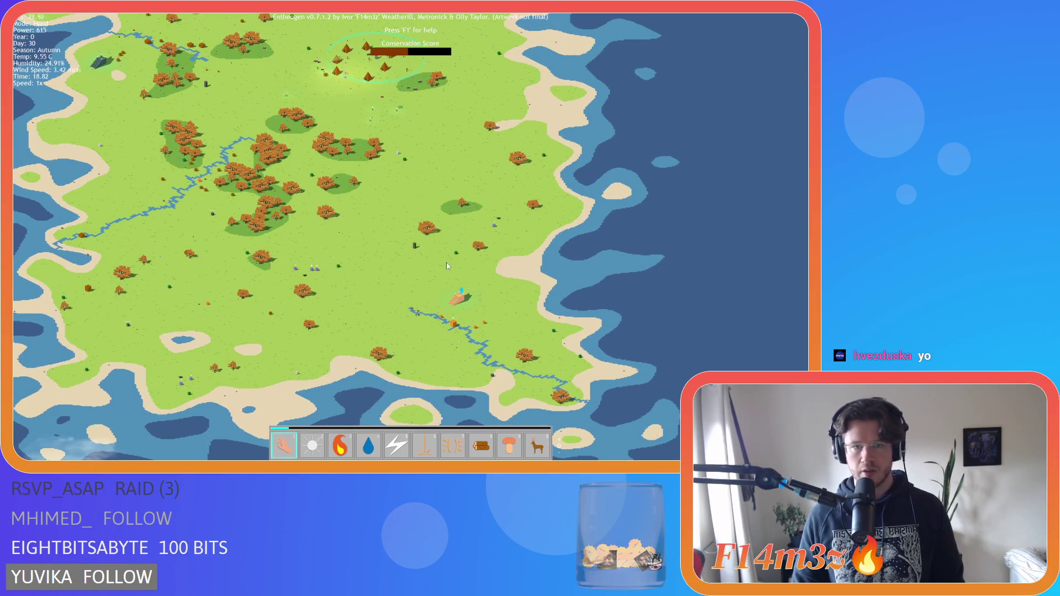
scroll(427, 207, up, 5)
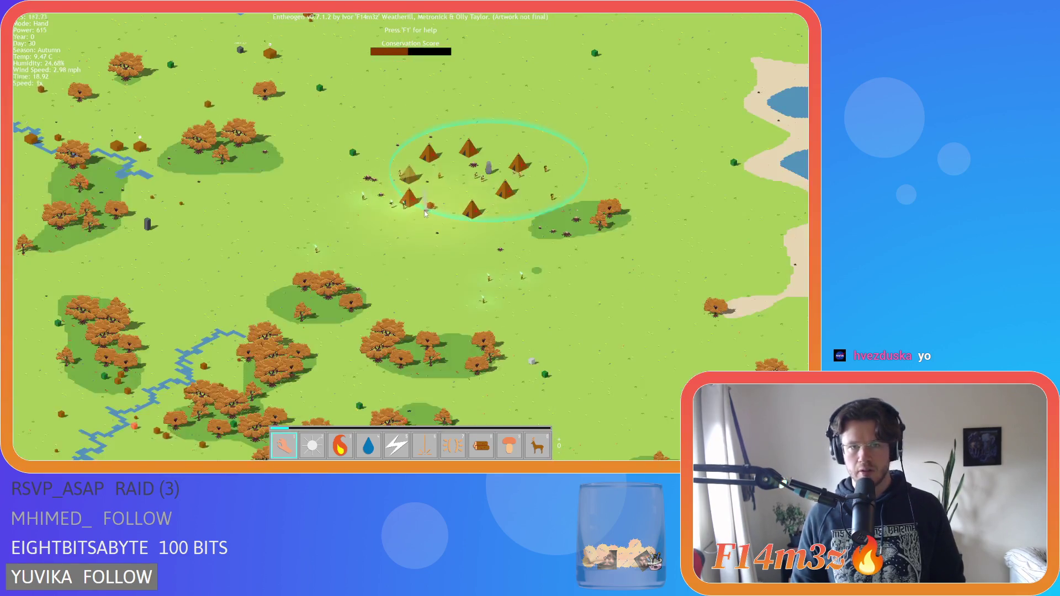
scroll(426, 214, down, 3)
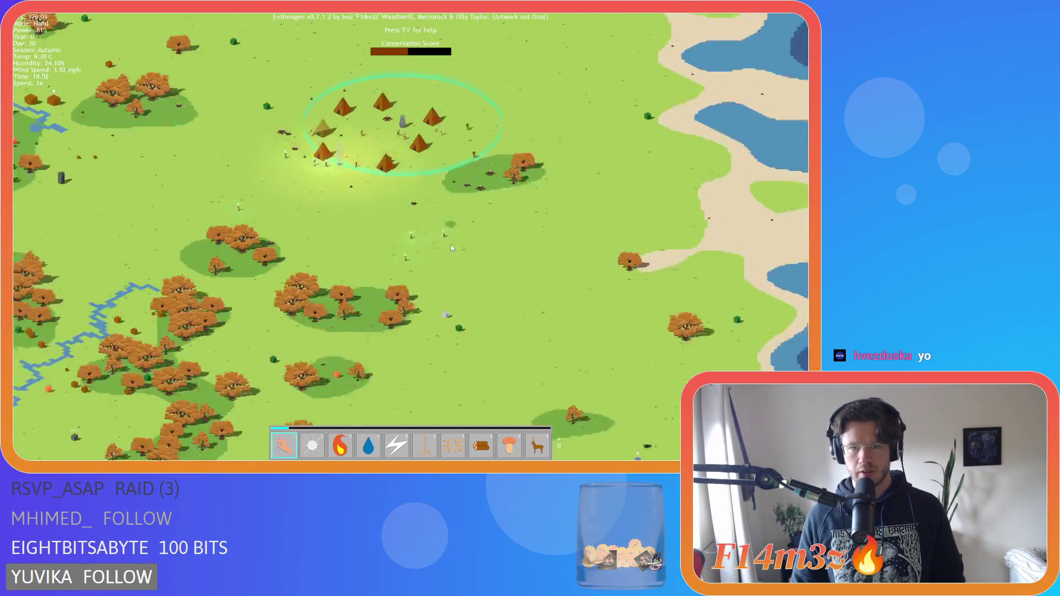
scroll(363, 189, up, 5)
scroll(363, 189, down, 3)
scroll(425, 277, up, 2)
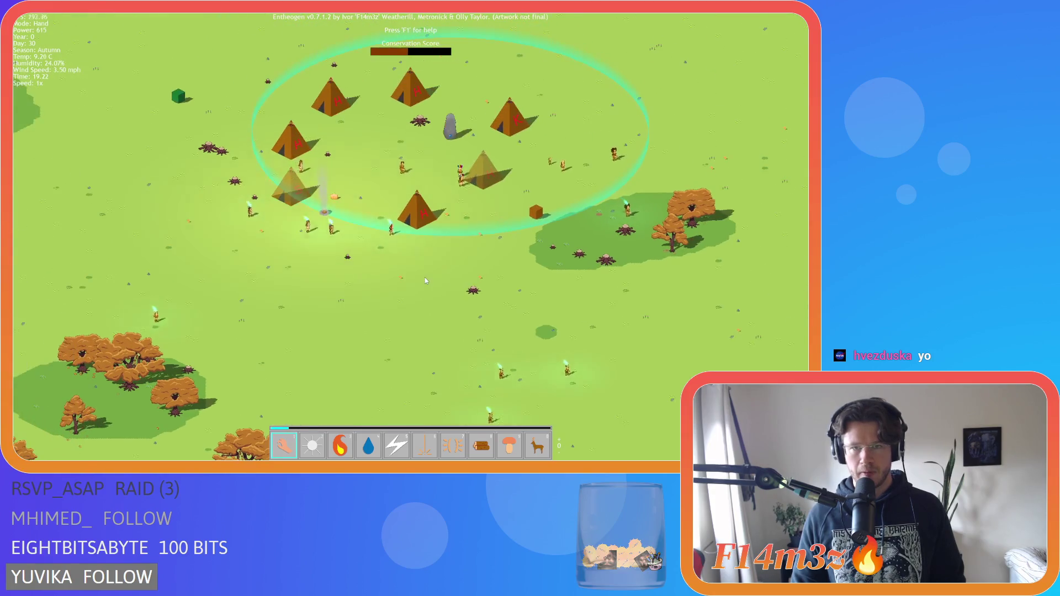
scroll(457, 291, up, 3)
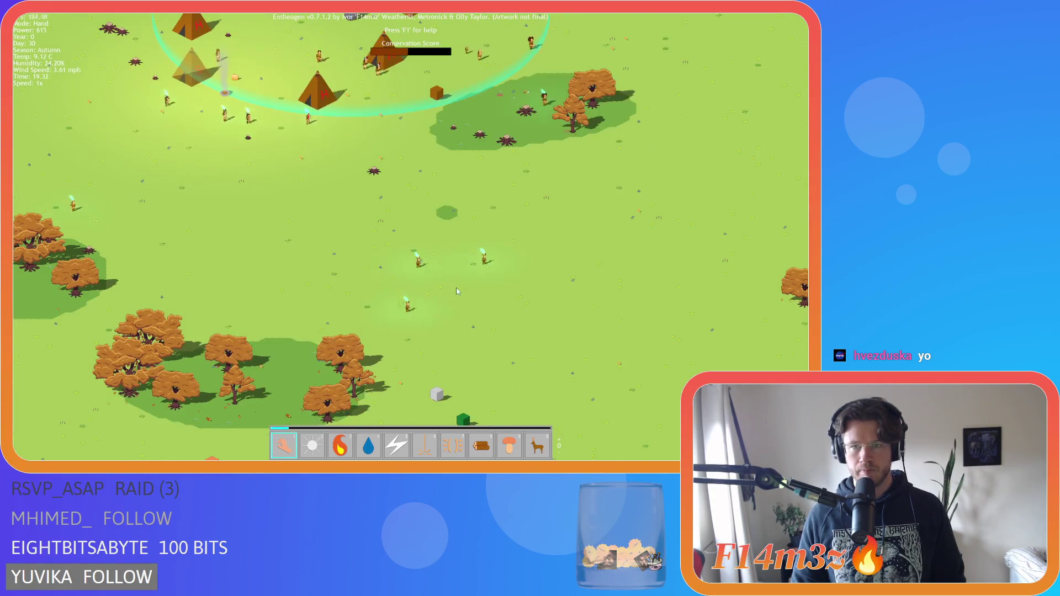
scroll(457, 291, down, 3)
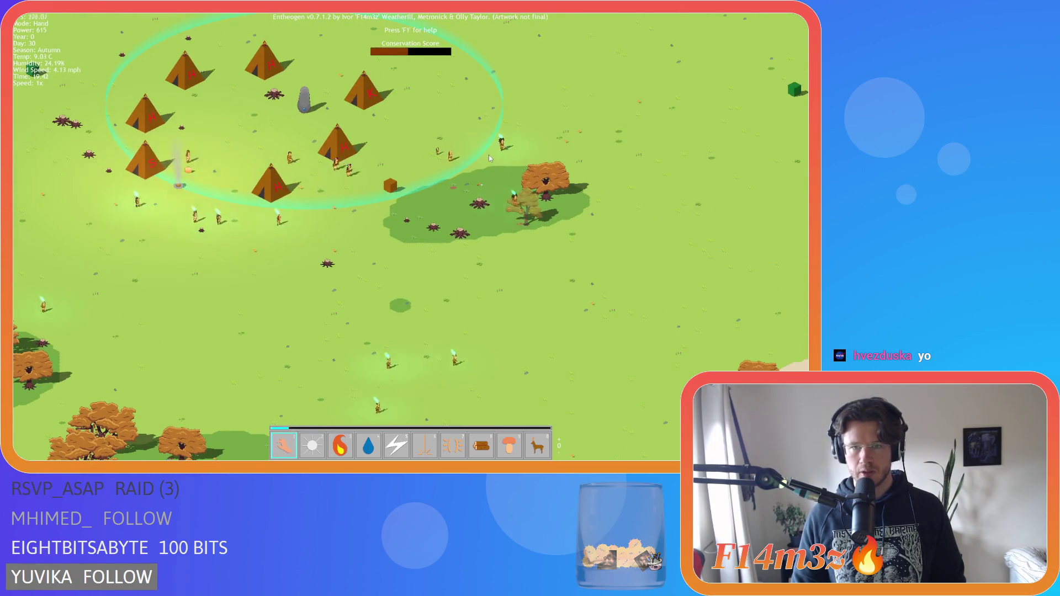
scroll(392, 320, up, 3)
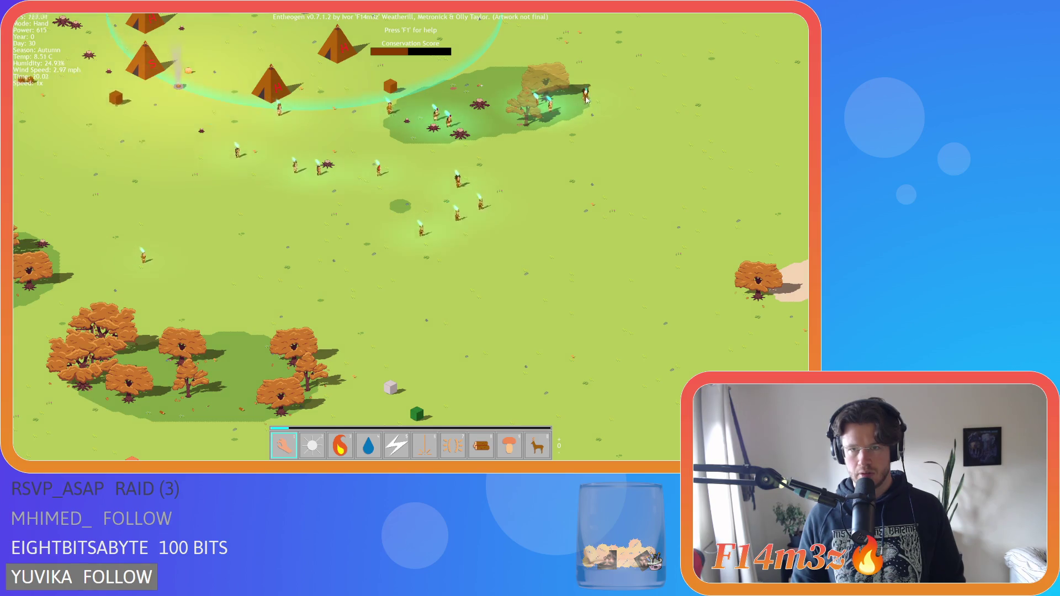
scroll(469, 203, up, 1)
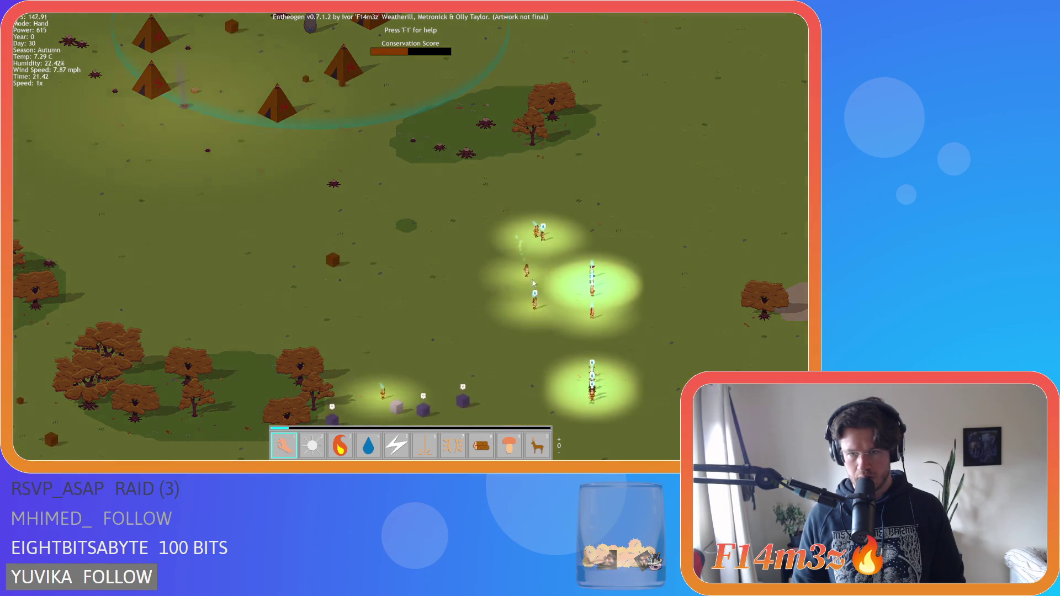
- Pan south and down-right along the settlers' path
key(s)
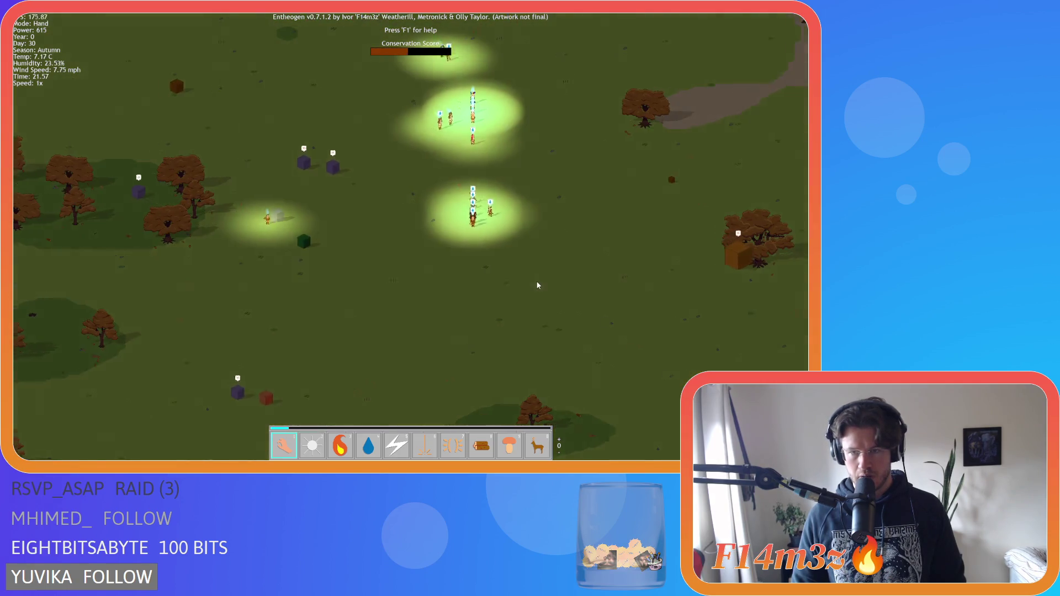
key(w)
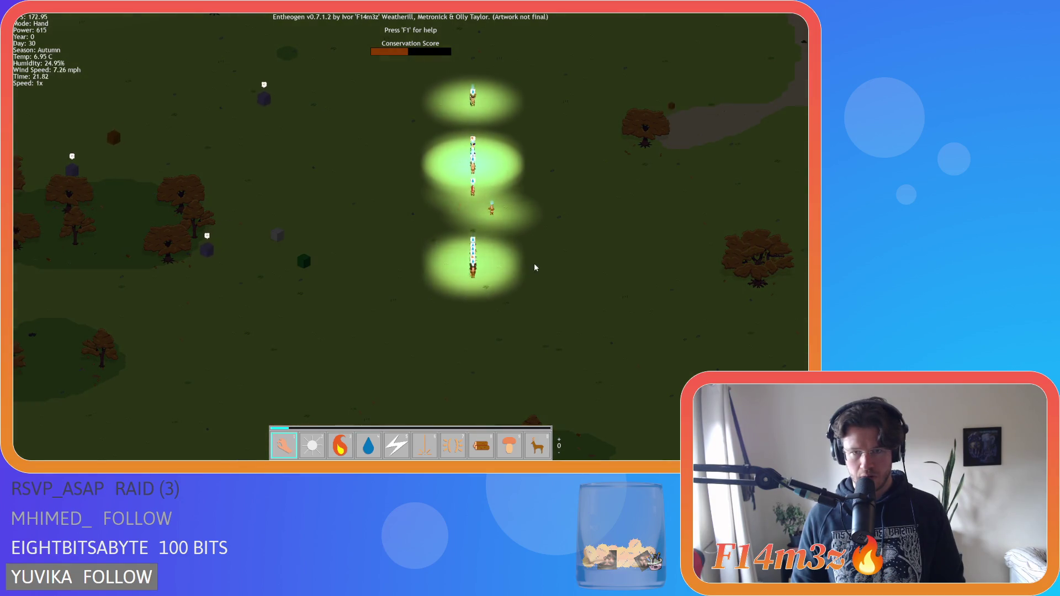
key(d)
key(s)
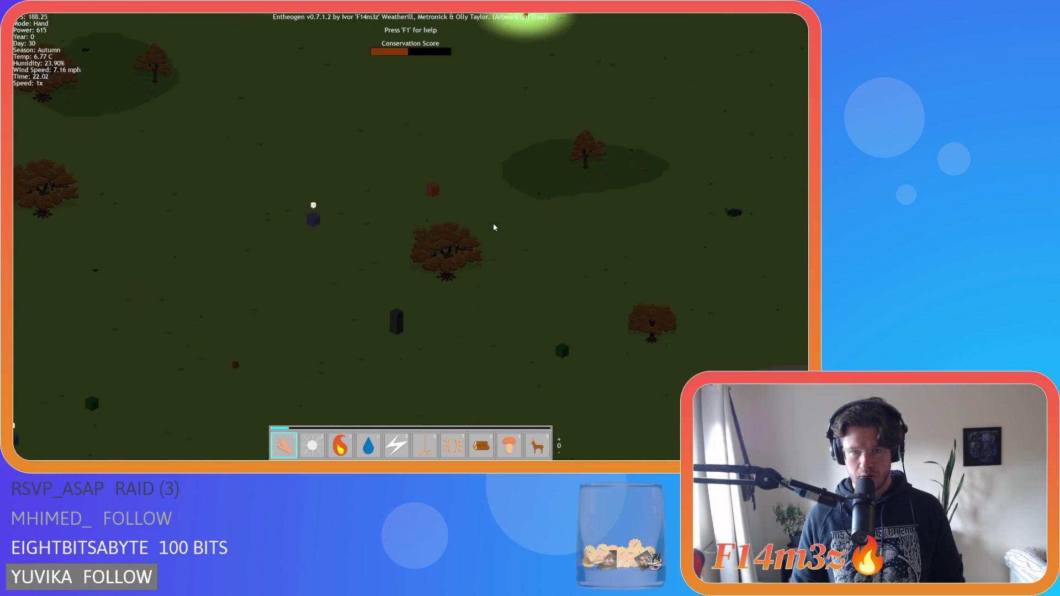
scroll(492, 223, down, 3)
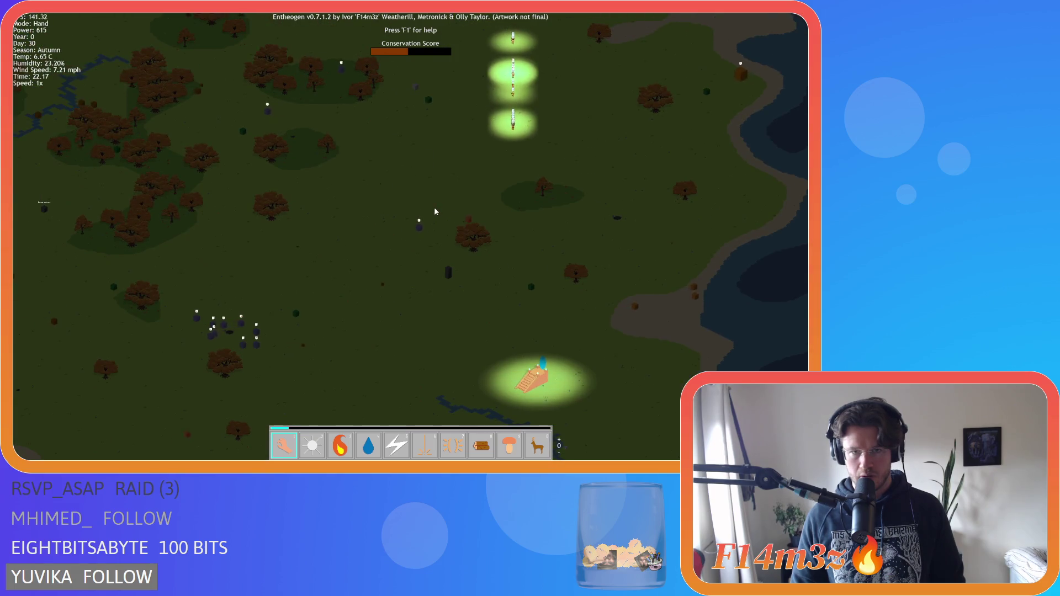
key(s)
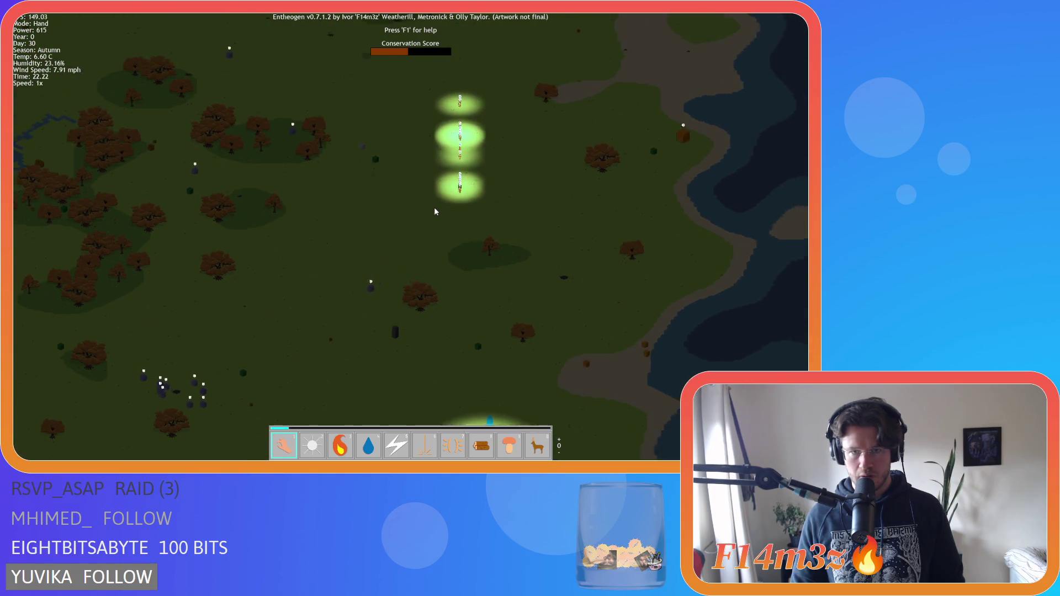
- Pause the game, resume it, and pan down toward the settlers
key(space)
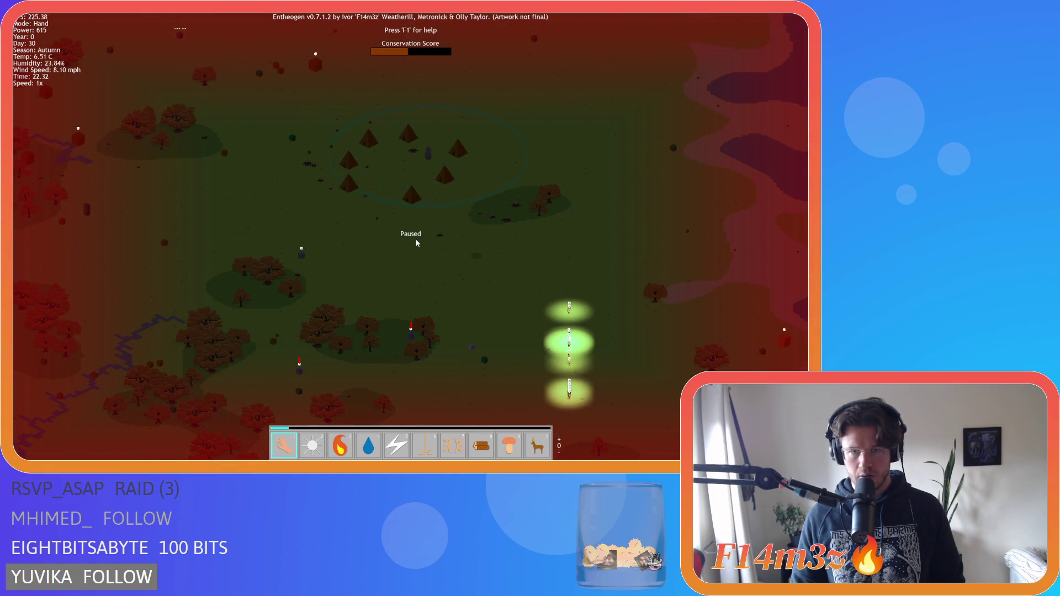
key(s)
key(space)
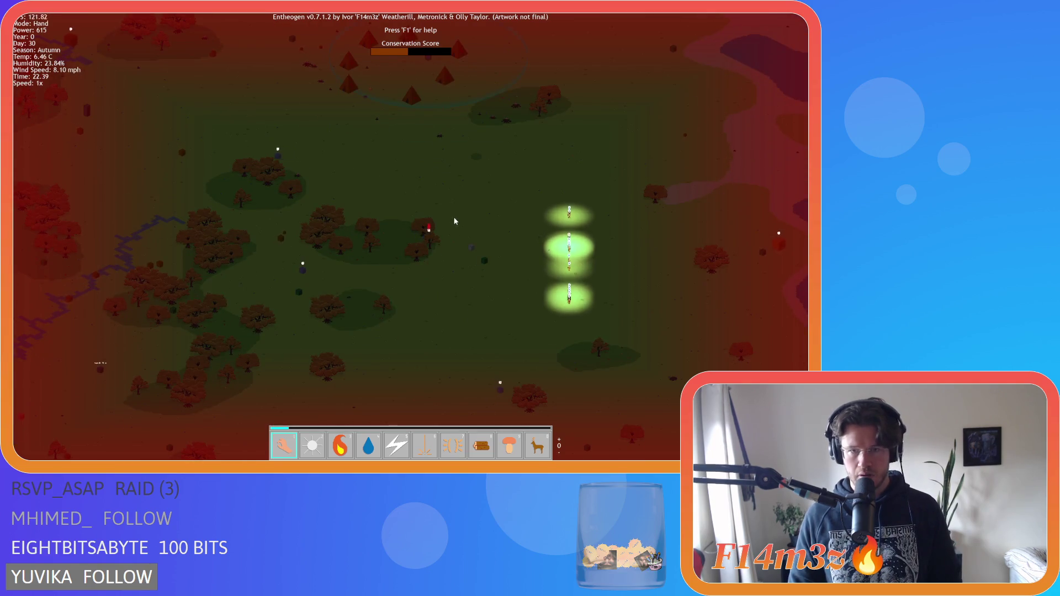
scroll(454, 221, up, 5)
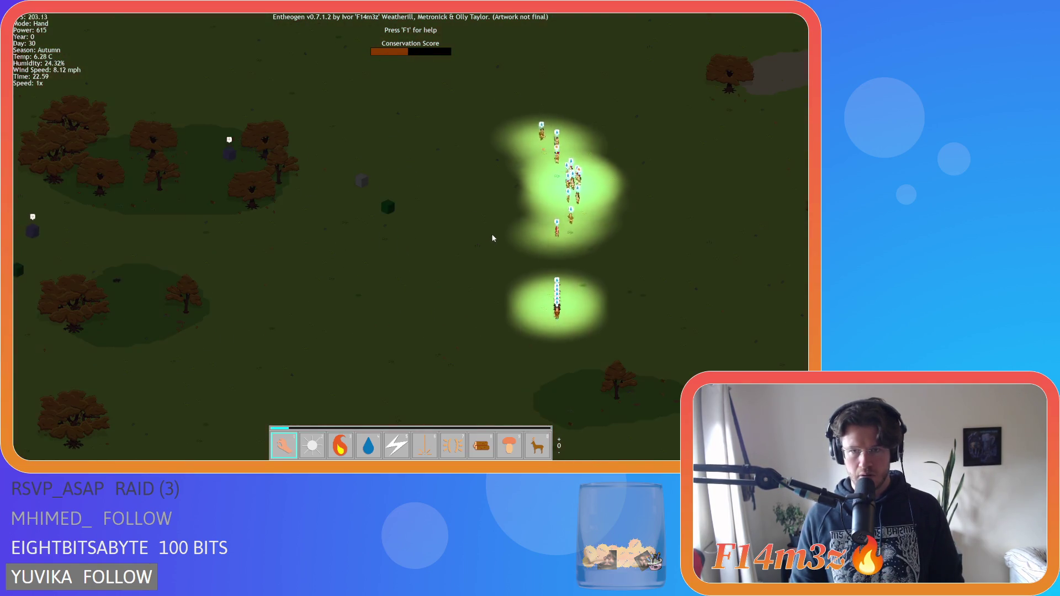
scroll(565, 237, down, 5)
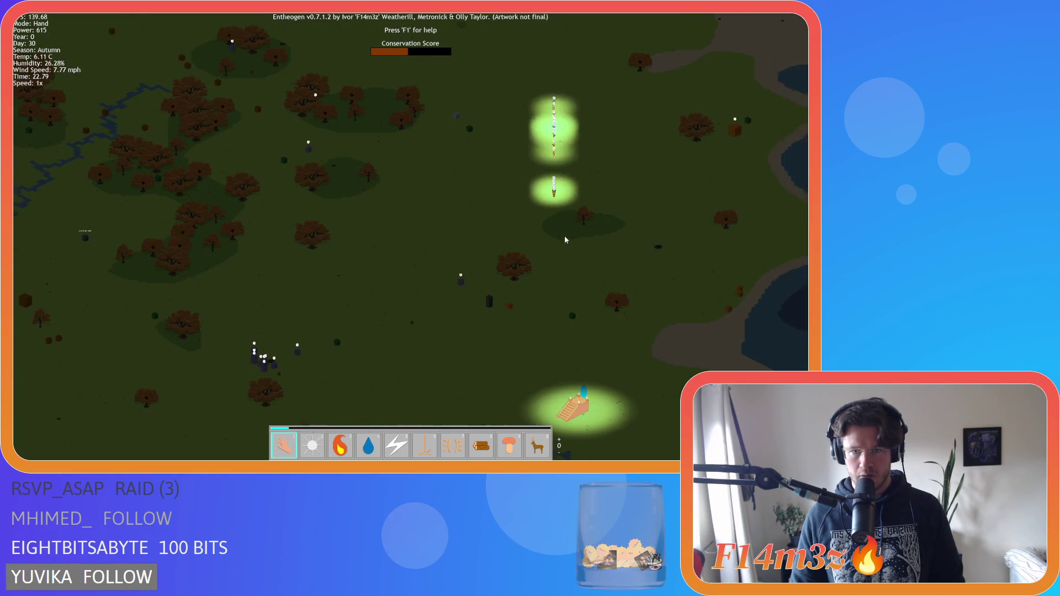
- Pan up-right to the settler groups and zoom in close
key(w)
key(d)
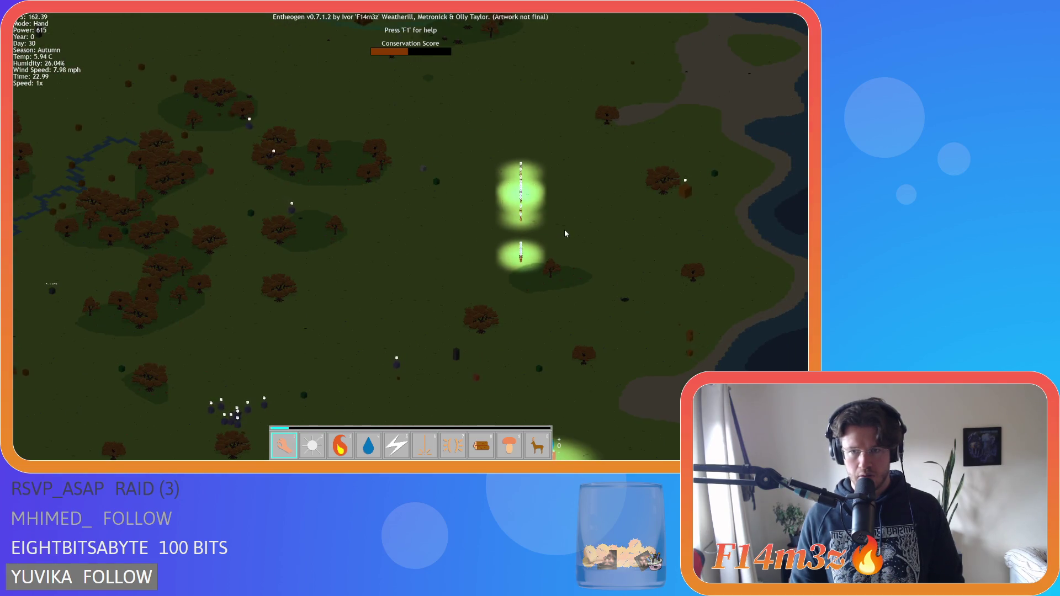
key(s)
scroll(565, 230, down, 3)
scroll(515, 217, up, 3)
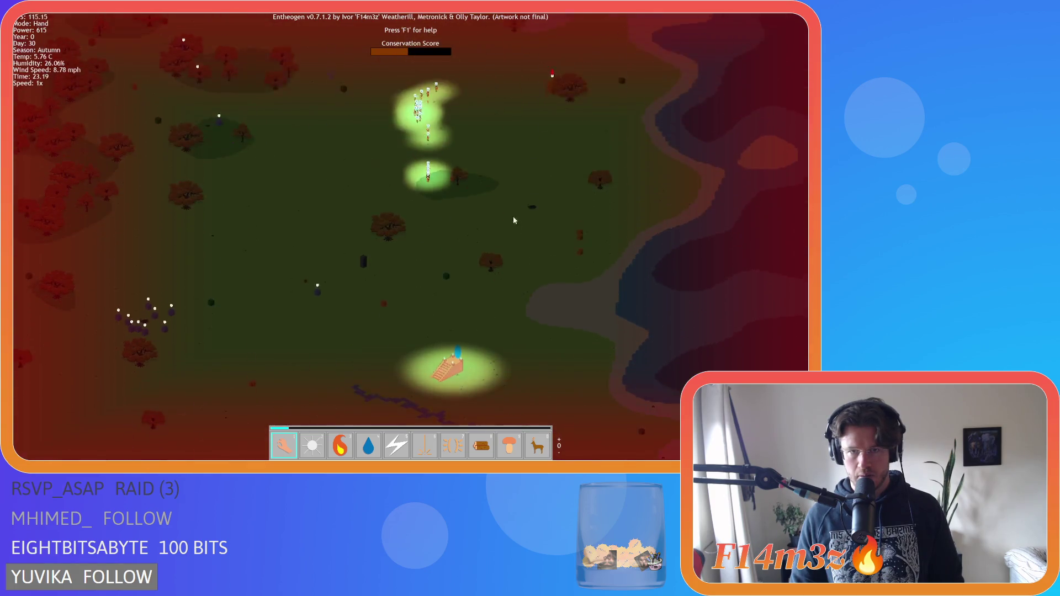
scroll(516, 222, up, 3)
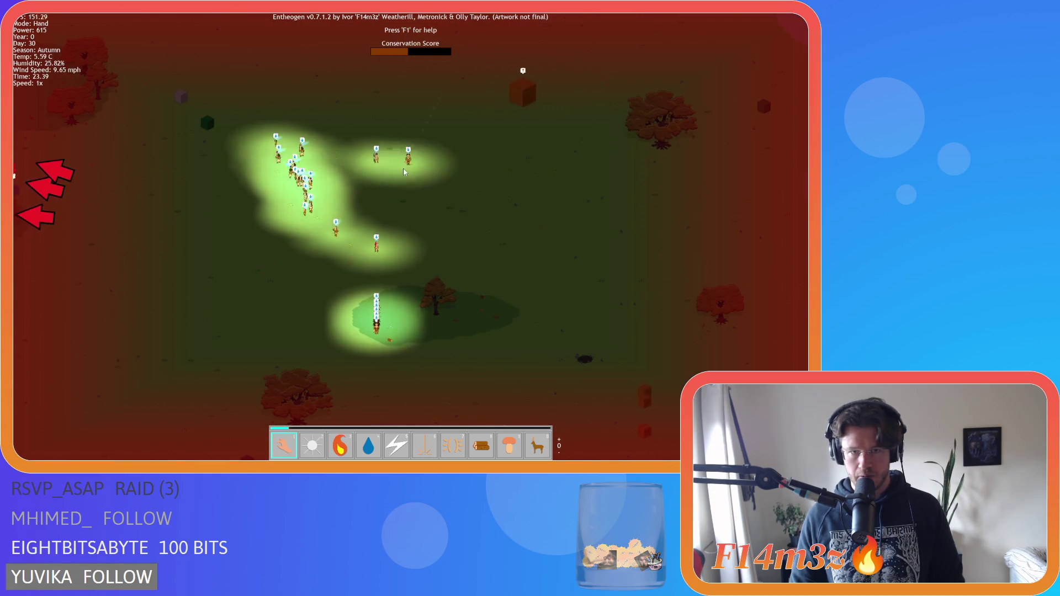
- Pan left and down to keep the walking torch-bearers centred into Day 31
key(a)
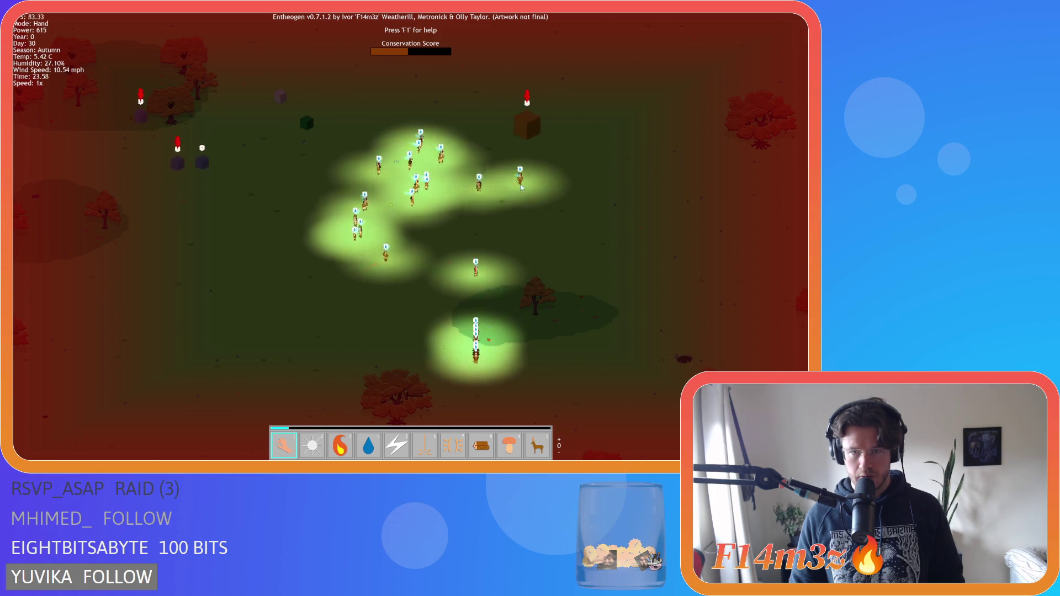
key(w)
key(d)
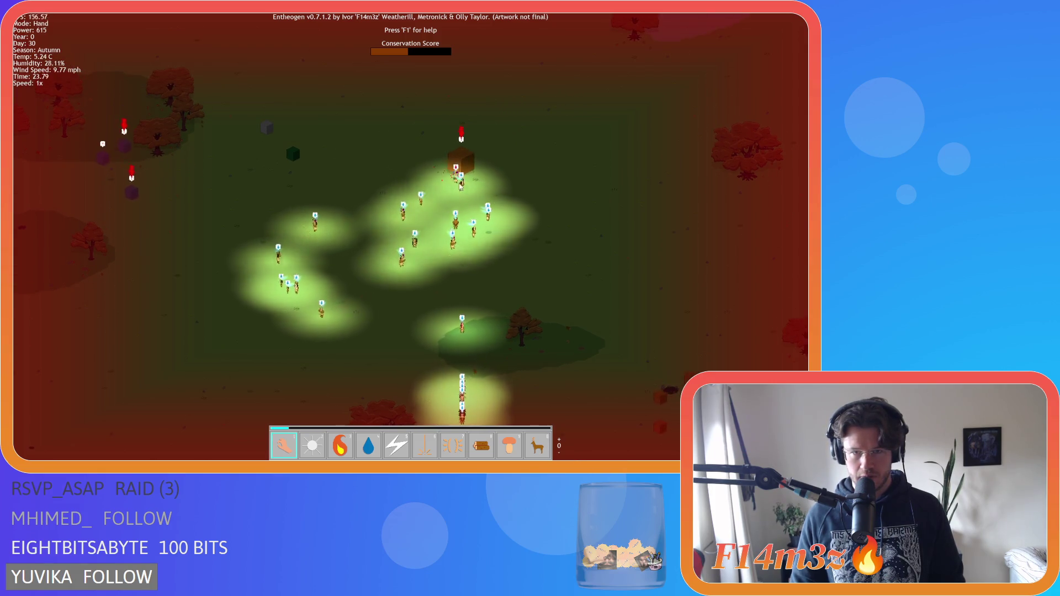
key(s)
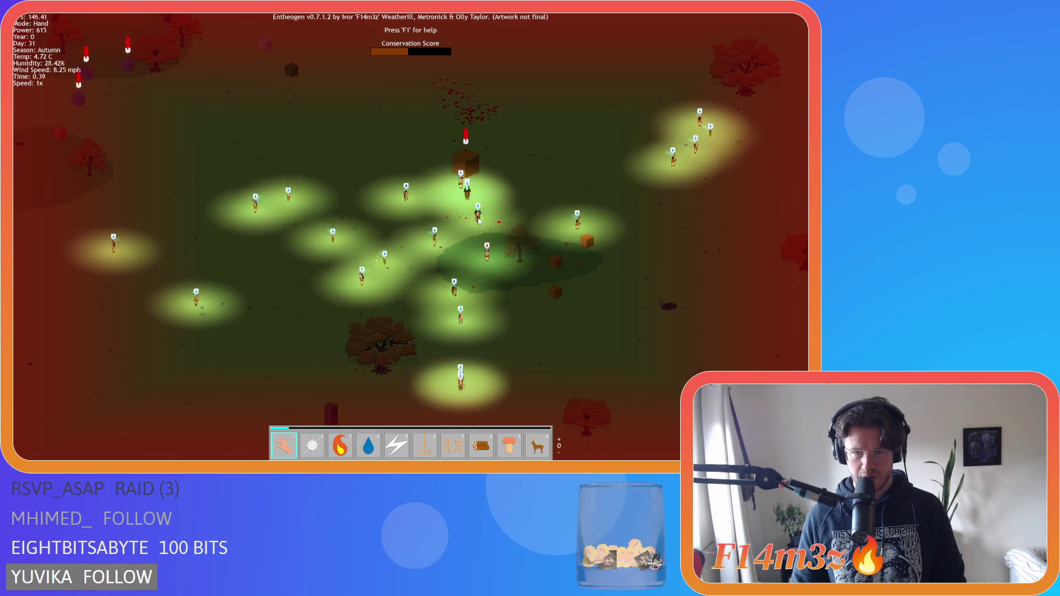
key(a)
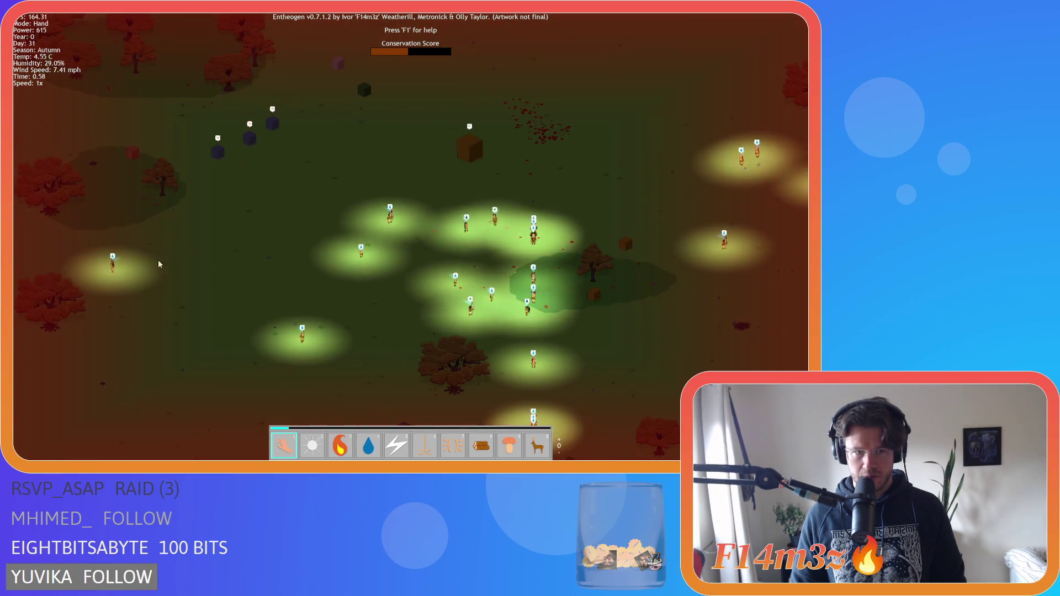
mouse_move(788, 244)
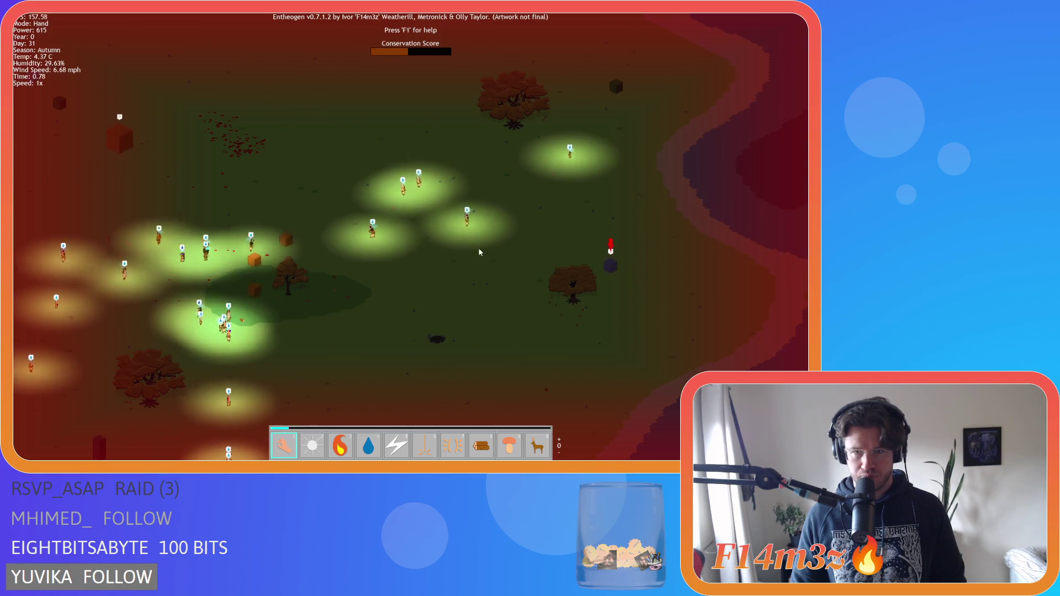
key(a)
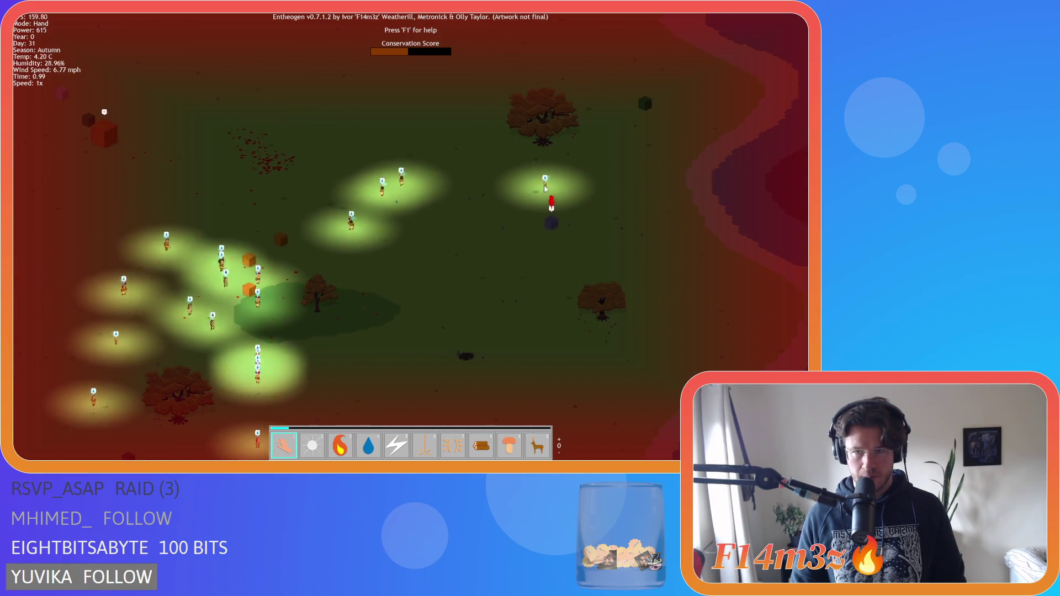
key(a)
key(s)
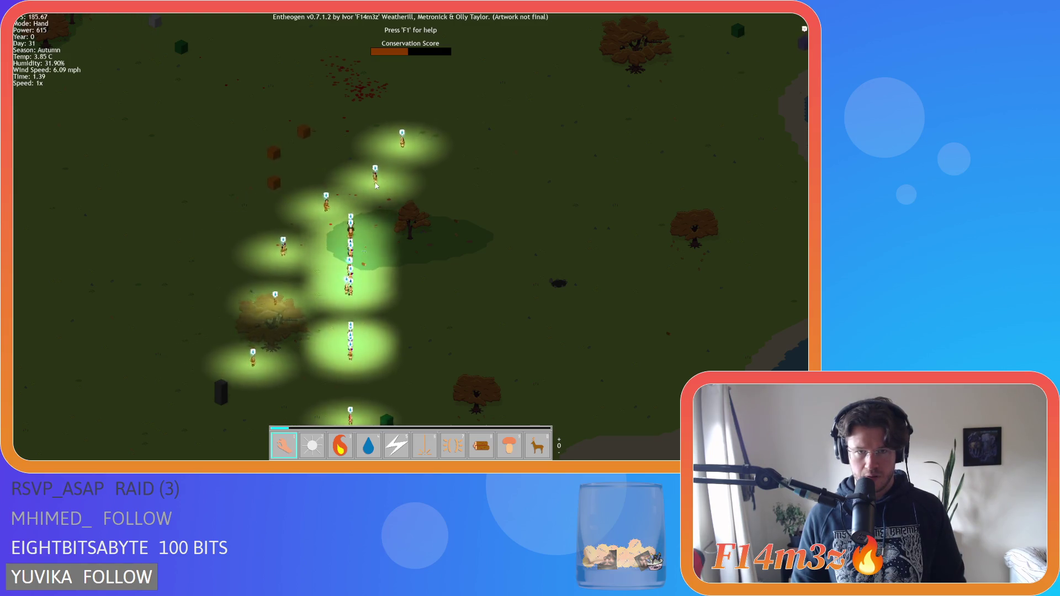
key(a)
key(s)
key(w)
key(d)
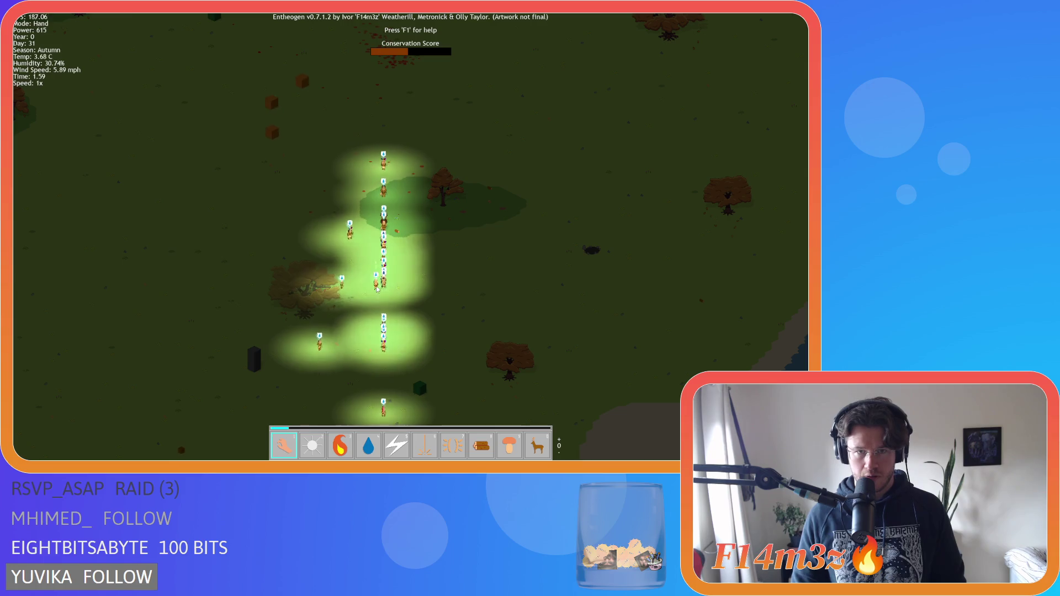
key(w)
key(s)
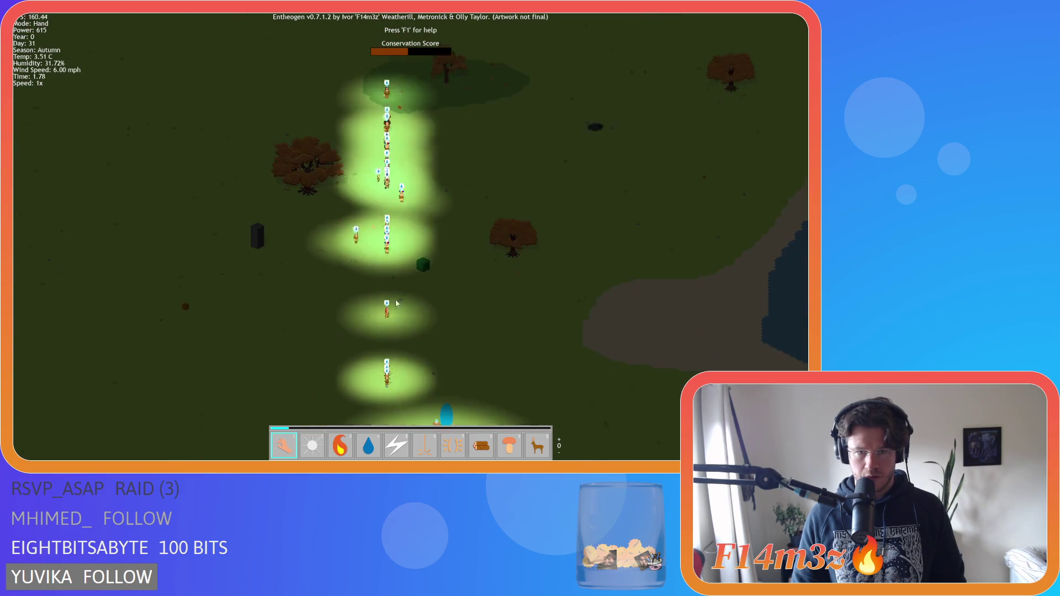
key(s)
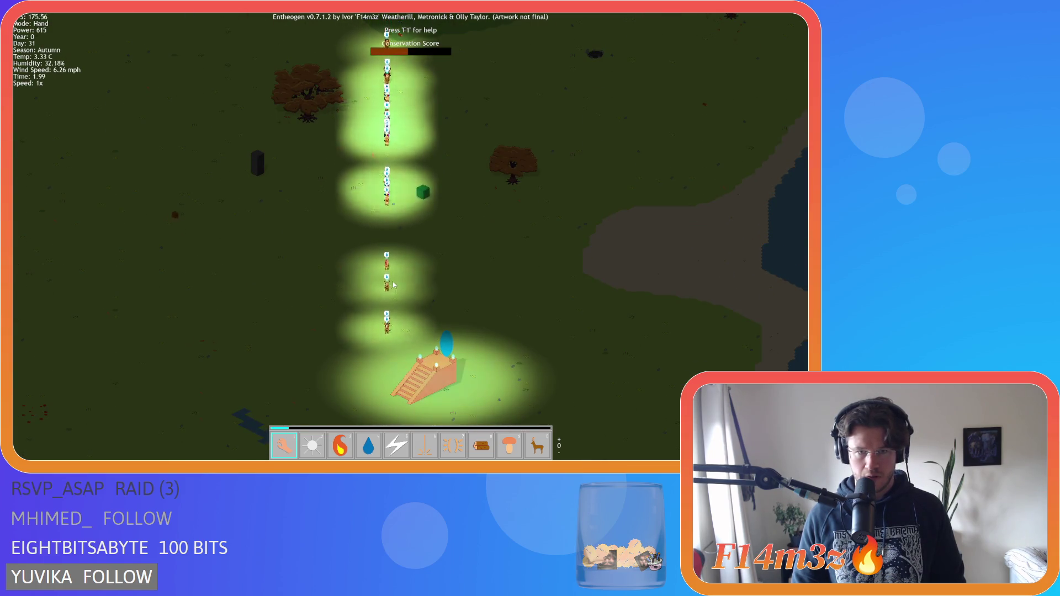
key(w)
key(a)
key(s)
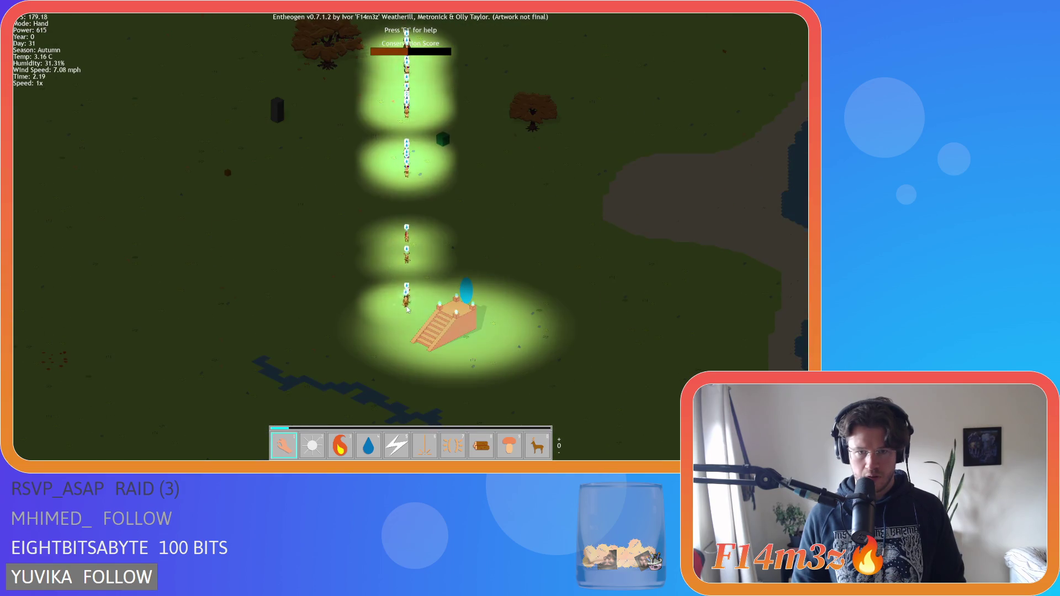
key(w)
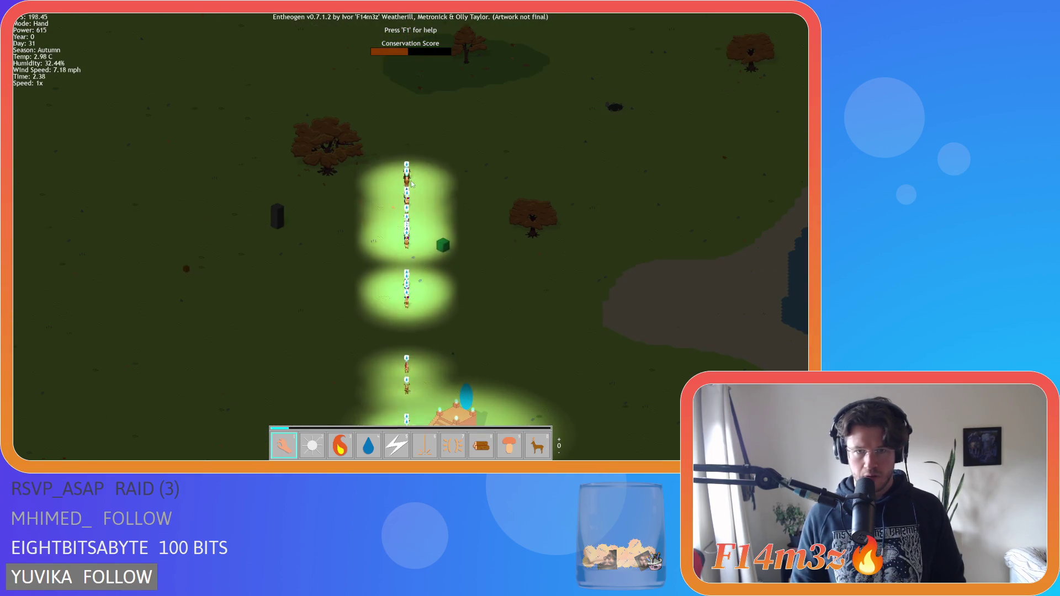
key(a)
scroll(410, 185, down, 3)
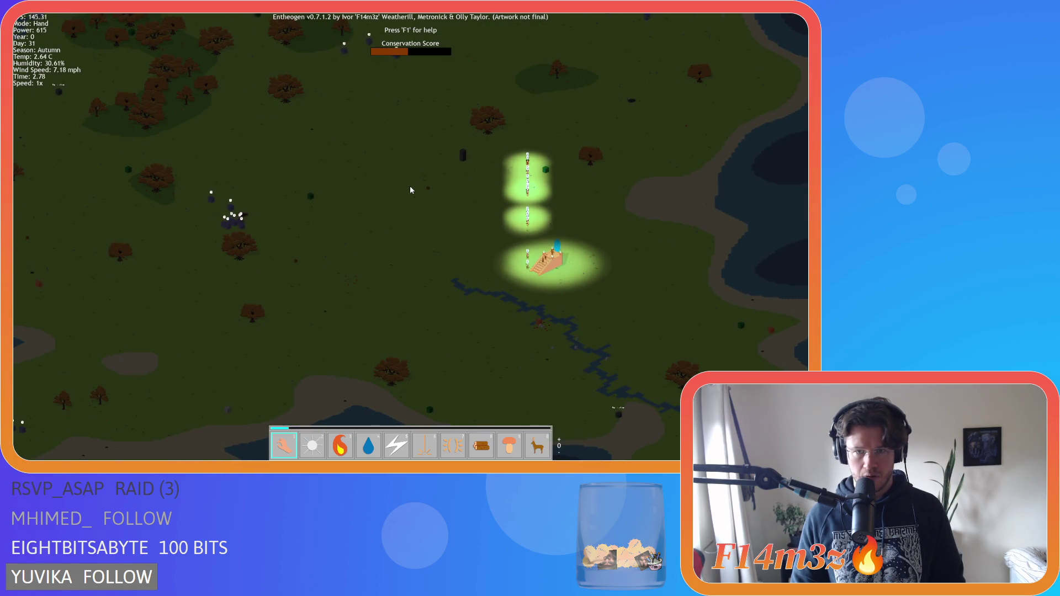
key(d)
key(s)
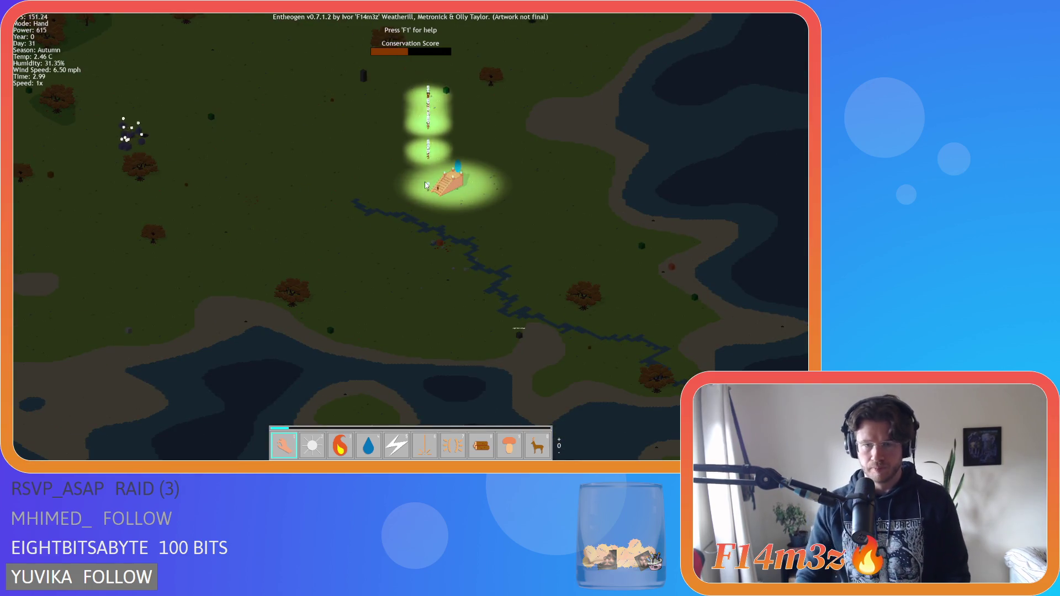
scroll(431, 177, up, 2)
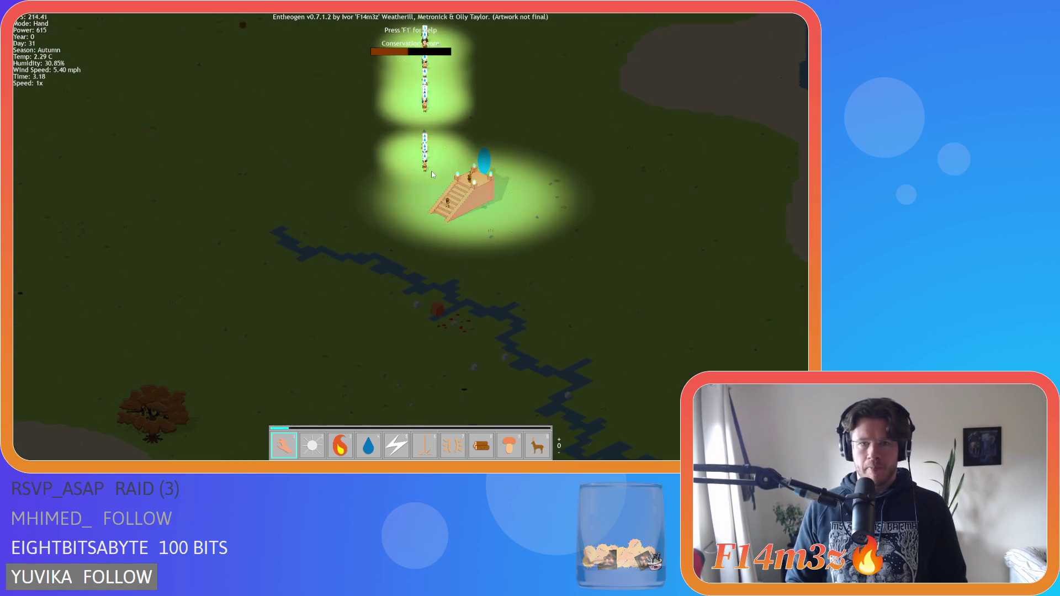
scroll(432, 174, down, 2)
key(w)
key(a)
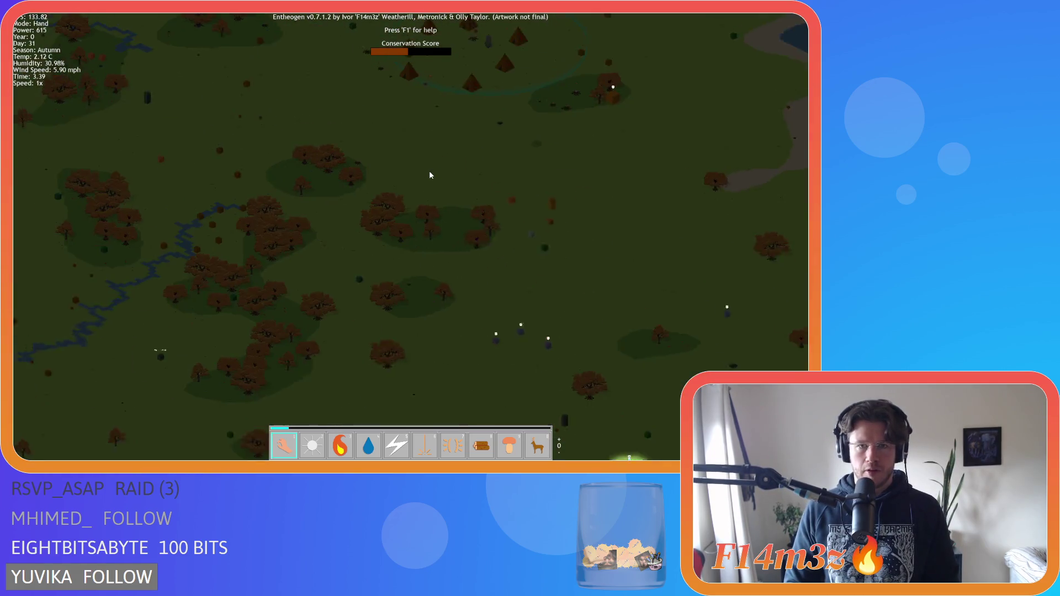
scroll(430, 175, down, 4)
scroll(430, 175, up, 5)
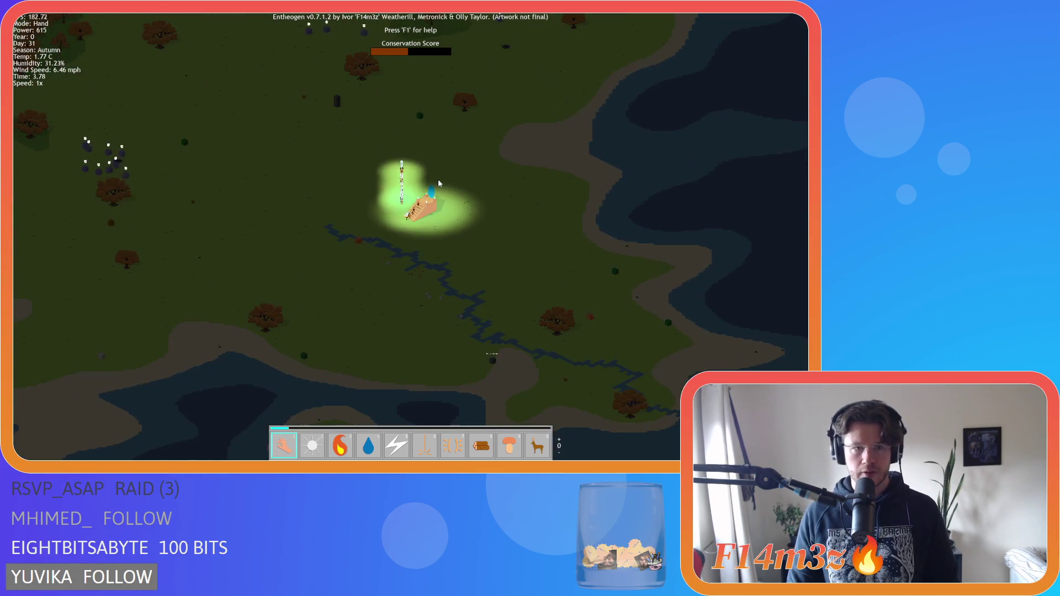
scroll(410, 190, up, 4)
scroll(403, 227, down, 3)
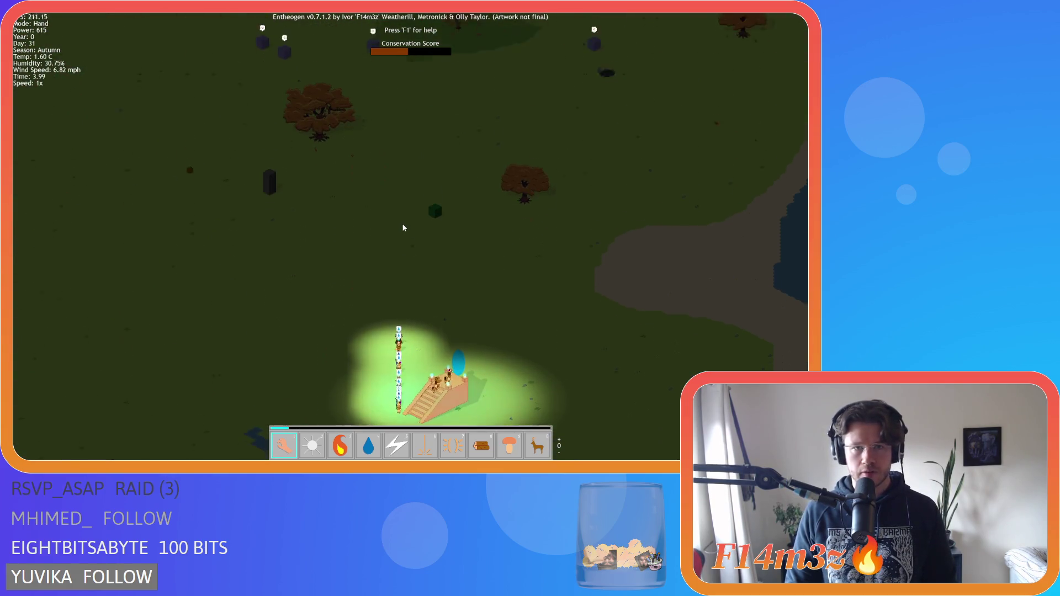
scroll(402, 223, up, 3)
scroll(407, 247, up, 4)
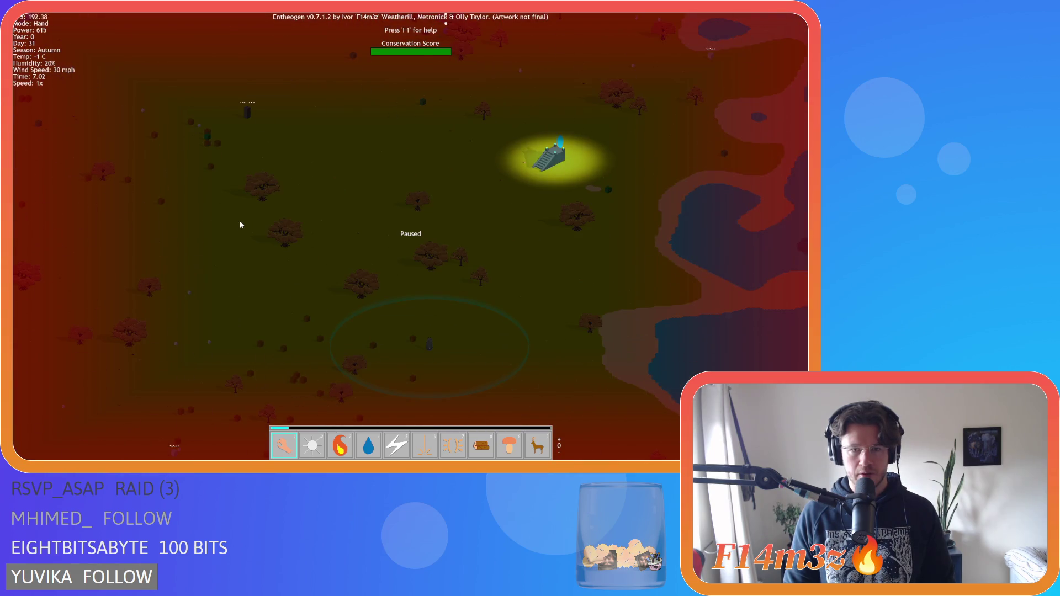
- Resume the paused game, watch it run, then close the game window
scroll(240, 225, up, 3)
key(space)
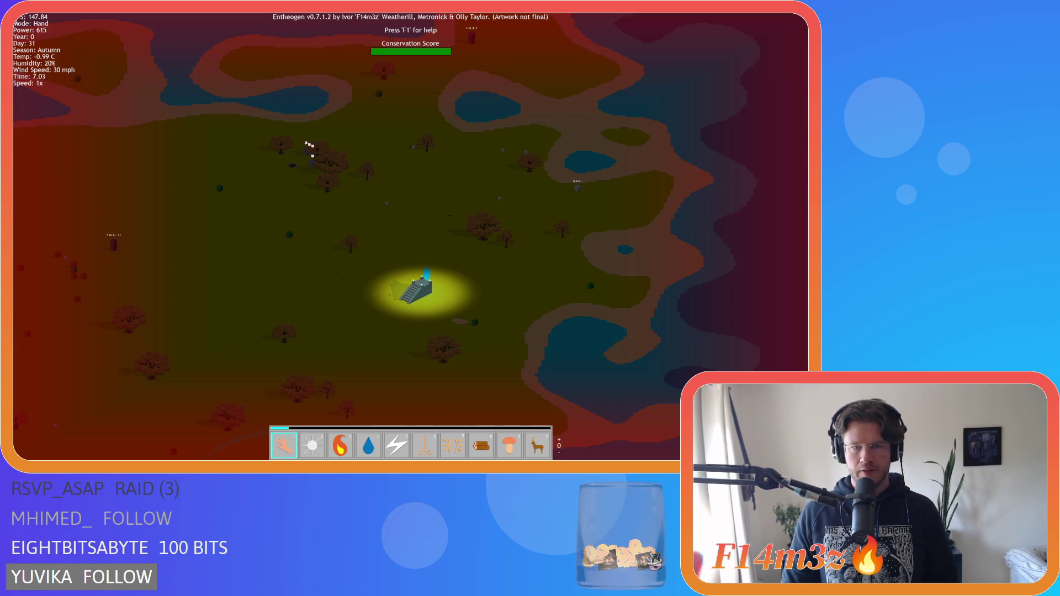
key(Escape)
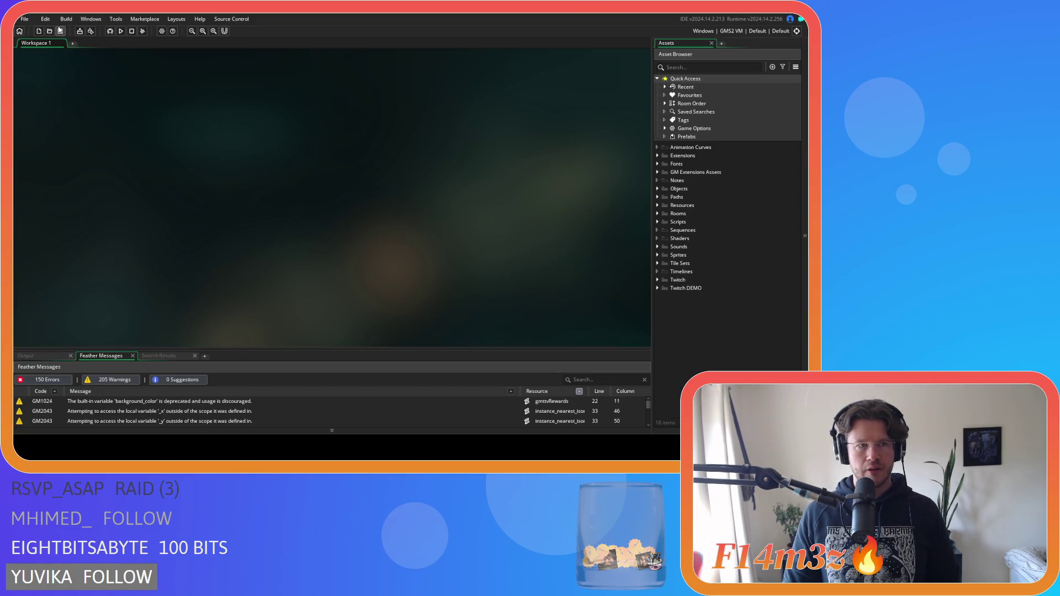
- Open the sc_diseaseSpread script from the Scripts > Game folder in the Asset Browser
click(656, 189)
click(657, 190)
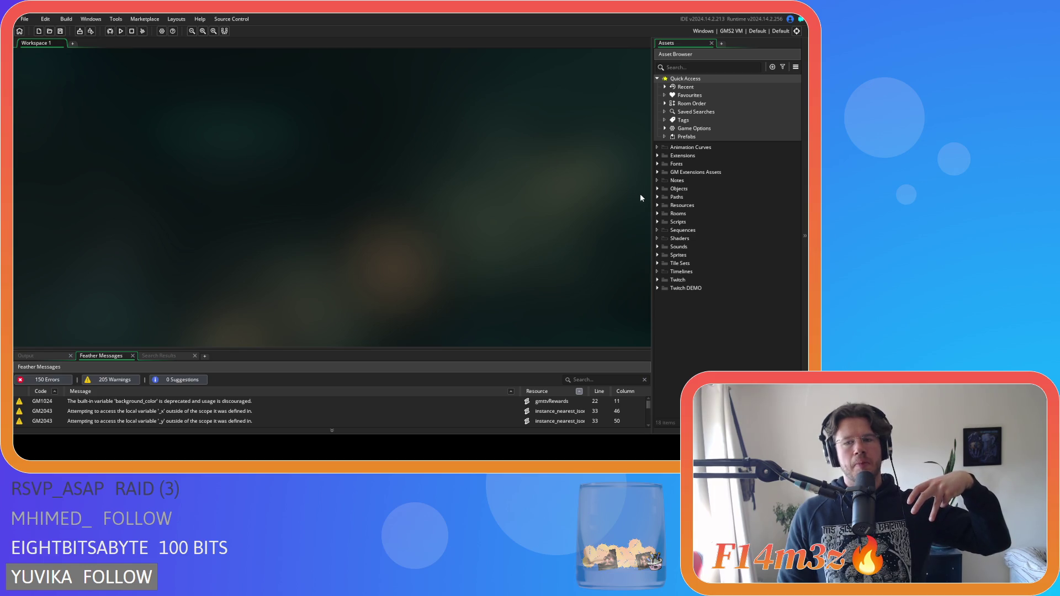
click(659, 222)
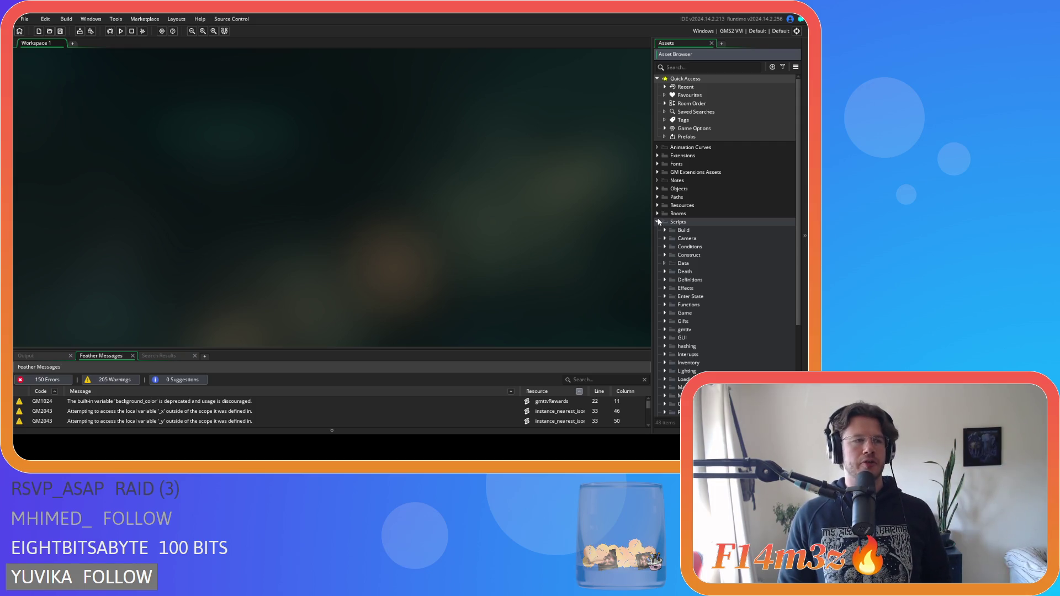
click(658, 222)
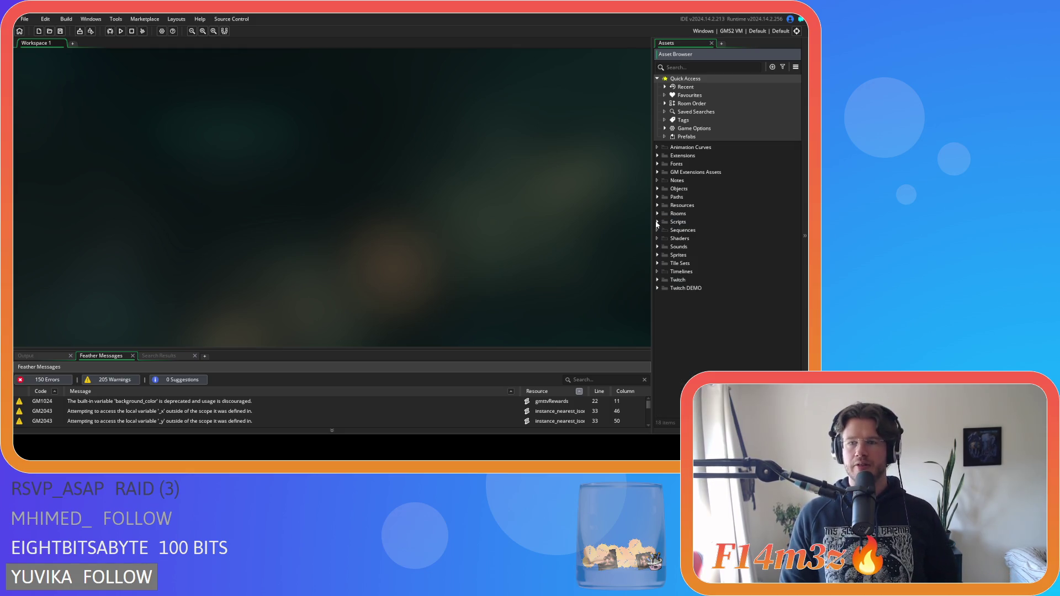
click(658, 222)
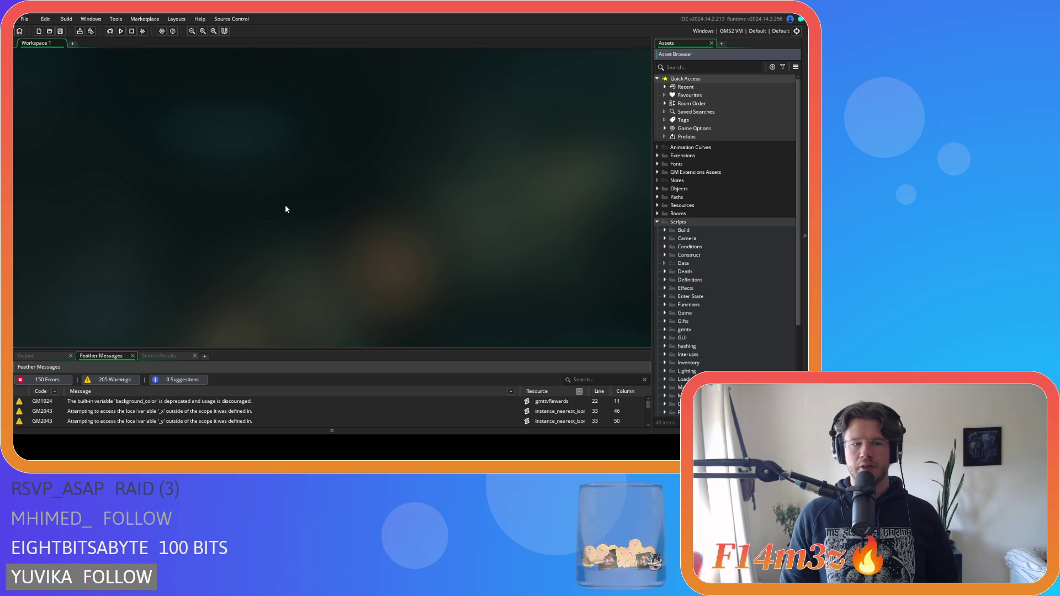
click(658, 221)
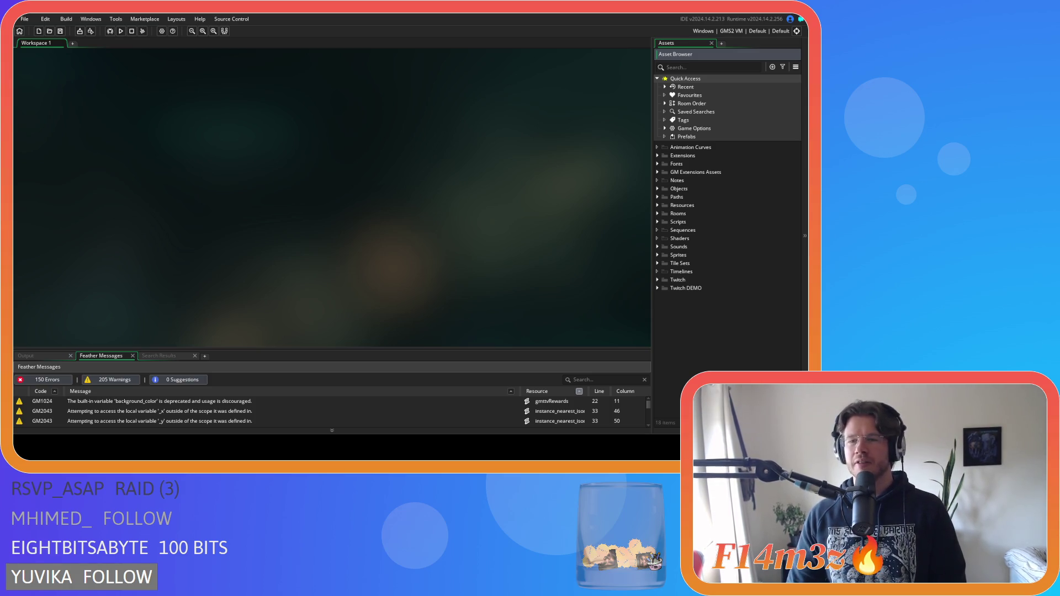
click(657, 221)
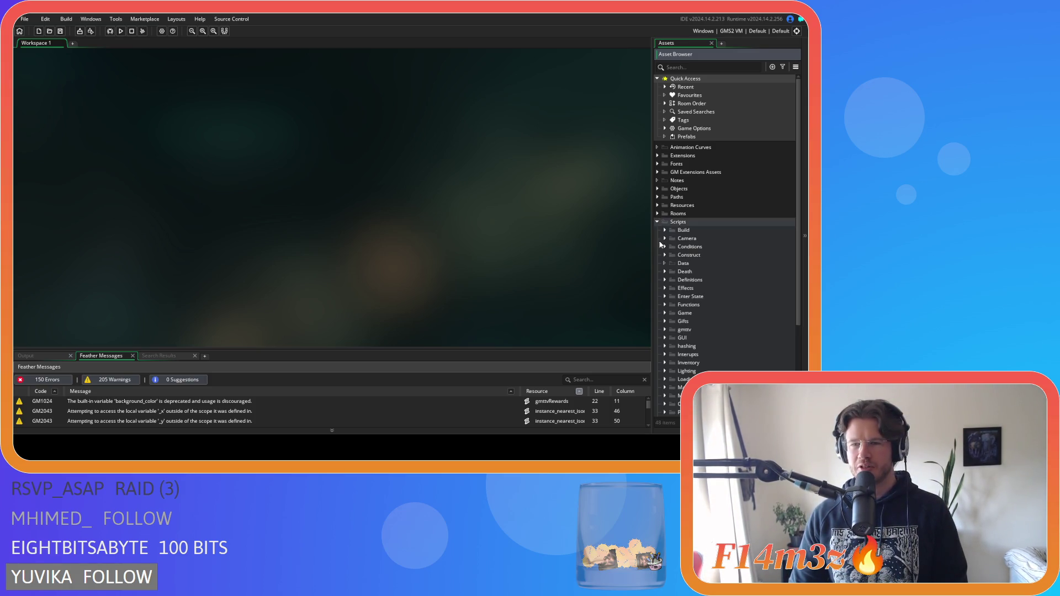
click(665, 313)
scroll(690, 323, down, 2)
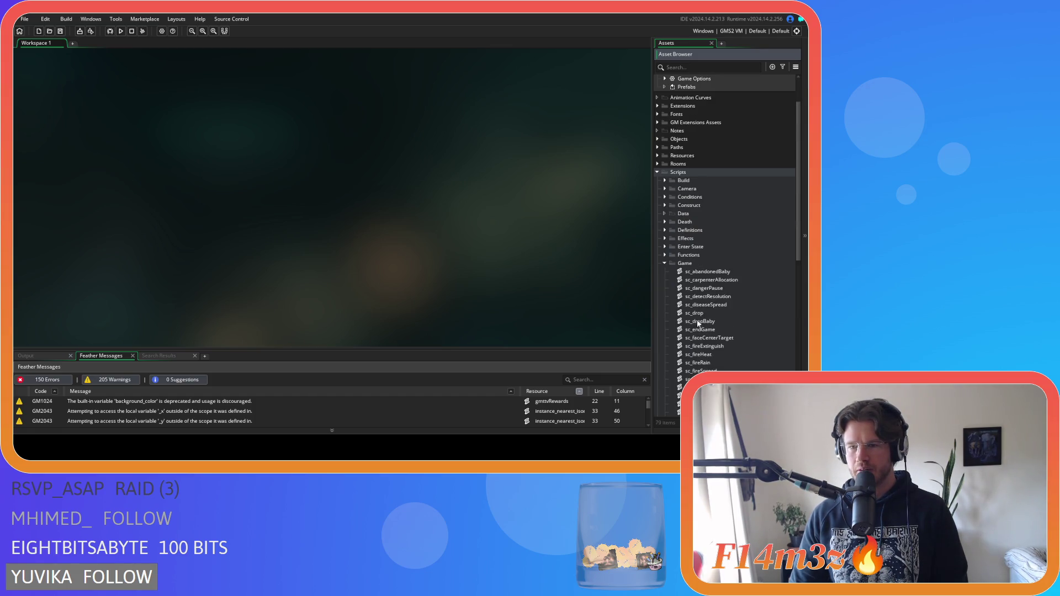
double_click(725, 311)
- Scroll through sc_diseaseSpread to the if (inside==true) block
scroll(221, 194, down, 3)
click(159, 189)
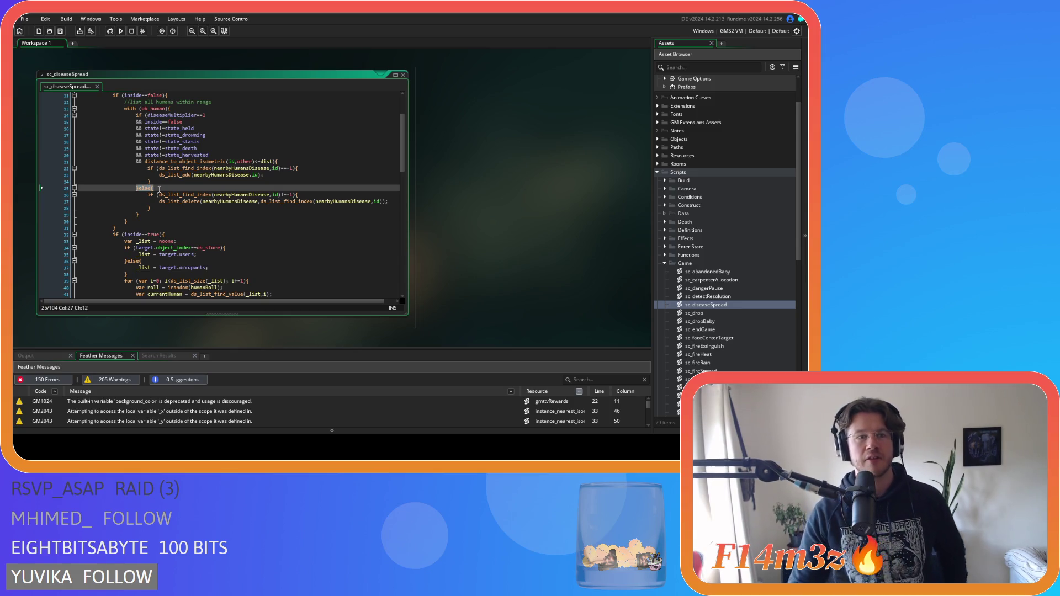
scroll(159, 190, up, 3)
scroll(276, 215, down, 3)
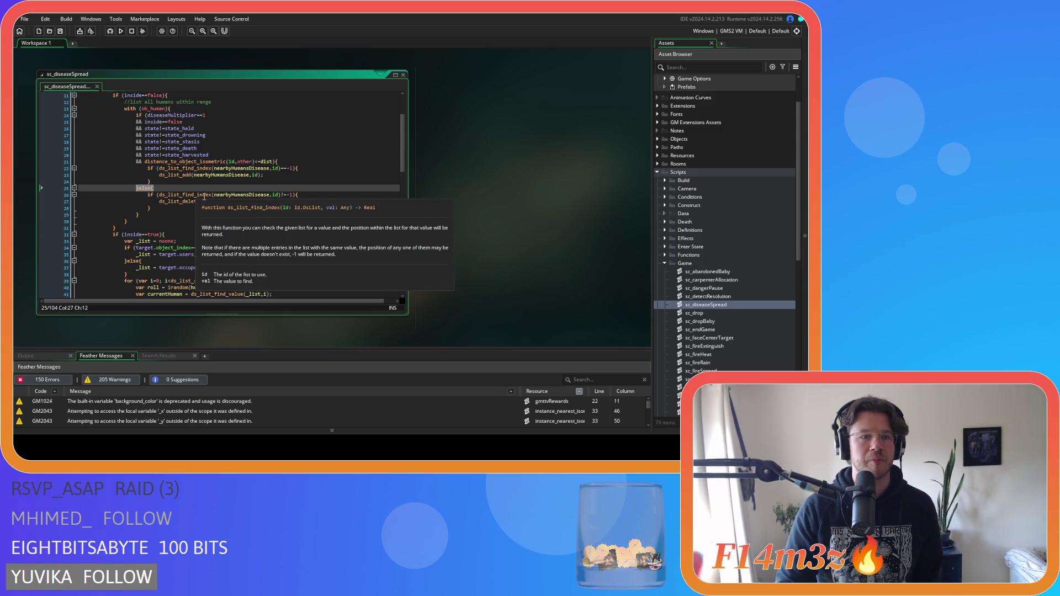
scroll(276, 214, down, 10)
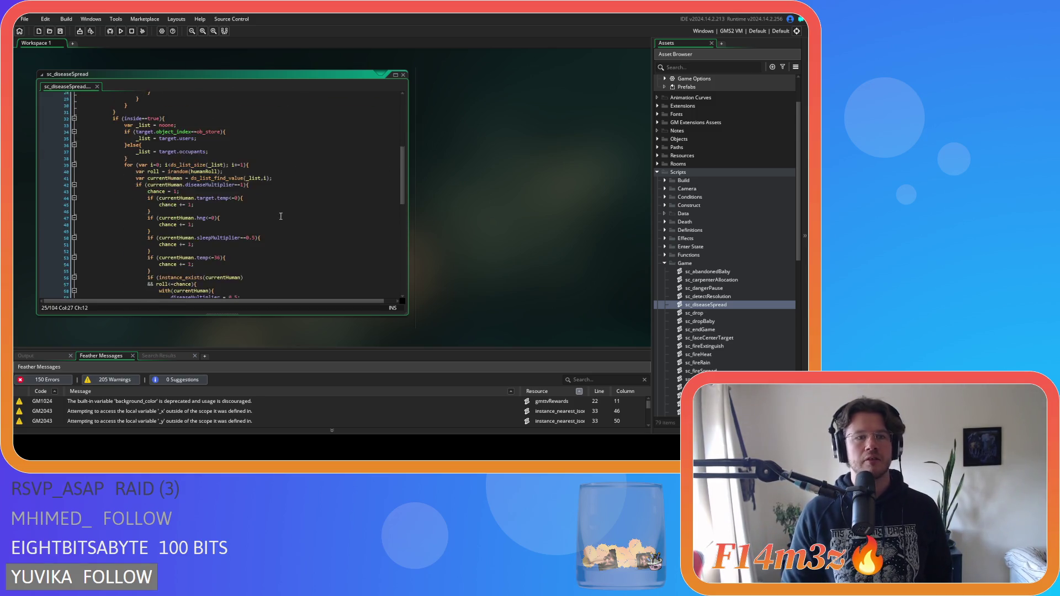
scroll(282, 211, up, 2)
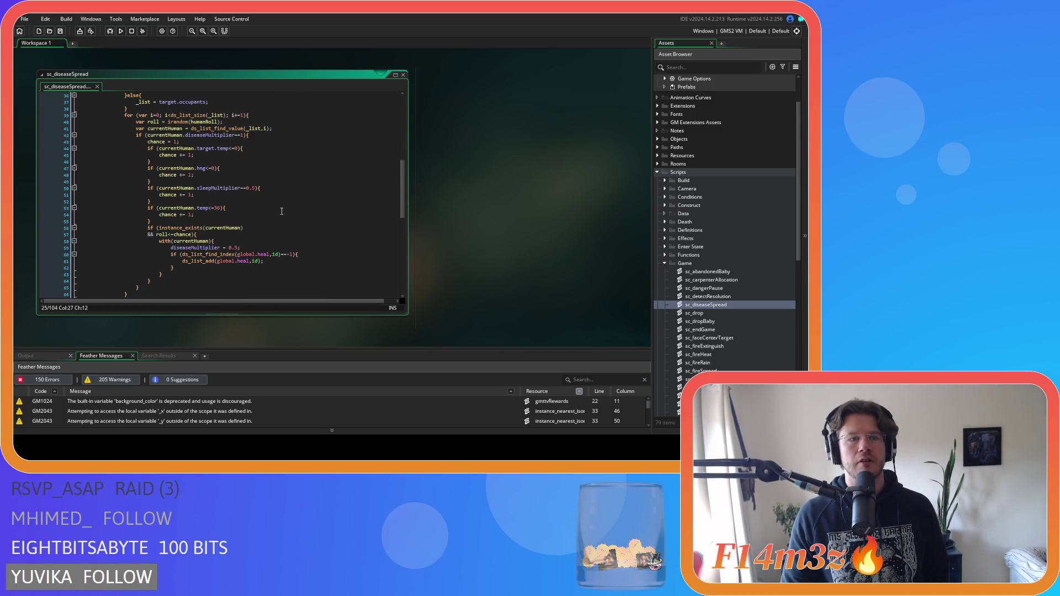
scroll(282, 211, up, 3)
click(205, 118)
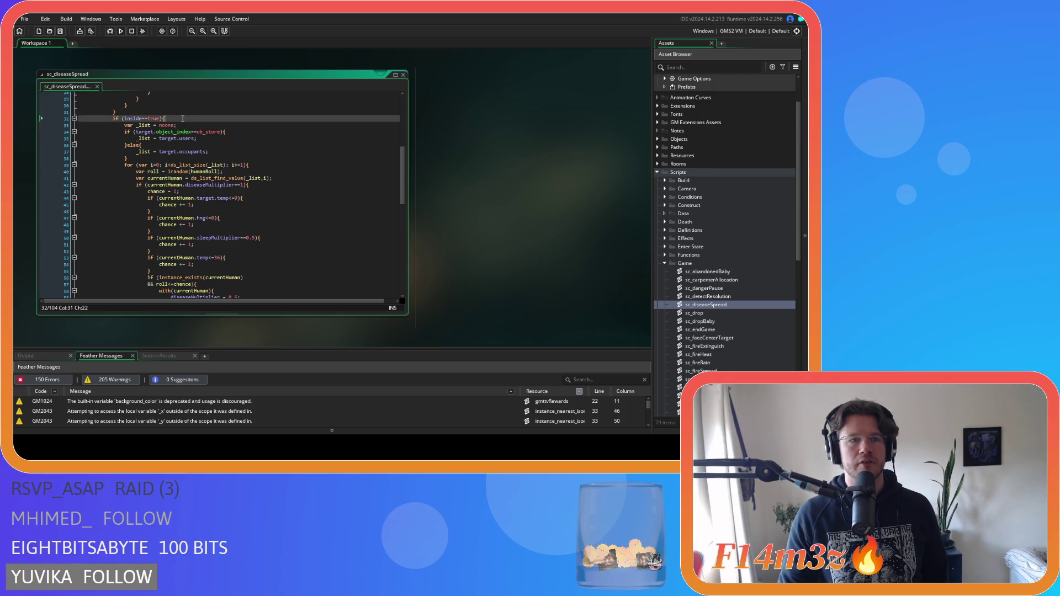
scroll(205, 136, down, 3)
scroll(206, 138, up, 3)
- Inspect the ob_store check, its else branch, and the target.users and target.occupants lines
click(239, 133)
key(Left)
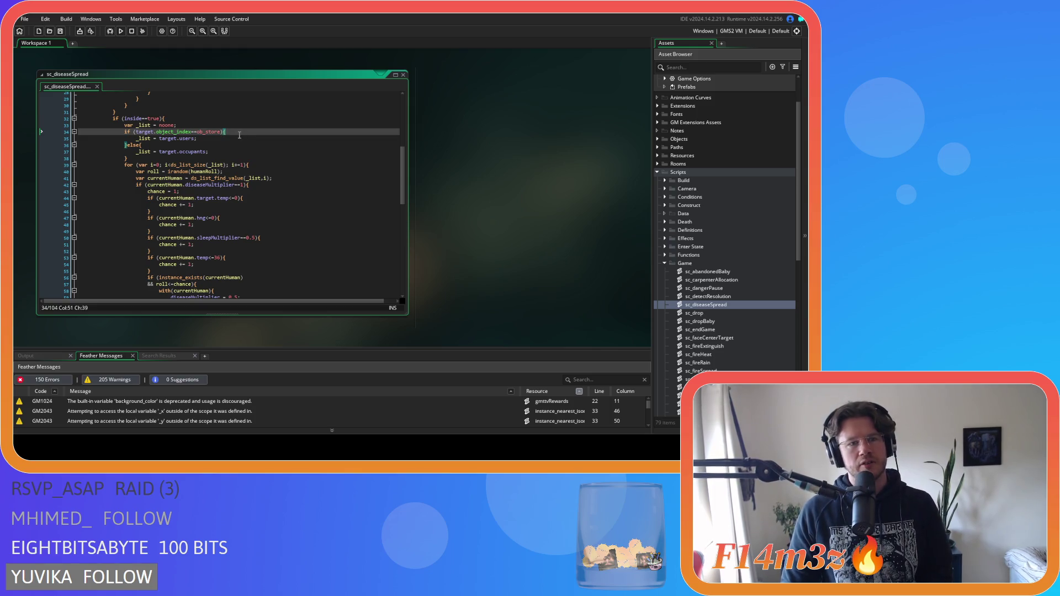
key(Down)
key(Down)
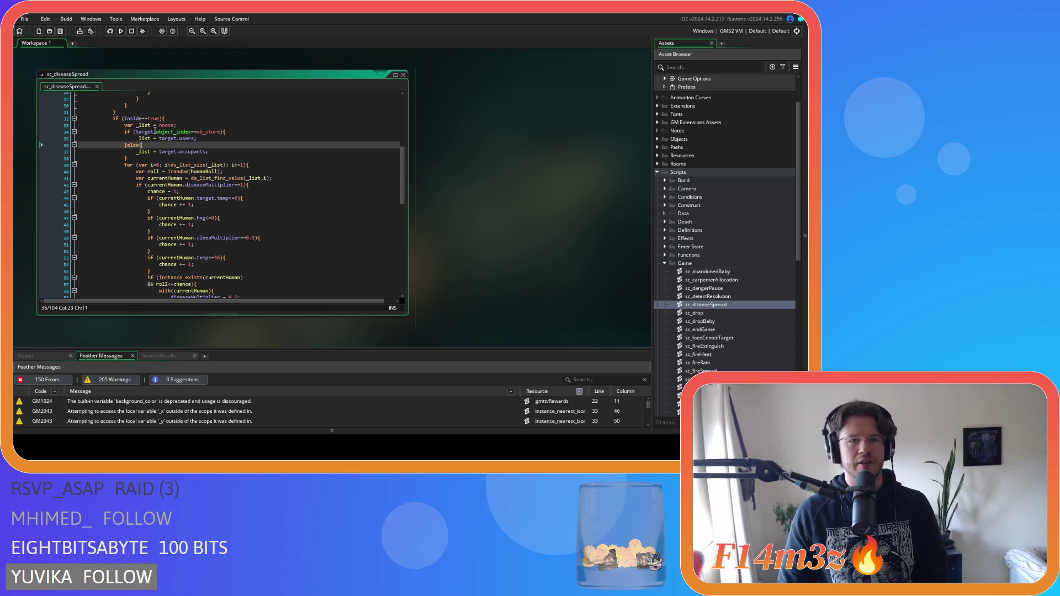
click(166, 133)
drag(167, 138, 197, 138)
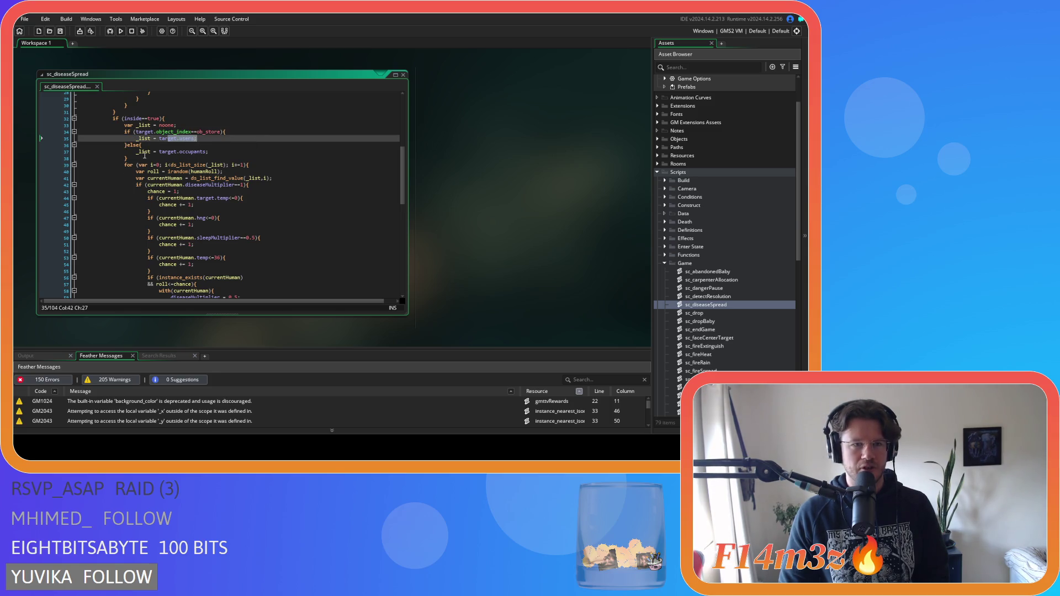
click(219, 152)
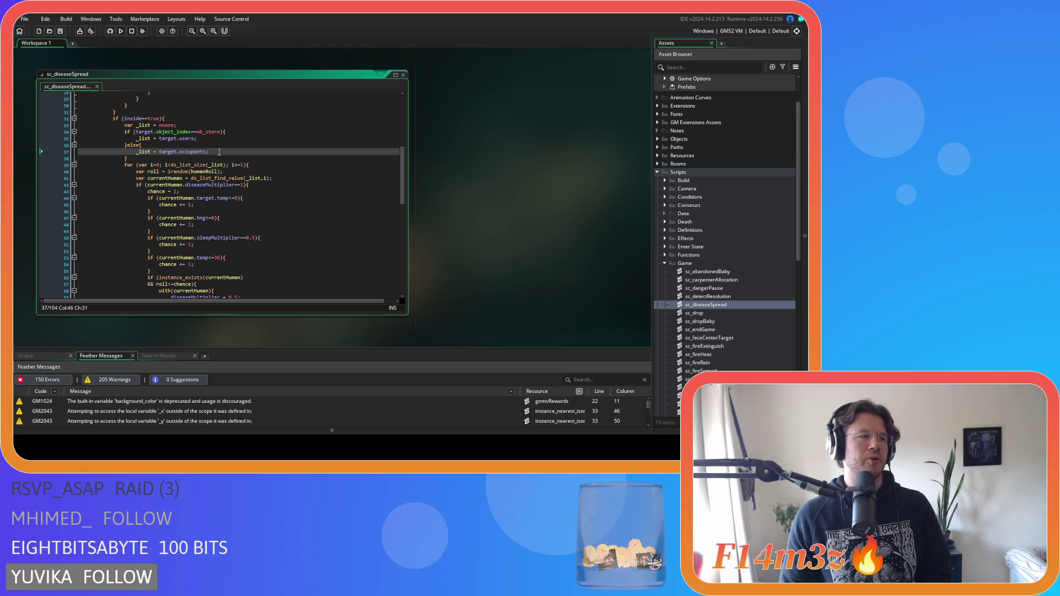
- Turn the else into 'else if (target.object_index==ob_hut' by reusing the ob_store comparison
click(138, 145)
text(if ()
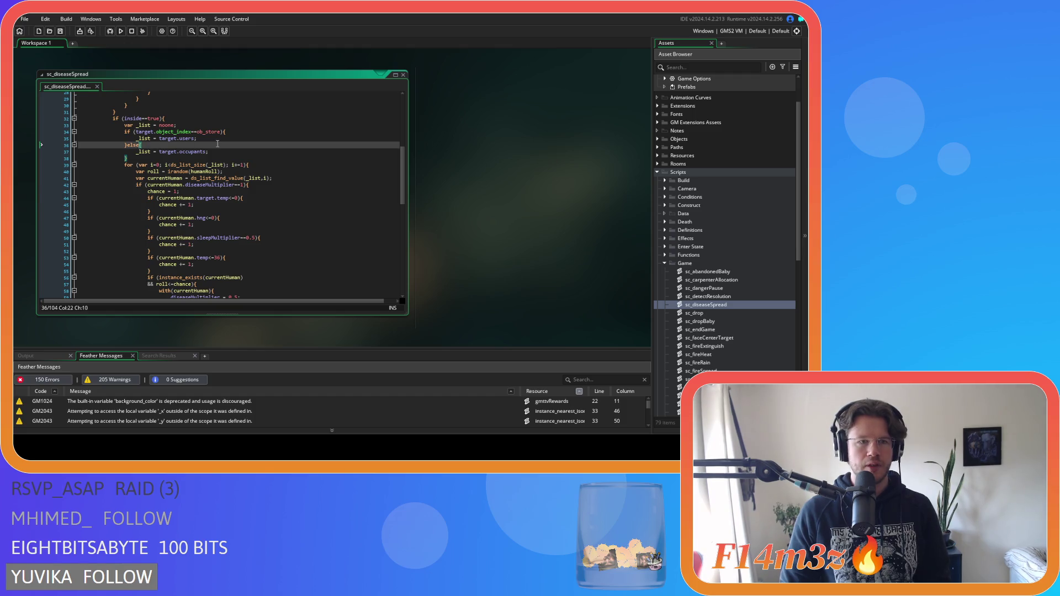
text())
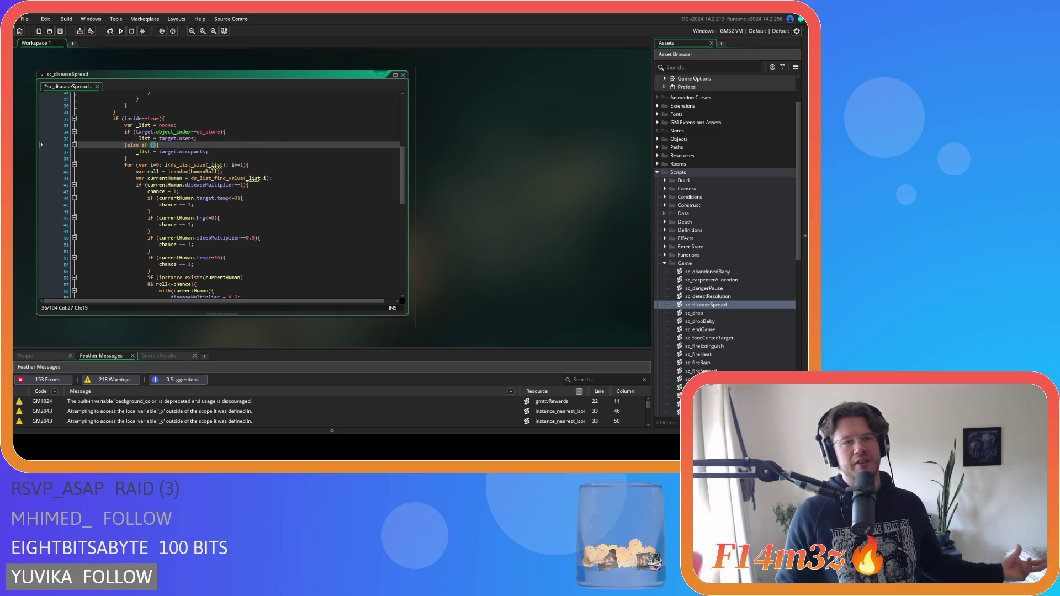
mouse_move(139, 120)
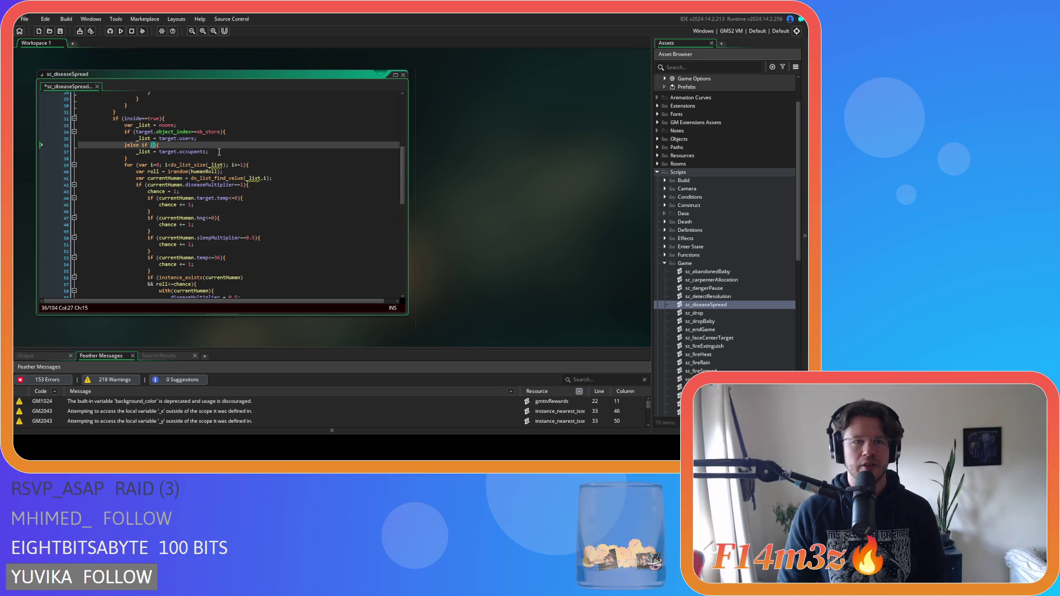
drag(135, 132, 219, 138)
key(ctrl+c)
click(157, 145)
key(ctrl+v)
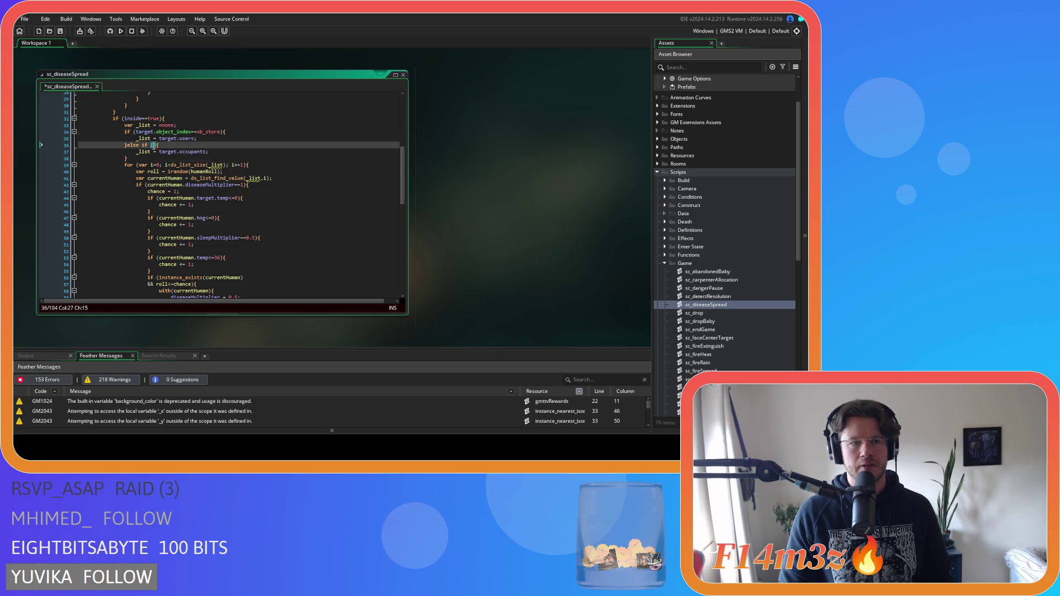
double_click(227, 145)
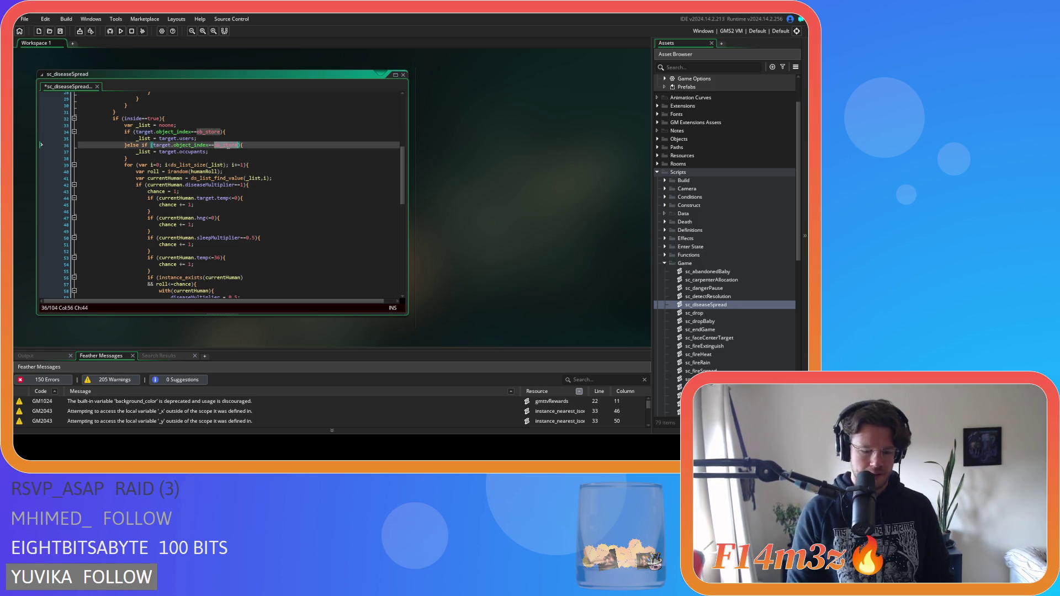
text(ob_hu)
key(Escape)
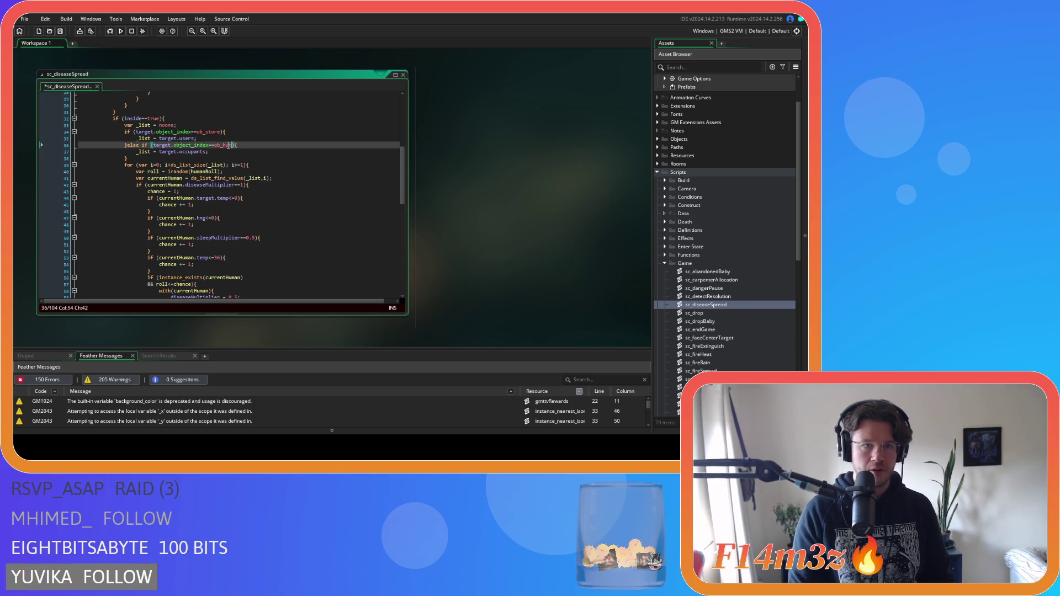
- Add 'or target.object_index==ob_kresh' on a new line below the ob_hut condition
key(Return)
text(or)
key(ctrl+v)
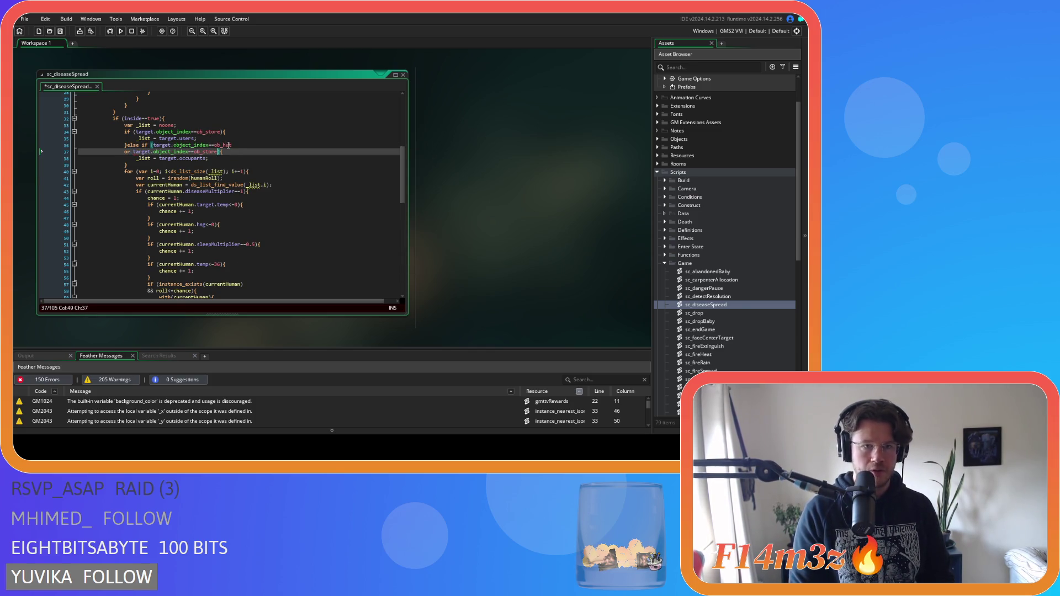
key(BackSpace)
key(BackSpace)
key(BackSpace)
text(kresh)
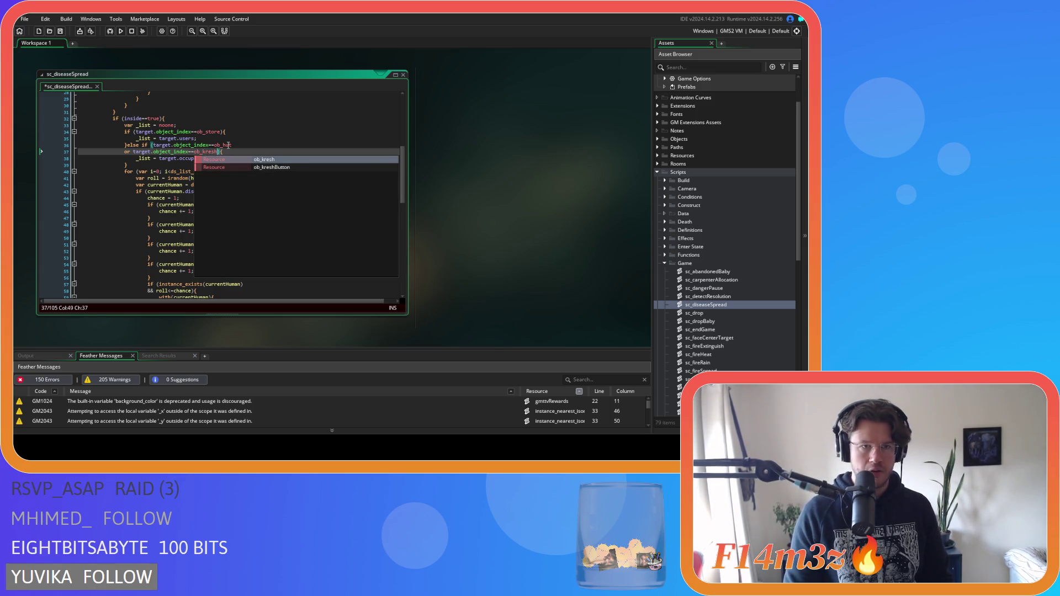
key(Return)
key(End)
key(Up)
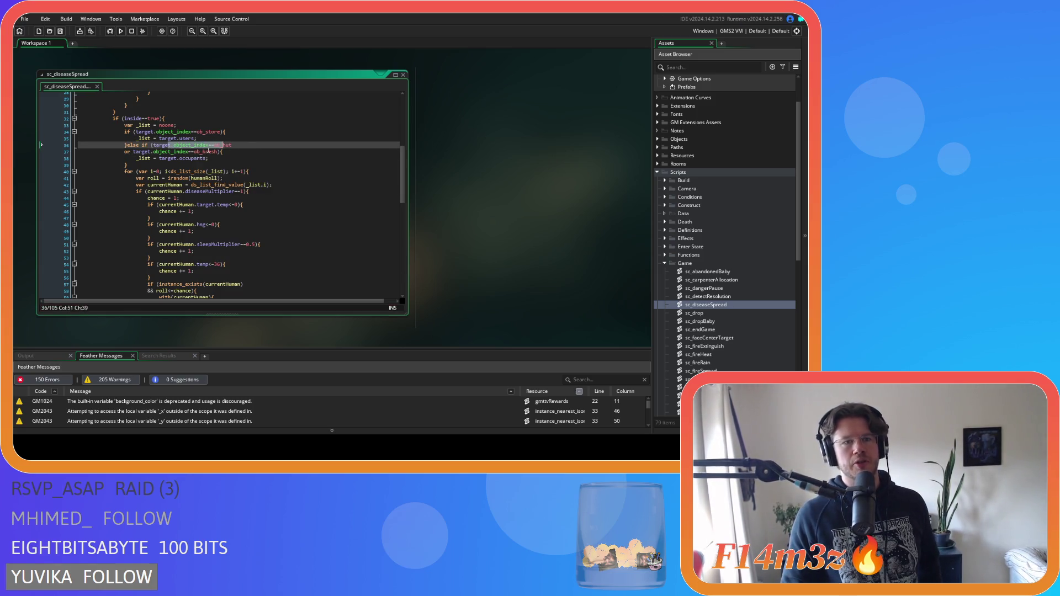
key(ctrl+shift+Left)
click(239, 151)
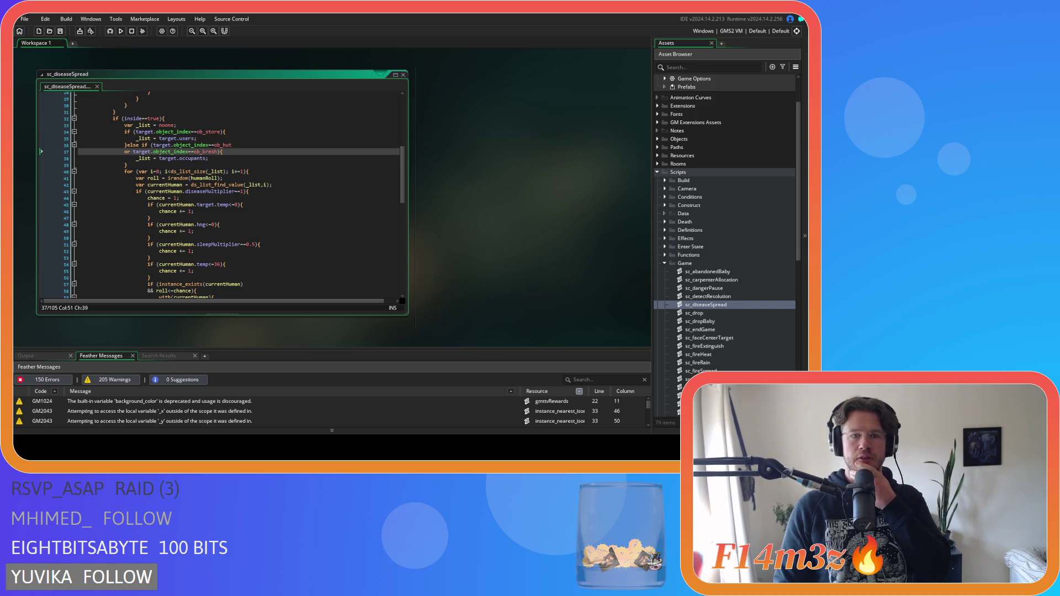
- Check the Windows/GMS2 VM build target and run the Entheogen game
click(468, 181)
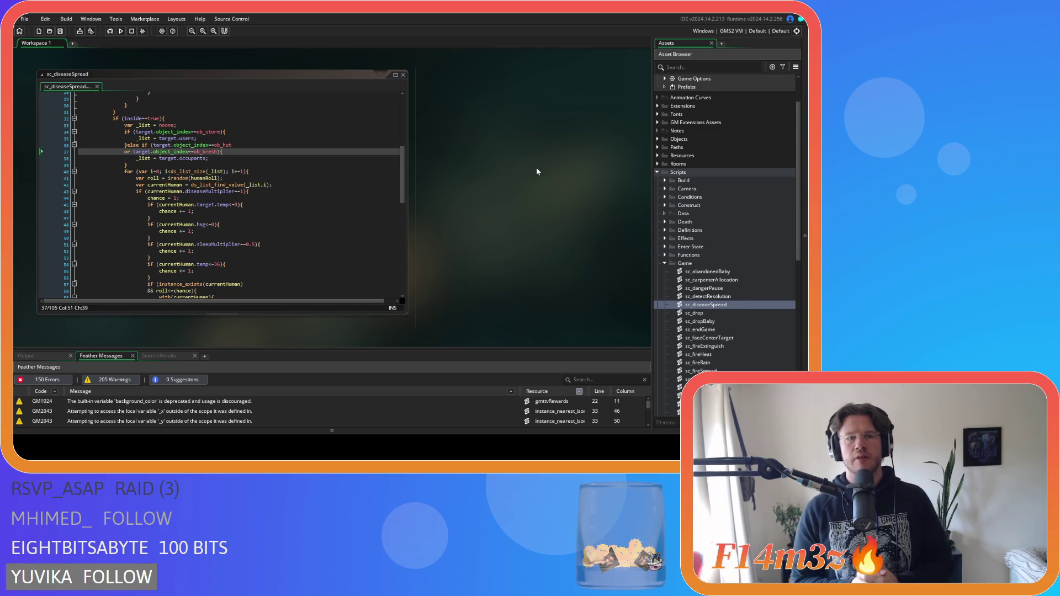
click(723, 31)
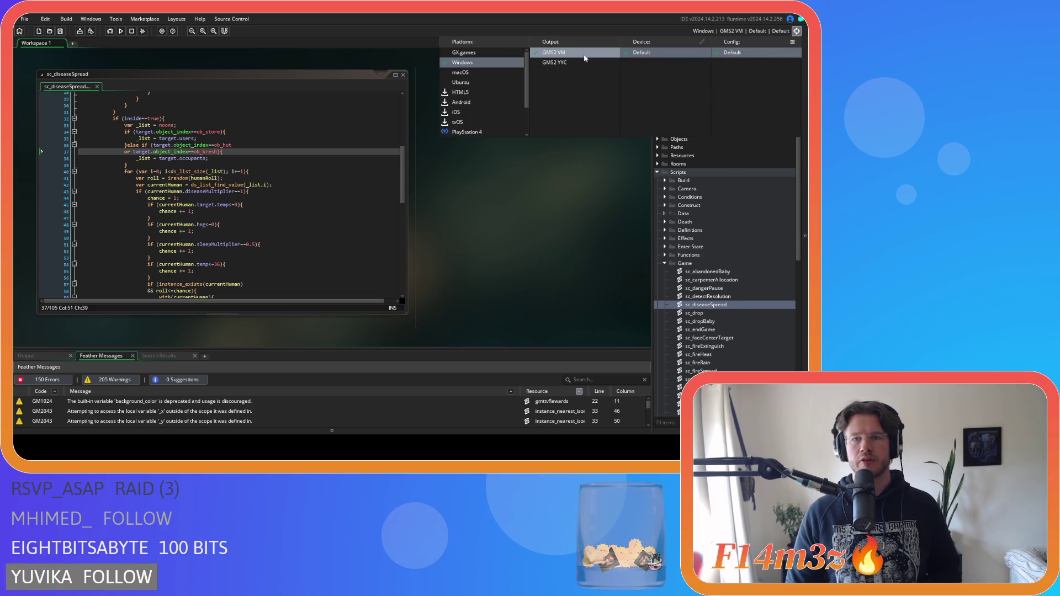
click(576, 192)
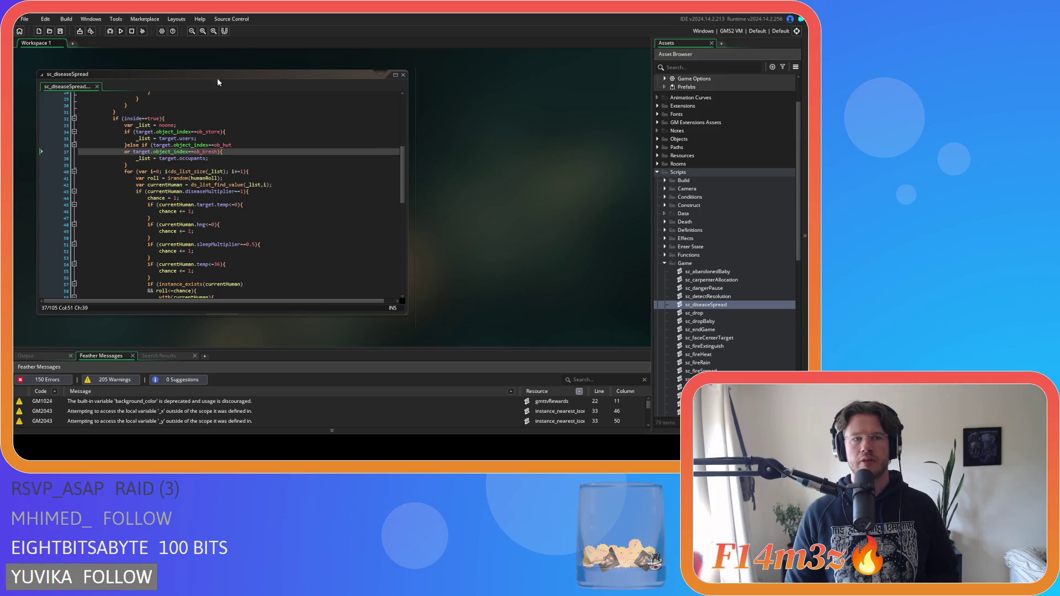
click(120, 32)
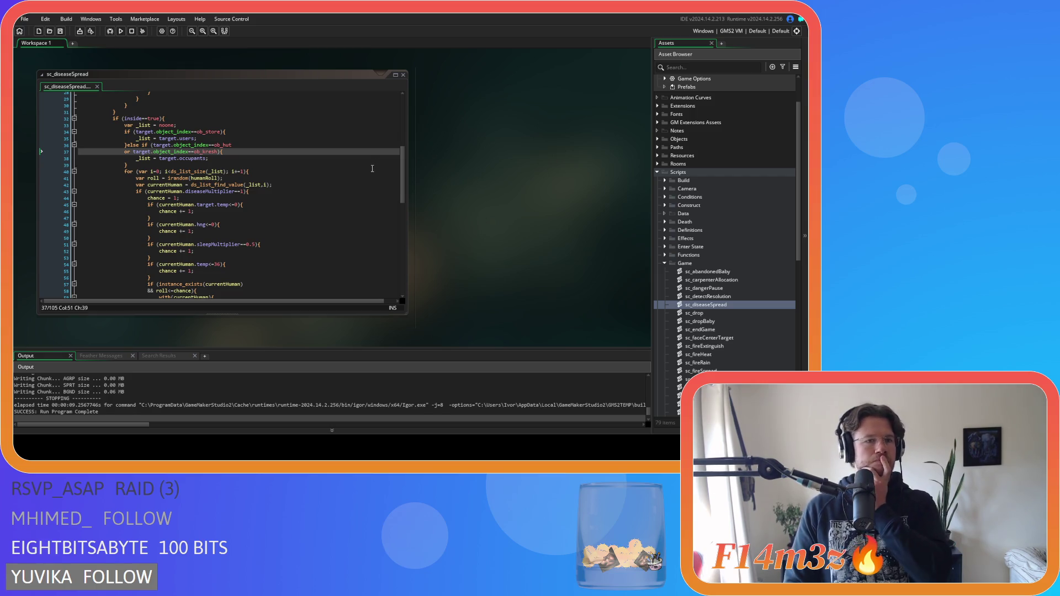
- Scroll back through sc_diseaseSpread to reread it from the top
scroll(370, 167, up, 5)
scroll(363, 165, up, 5)
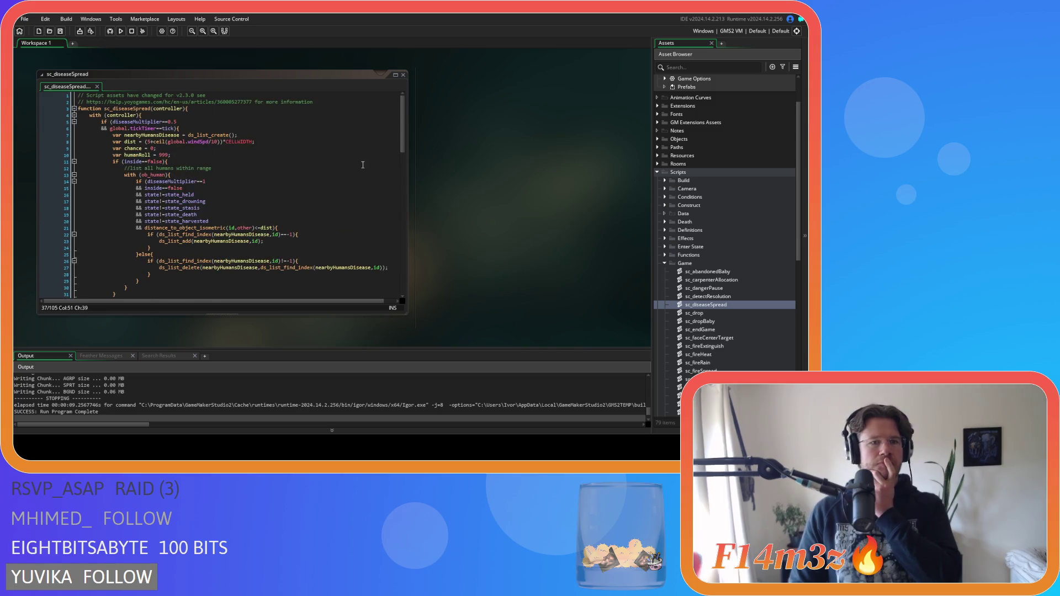
scroll(363, 165, down, 10)
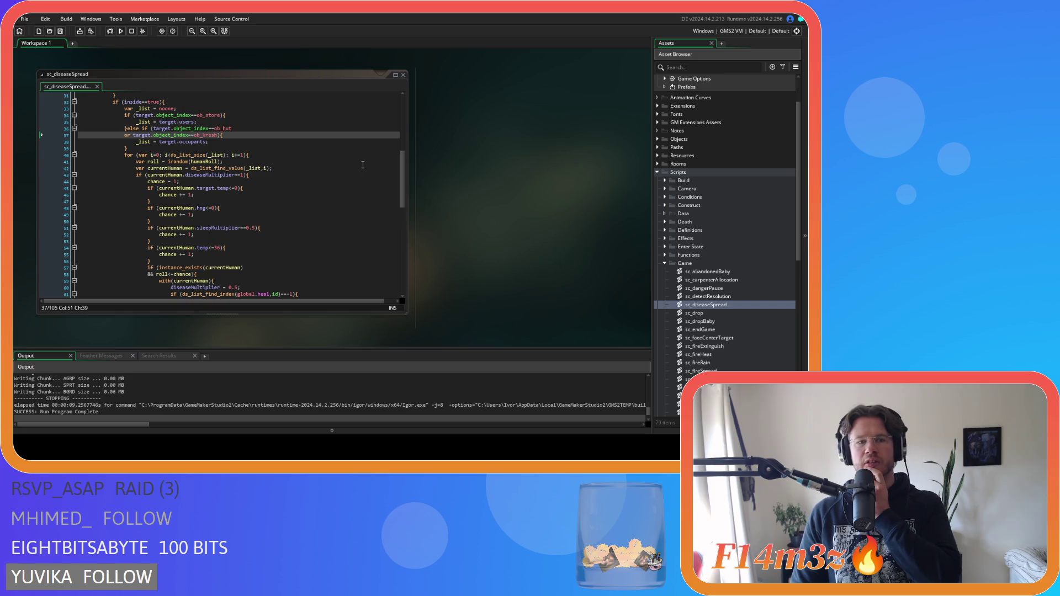
scroll(363, 165, up, 5)
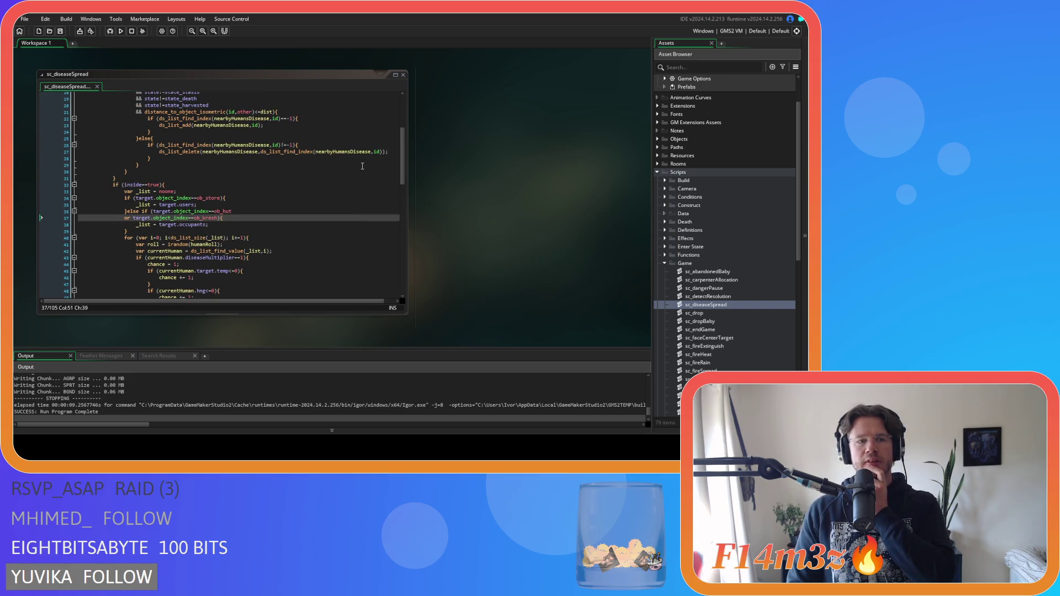
scroll(362, 166, up, 5)
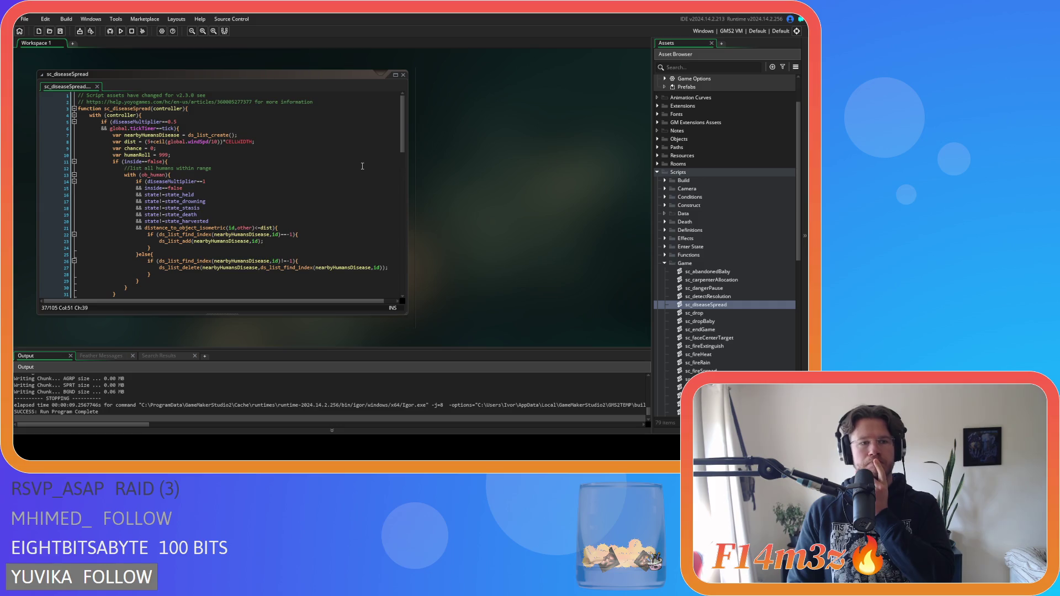
scroll(362, 166, down, 2)
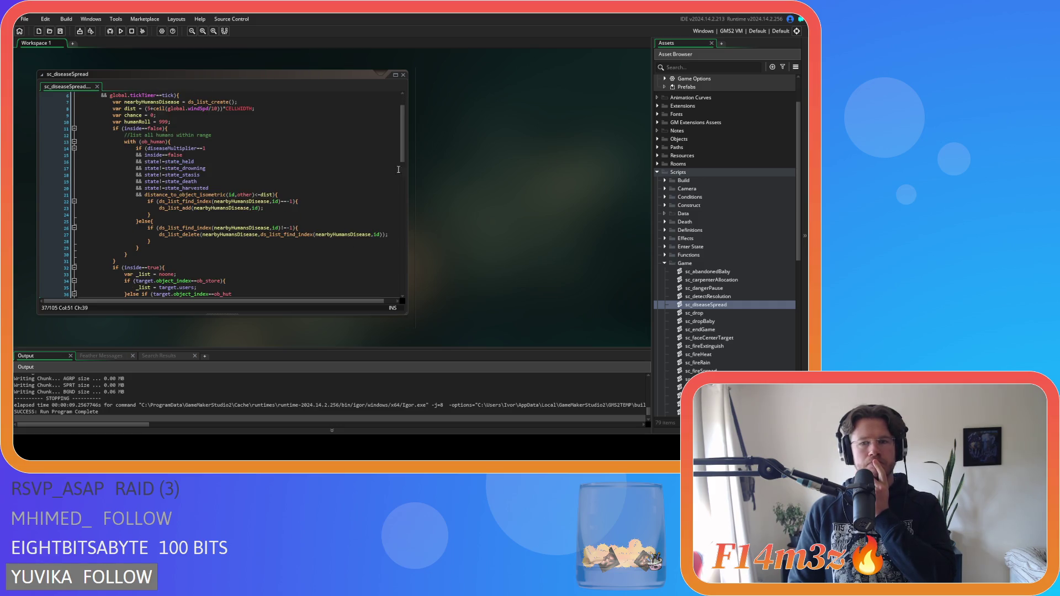
scroll(664, 185, up, 2)
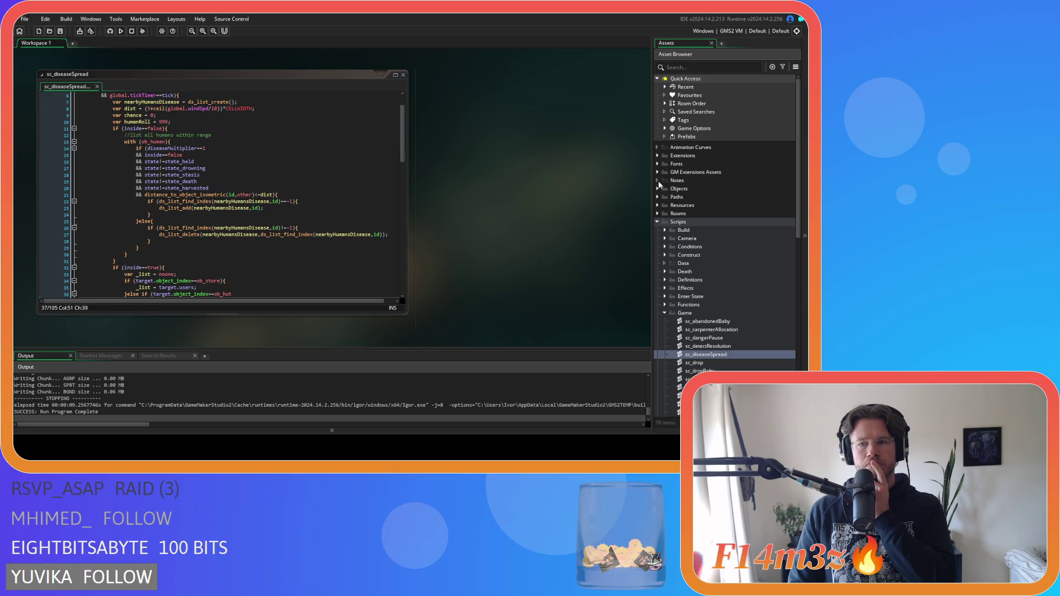
- Open ob_human's Create event from Objects > Animal > Human and search it for state_exit
click(660, 190)
click(665, 197)
click(672, 205)
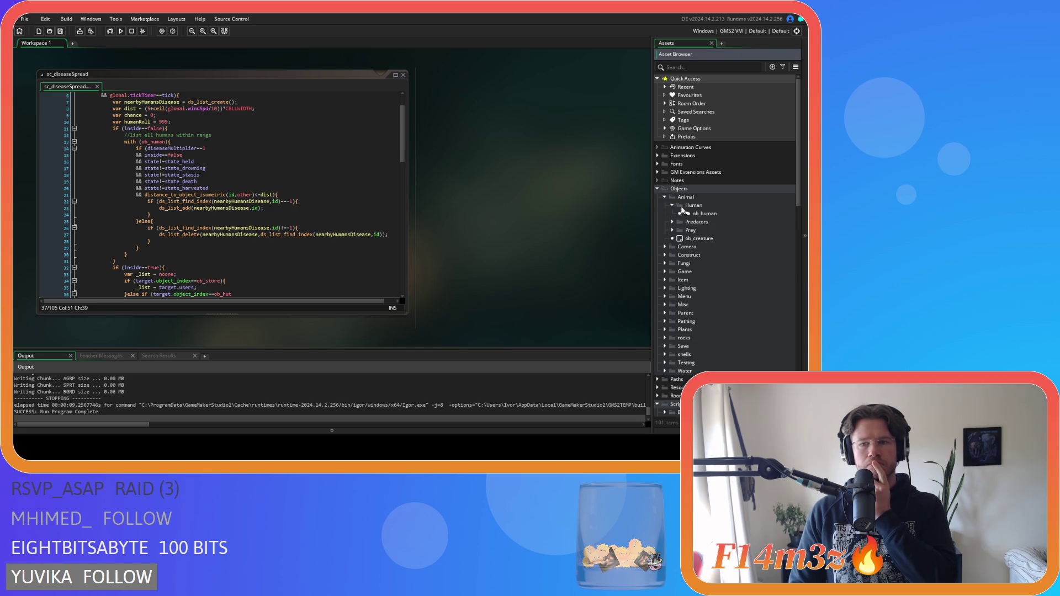
click(702, 214)
double_click(702, 215)
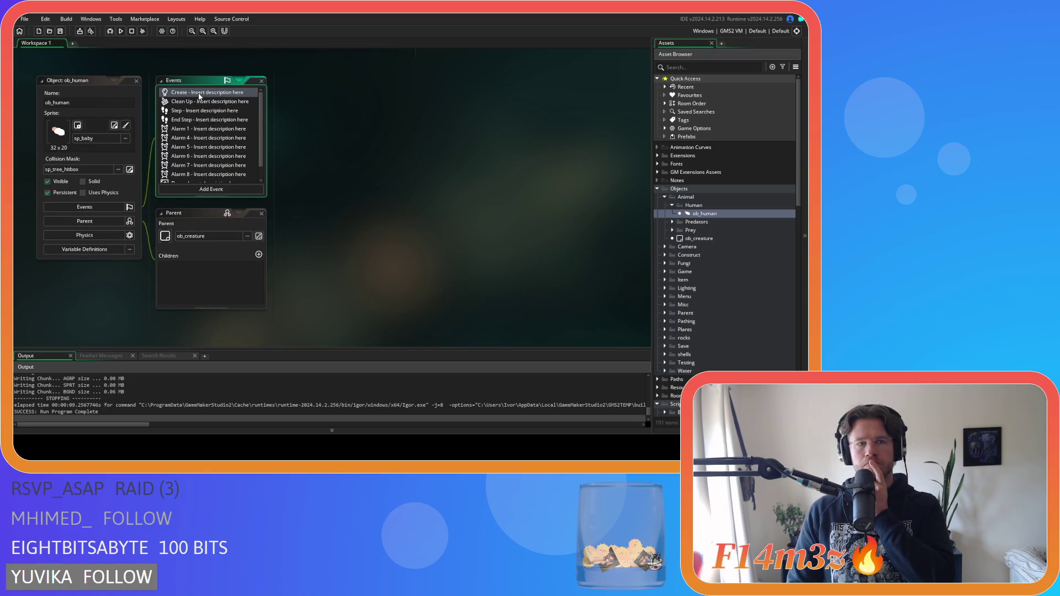
click(418, 134)
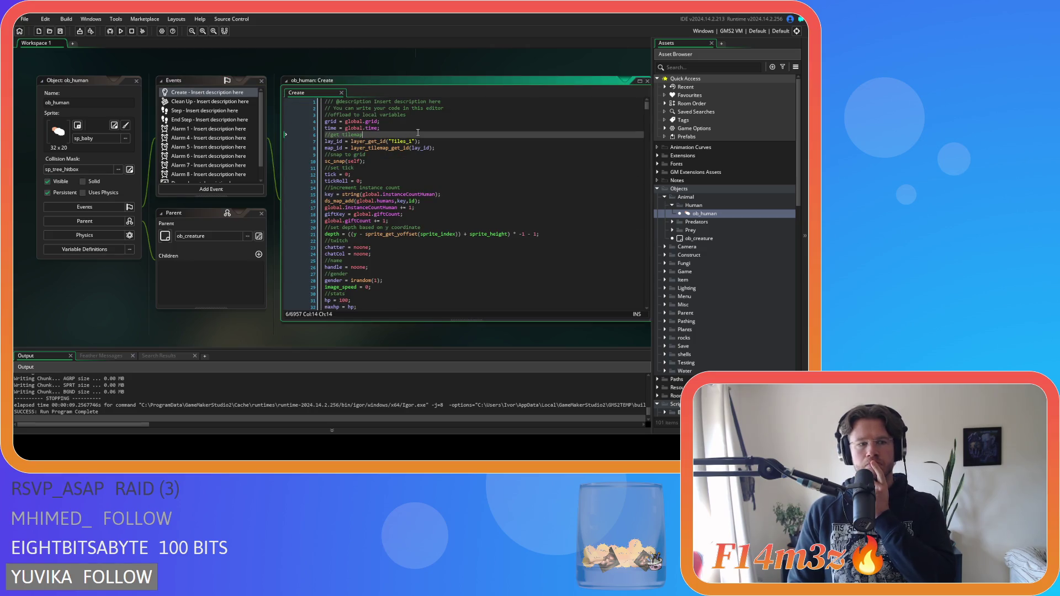
key(ctrl+f)
text(state_exit)
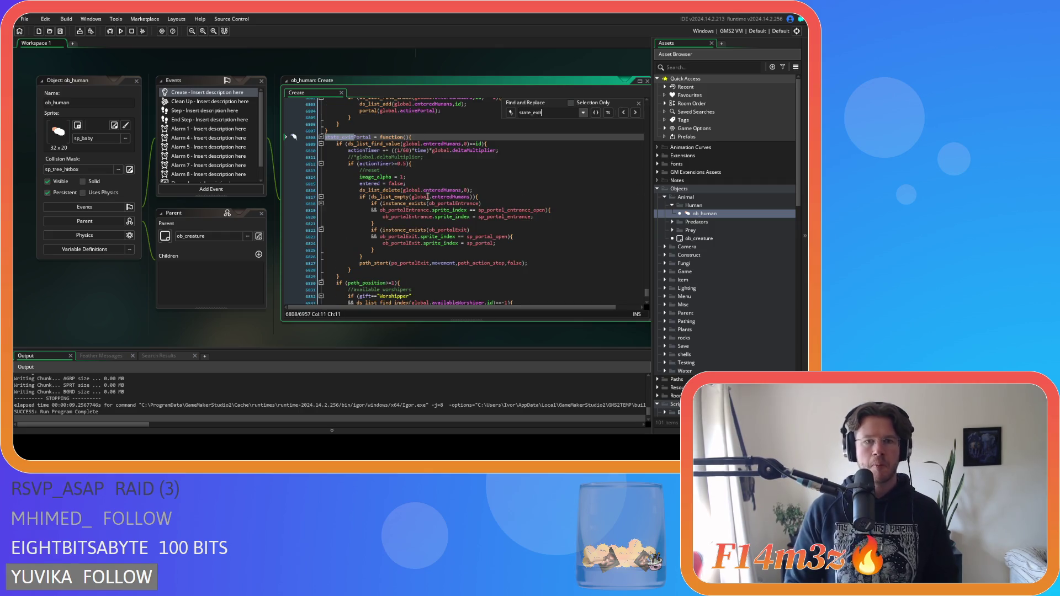
scroll(423, 215, down, 1)
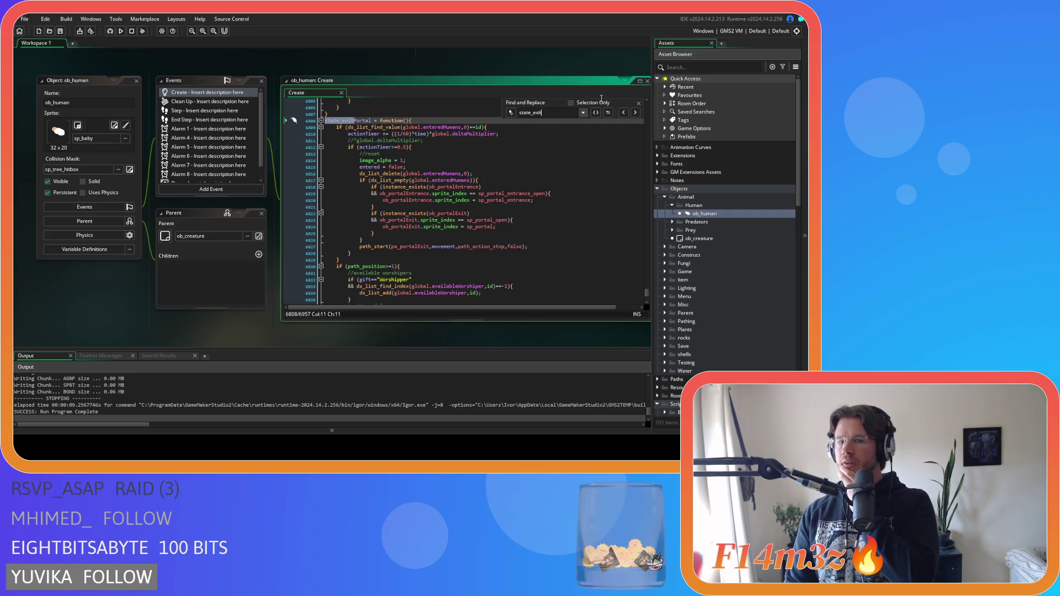
click(639, 104)
click(343, 102)
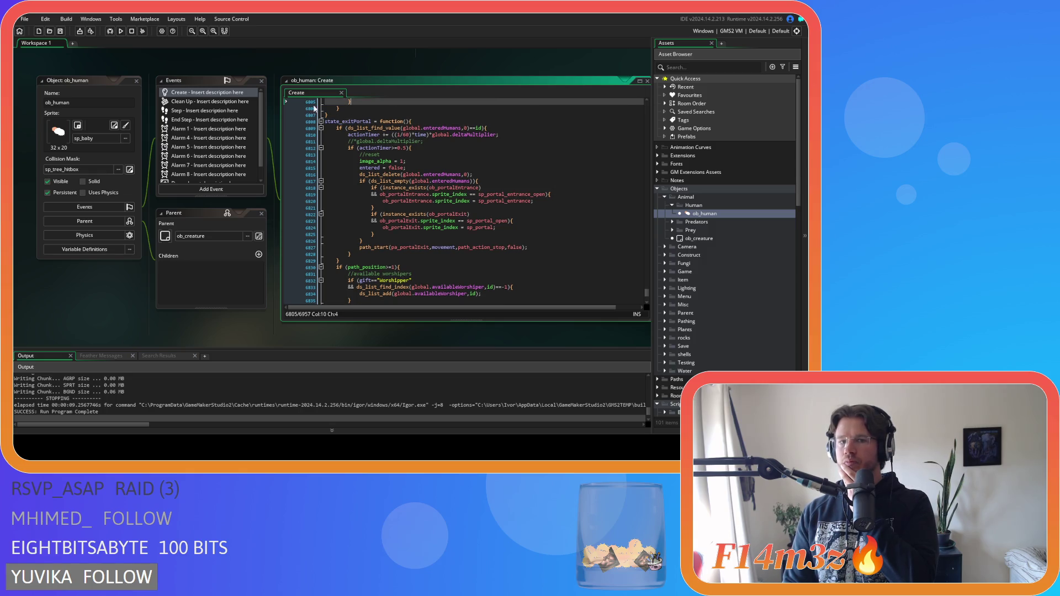
- Close ob_human, read the sc_relocate script, then return to sc_diseaseSpread with ob_human selected
click(136, 81)
scroll(725, 284, down, 10)
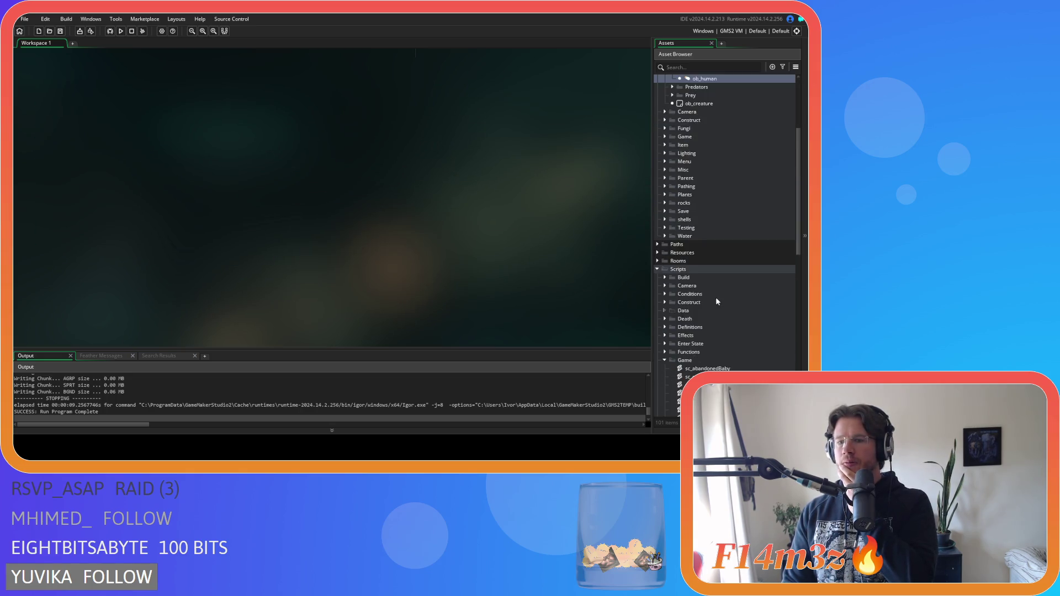
scroll(702, 311, down, 4)
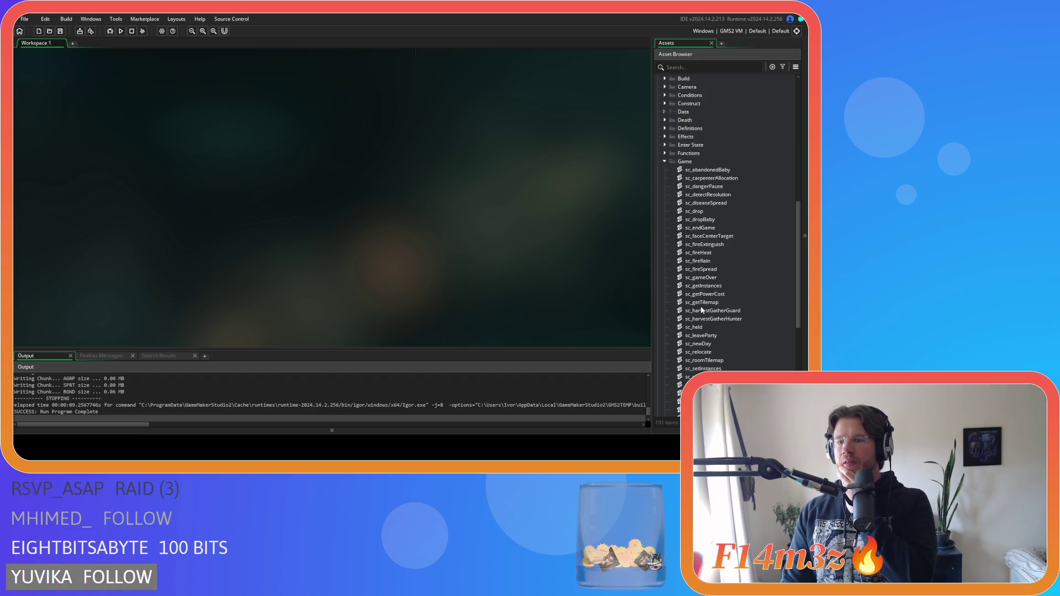
scroll(702, 310, down, 2)
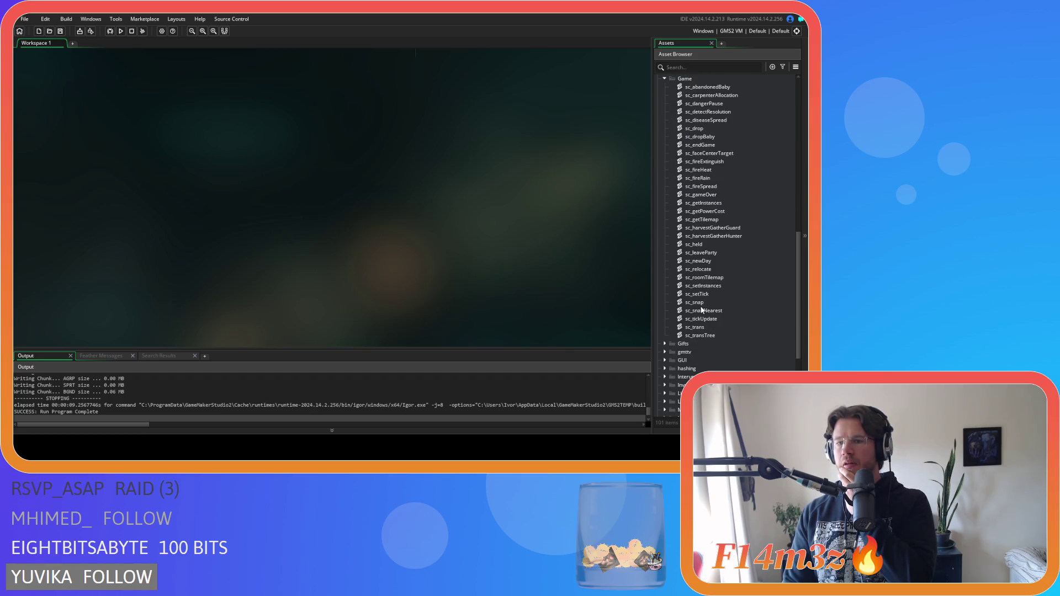
double_click(712, 269)
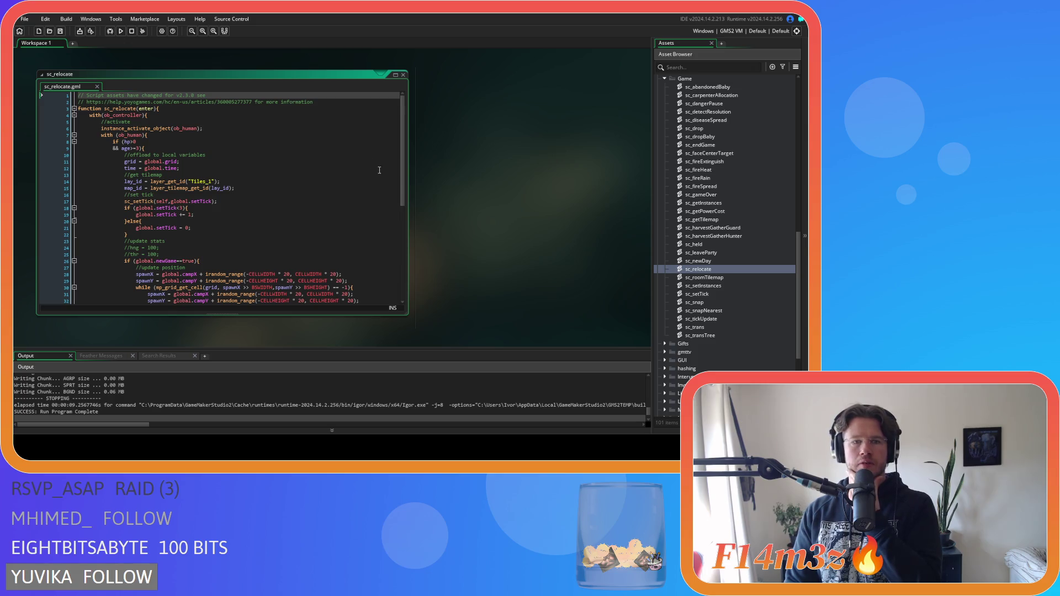
drag(405, 182, 403, 193)
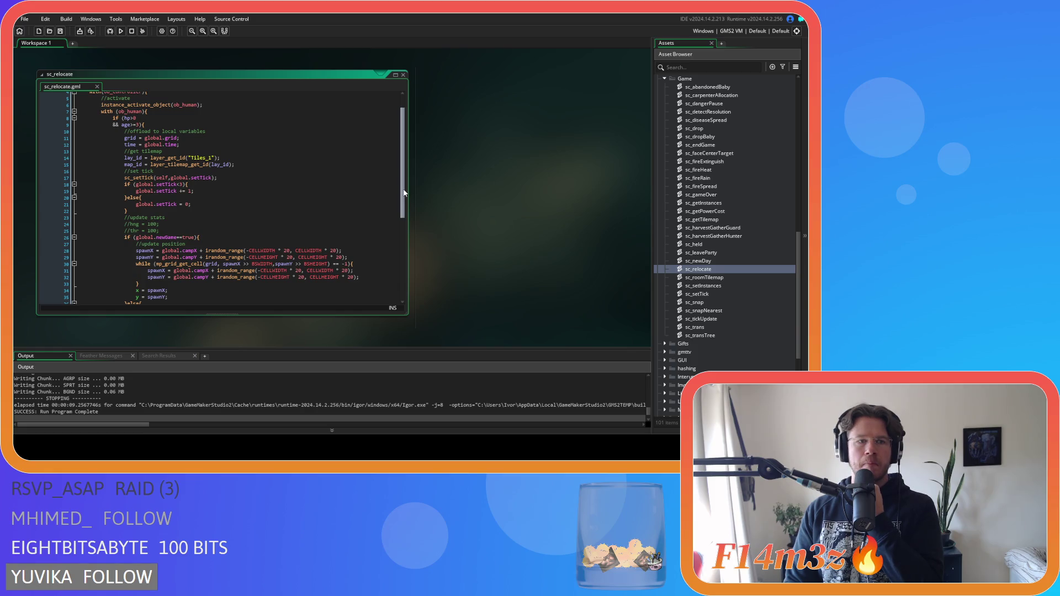
drag(404, 193, 387, 272)
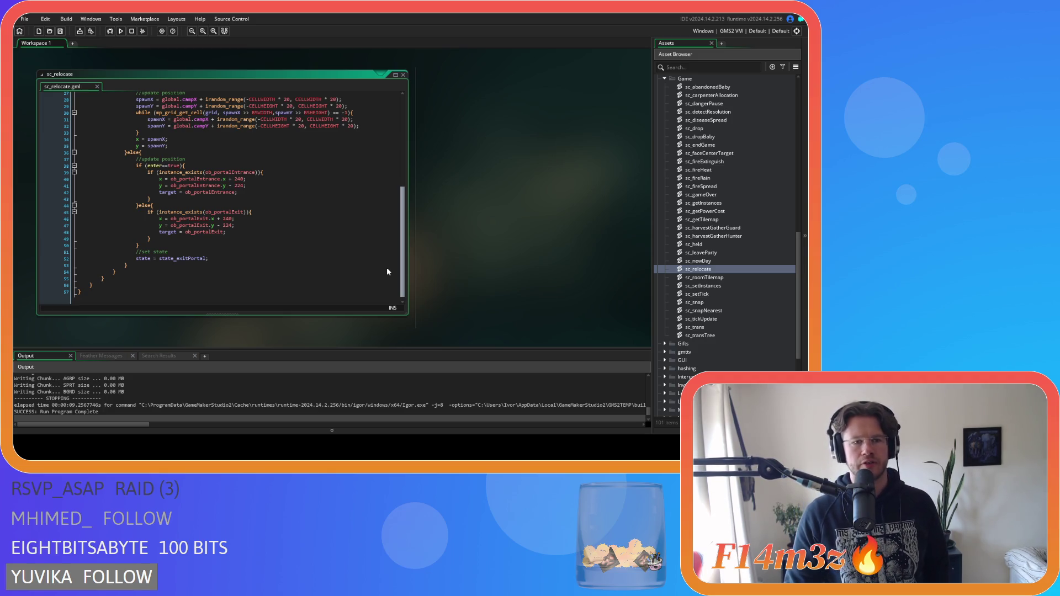
scroll(387, 271, up, 9)
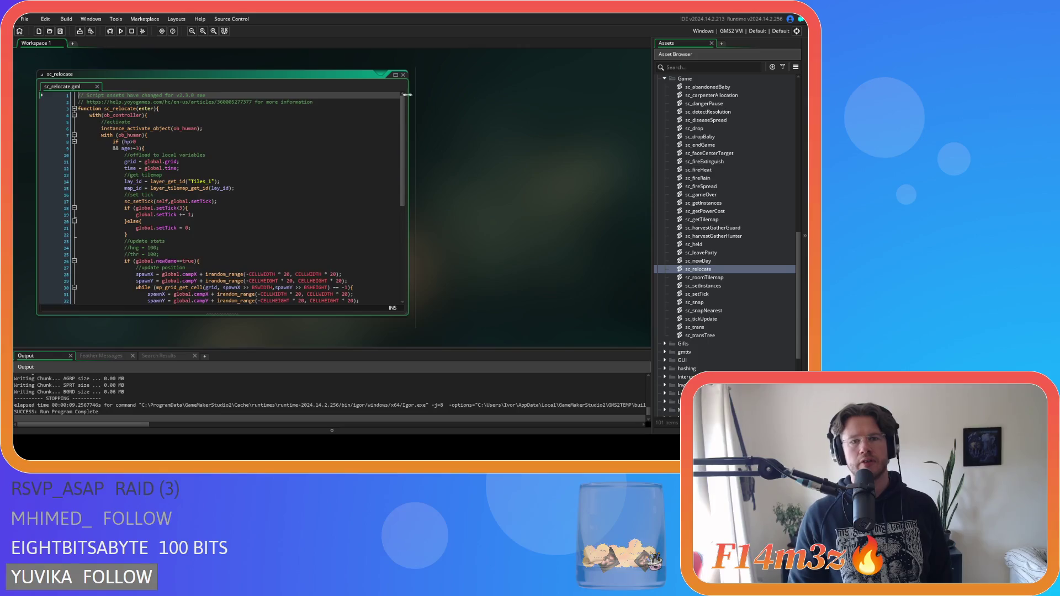
click(403, 74)
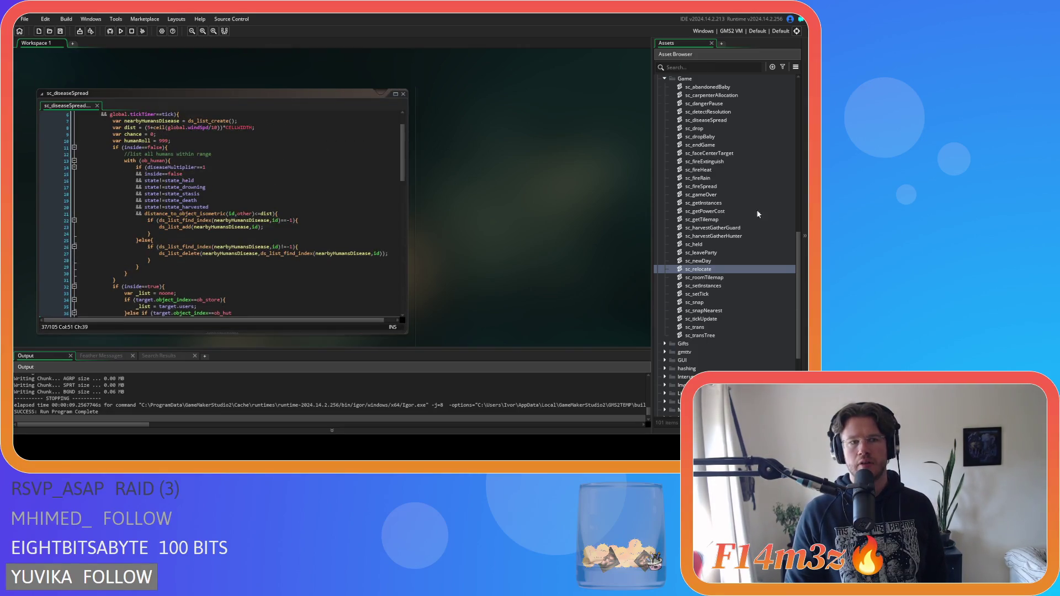
scroll(749, 212, up, 10)
click(687, 197)
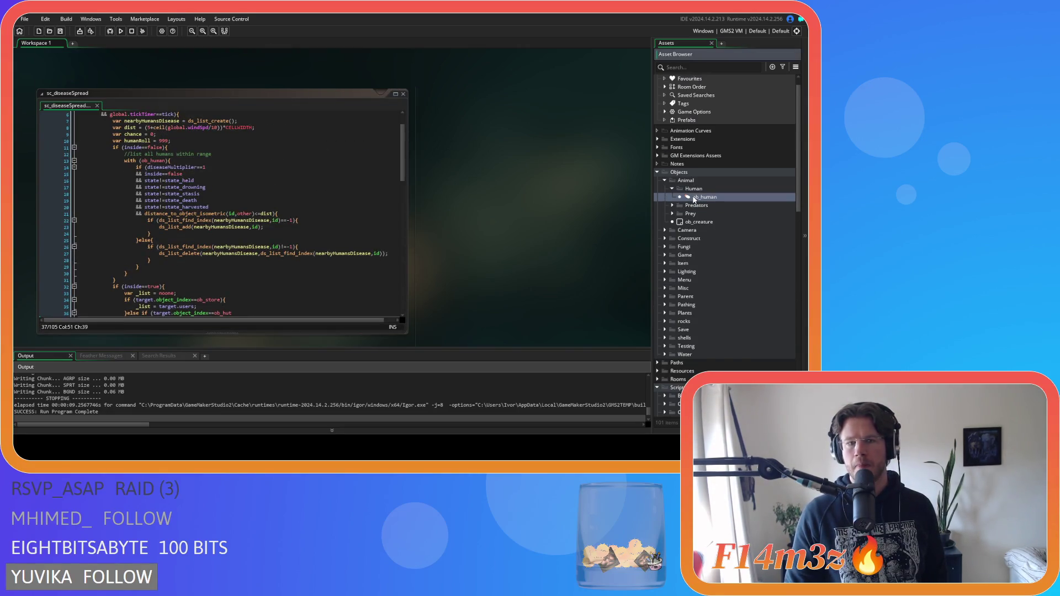
key(ctrl+f)
text(tate)
text(s)
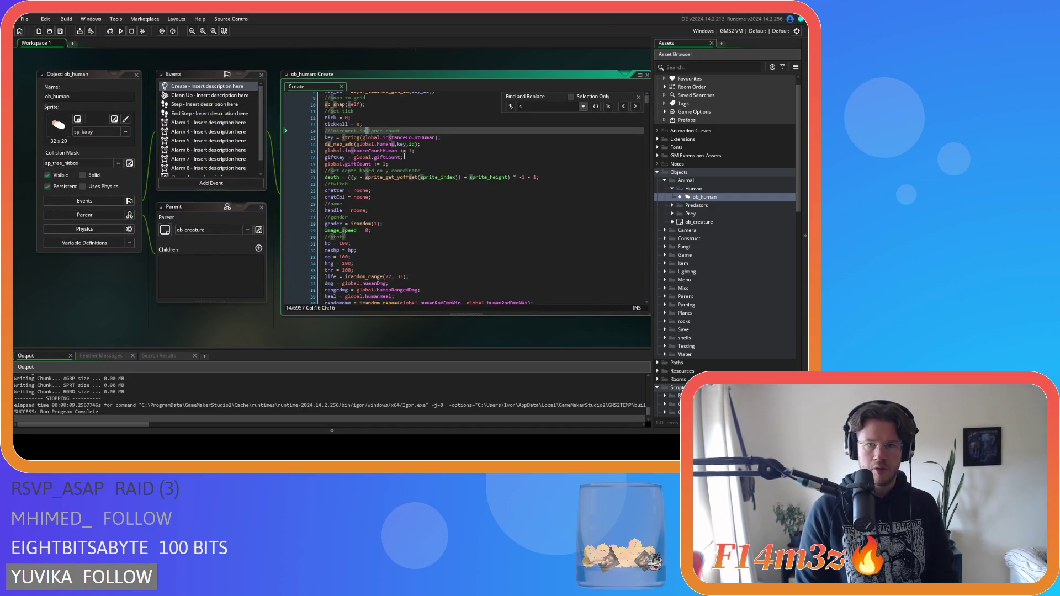
text(exodus)
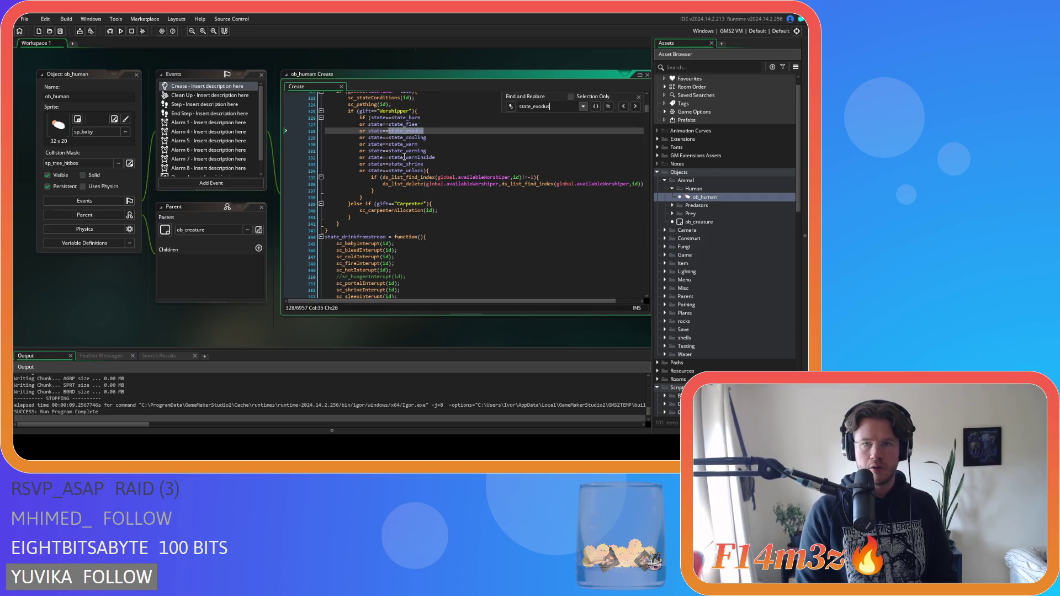
click(635, 106)
click(635, 106)
click(639, 98)
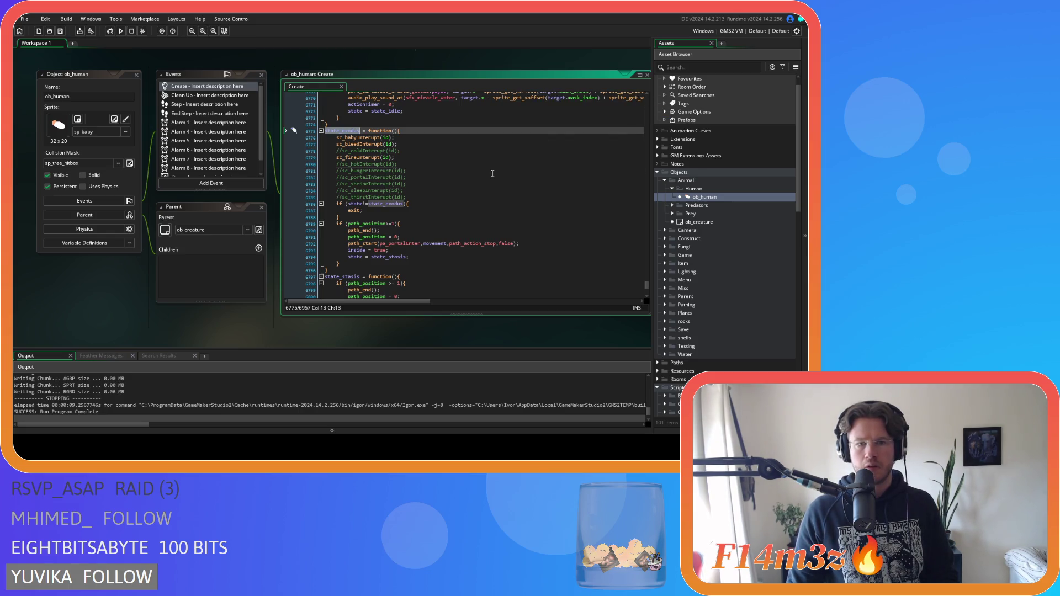
click(491, 170)
scroll(459, 220, down, 5)
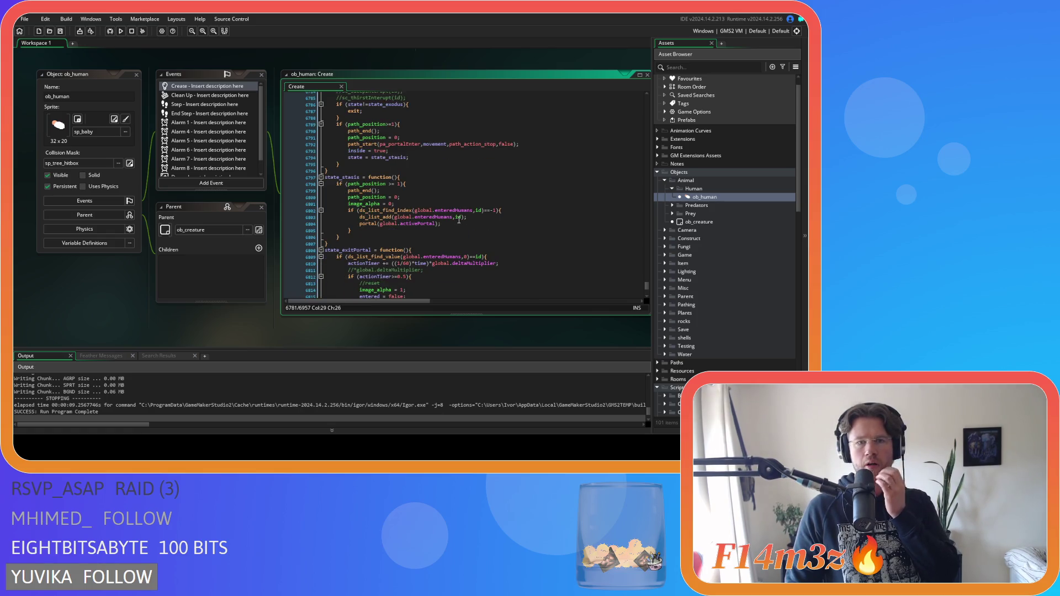
scroll(459, 220, down, 2)
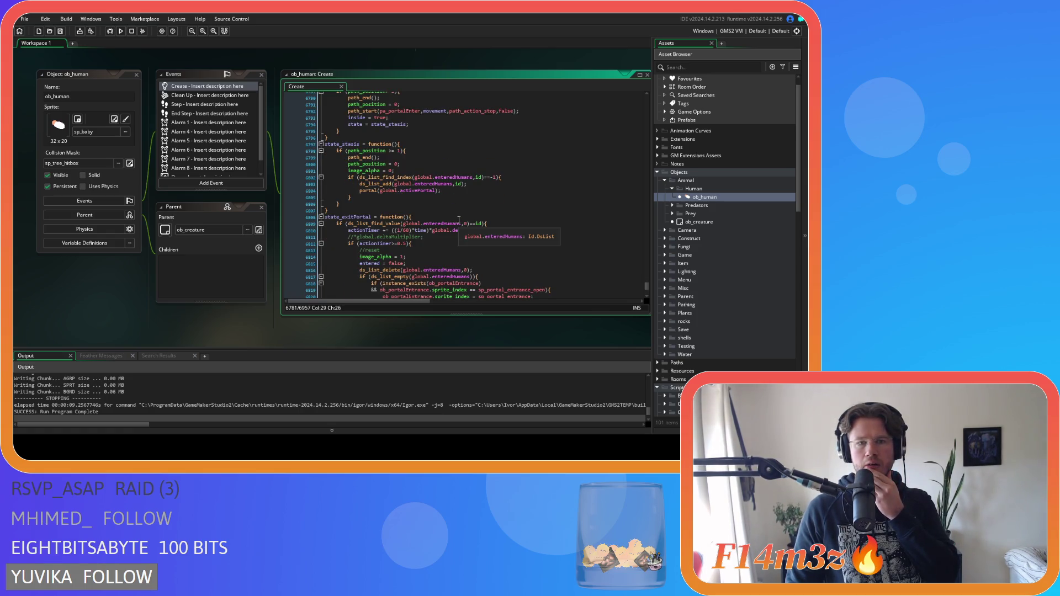
scroll(459, 220, down, 3)
scroll(459, 220, down, 1)
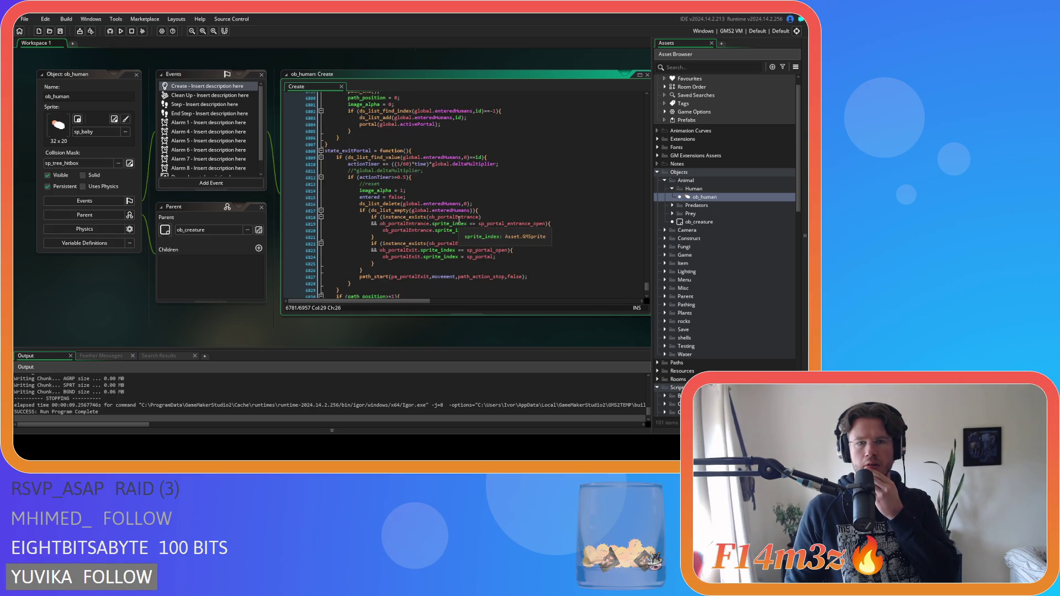
scroll(459, 220, down, 4)
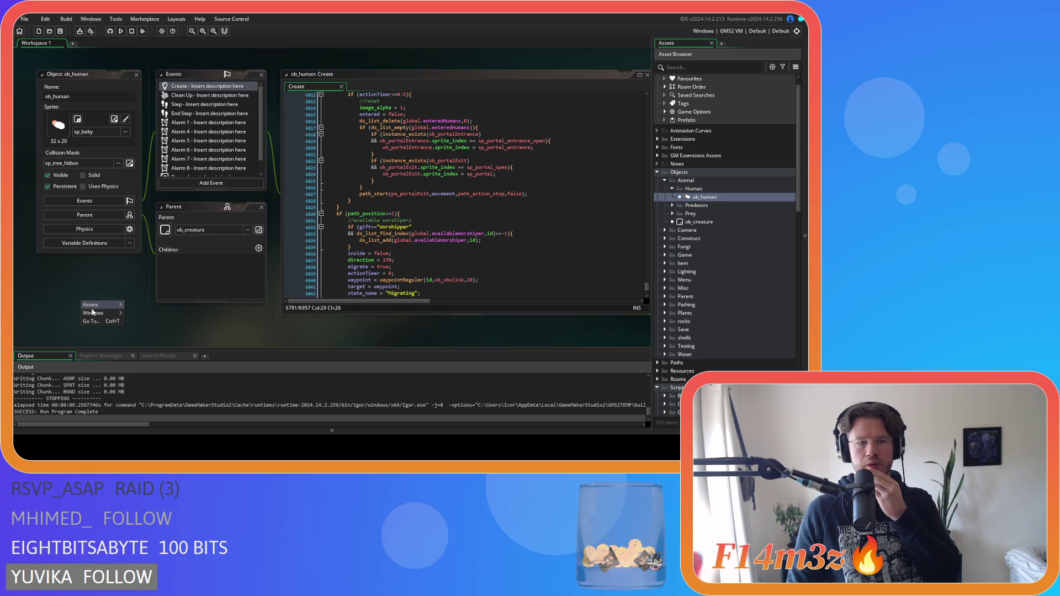
click(138, 77)
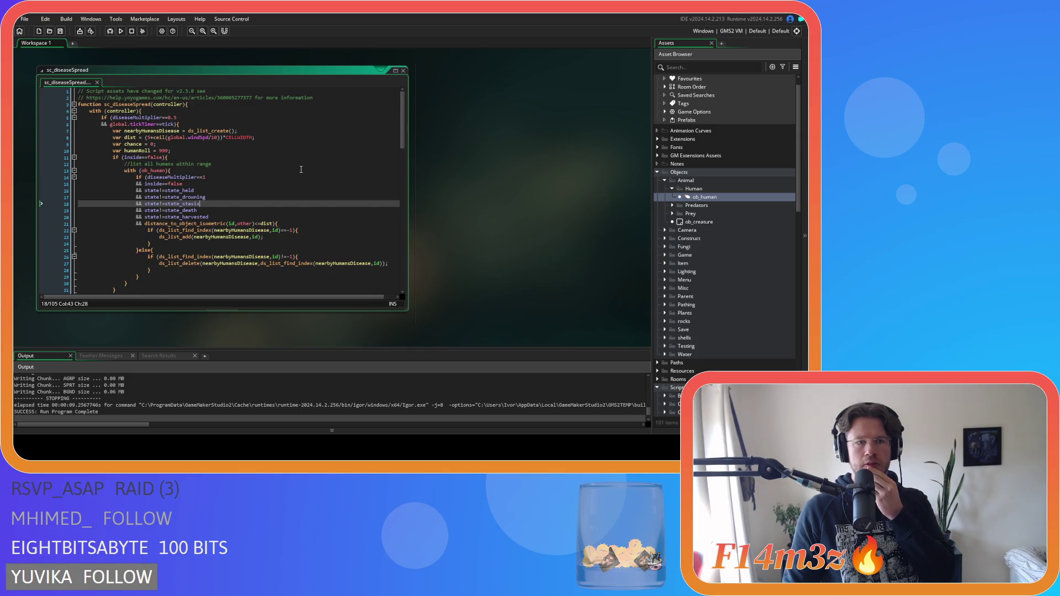
- Scroll sc_diseaseSpread and place the cursor on line 32's if (inside==true) condition
scroll(301, 169, down, 3)
scroll(301, 170, down, 5)
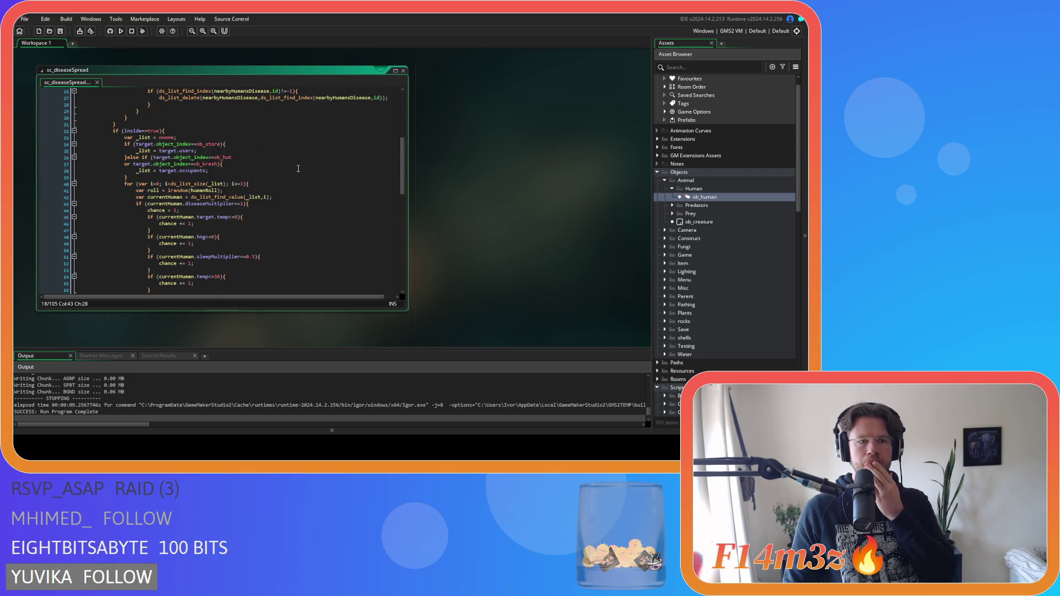
scroll(296, 168, down, 4)
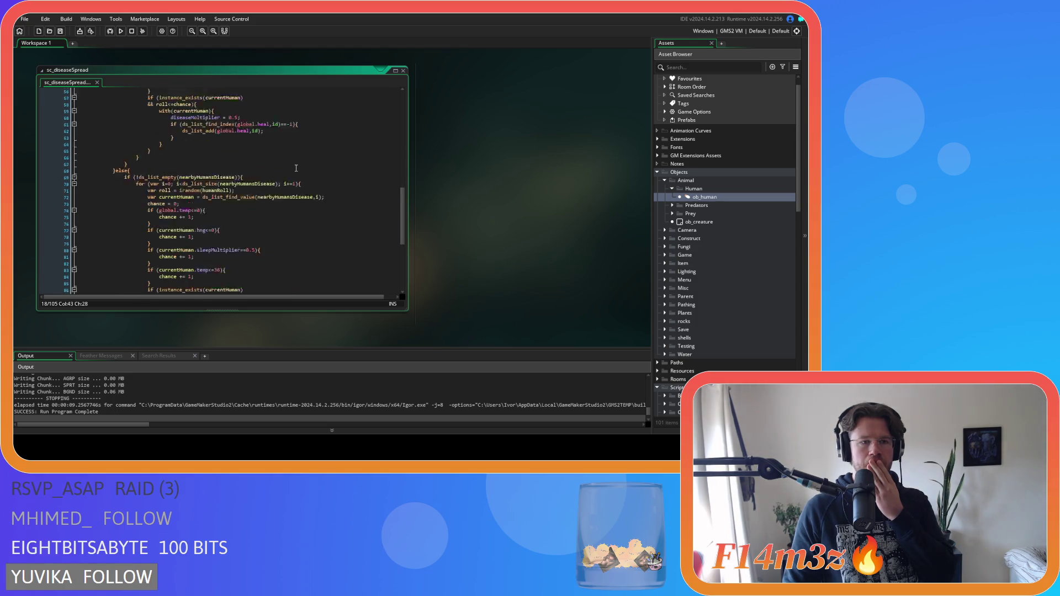
scroll(296, 167, up, 7)
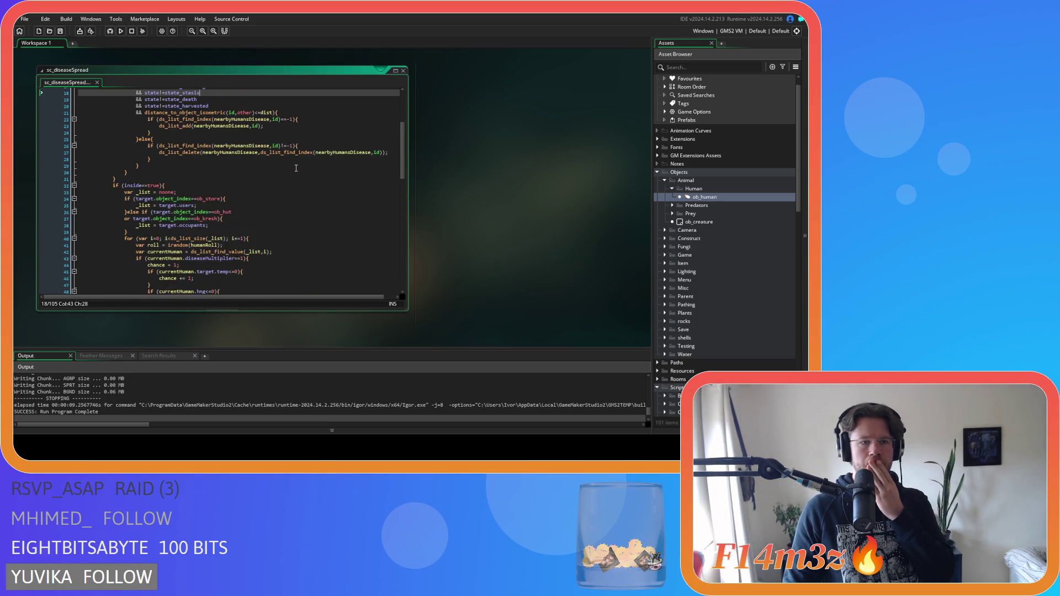
scroll(221, 167, up, 6)
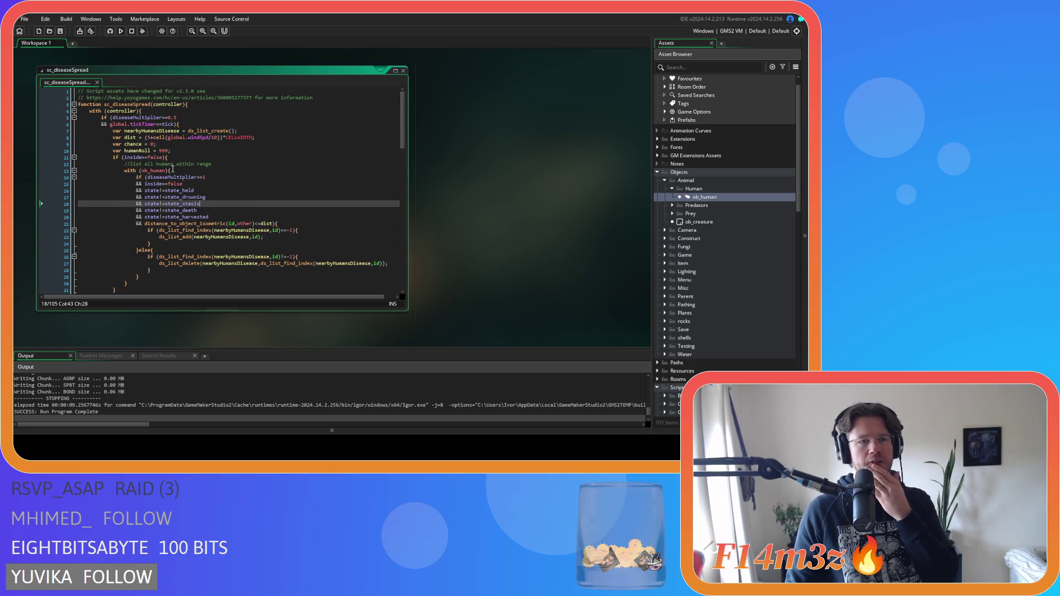
scroll(177, 164, down, 3)
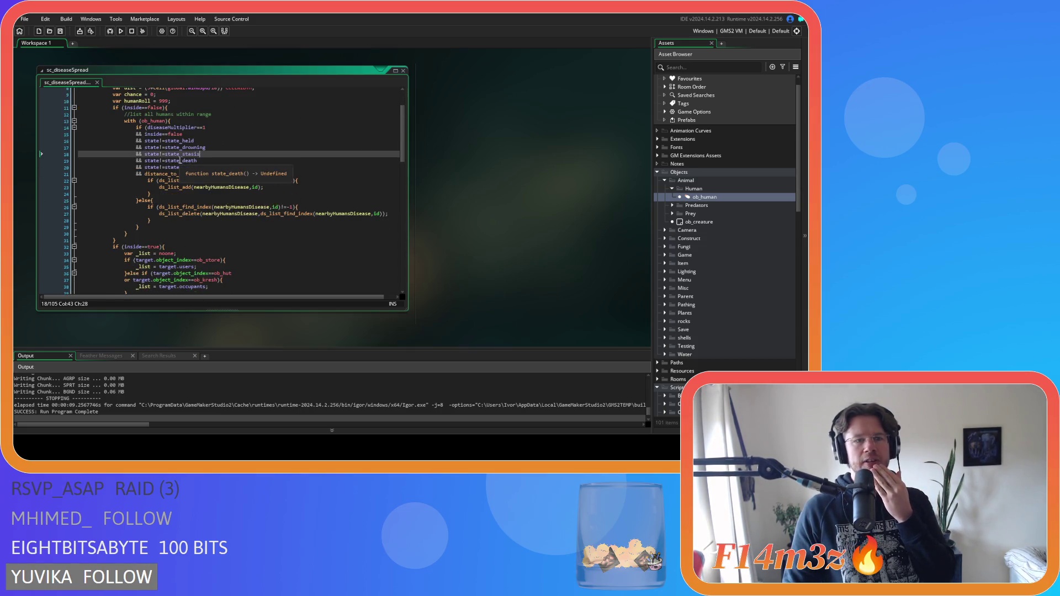
click(159, 247)
scroll(212, 238, down, 2)
scroll(211, 239, down, 2)
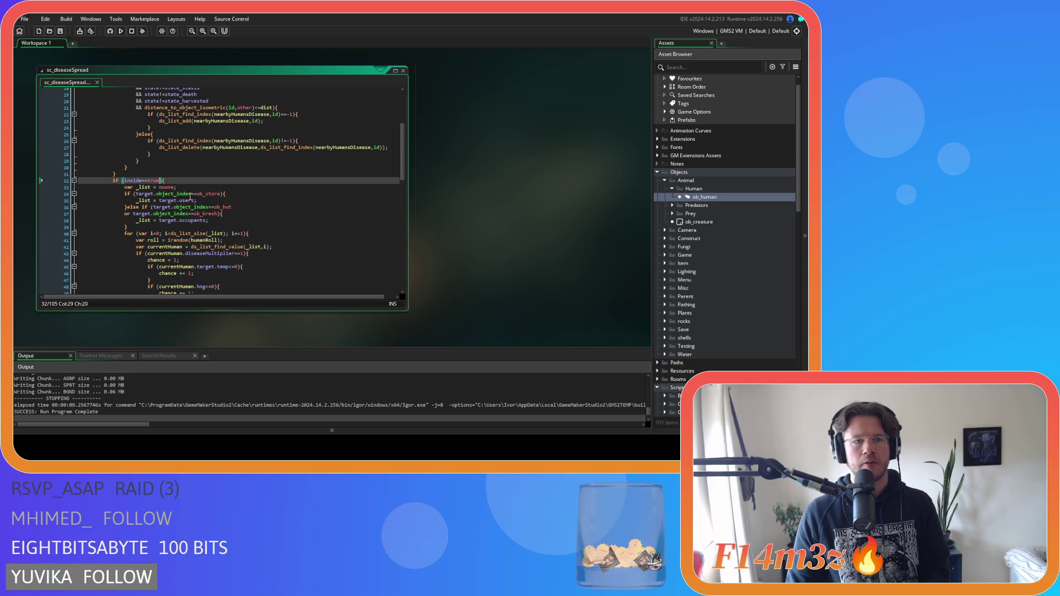
- Add '&& instance_exists(target)' on a new line in the inside==true condition
key(Return)
text(&& instance_e){)
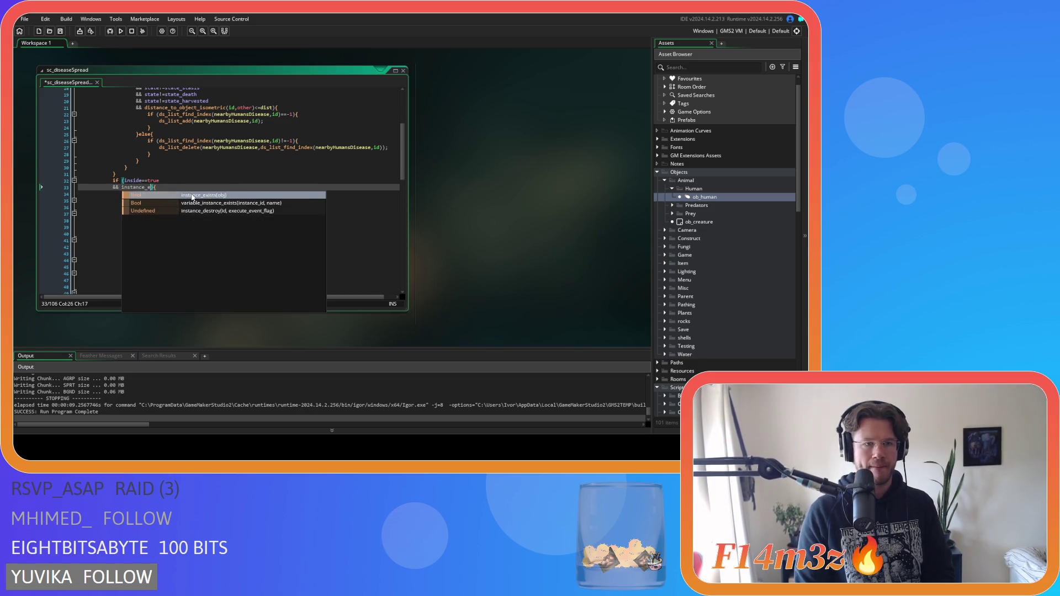
key(Return)
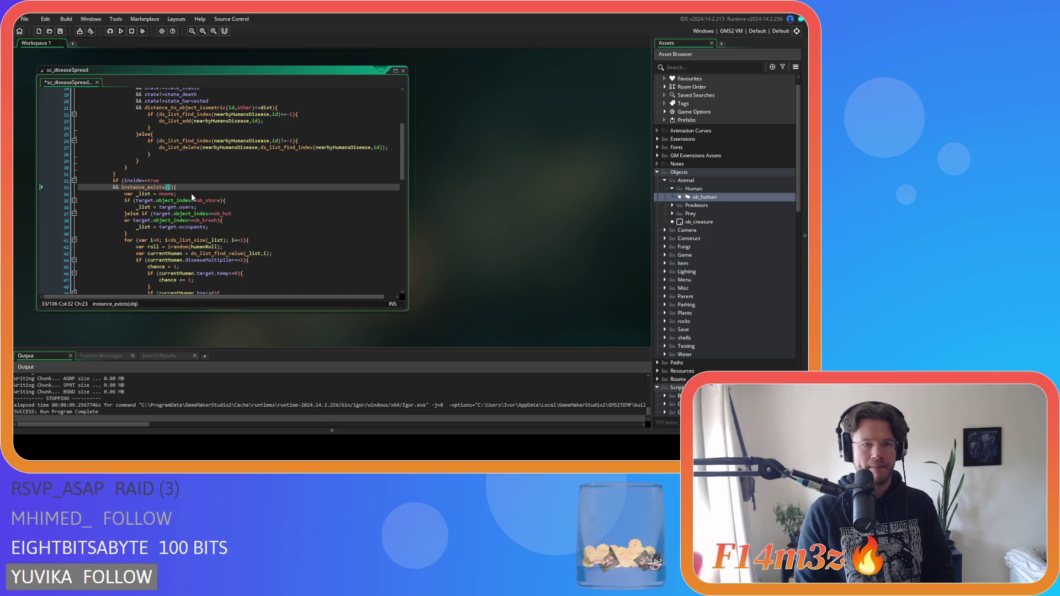
text(target)
click(232, 175)
- Review the rest of sc_diseaseSpread, including the else branch at line 69 and line 66
scroll(229, 221, down, 15)
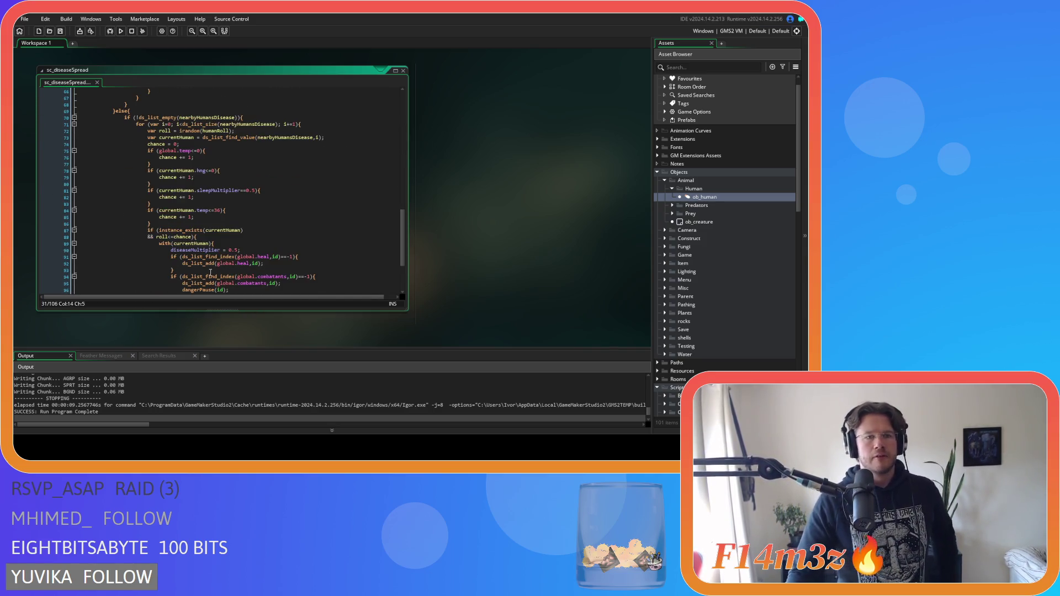
scroll(205, 257, down, 3)
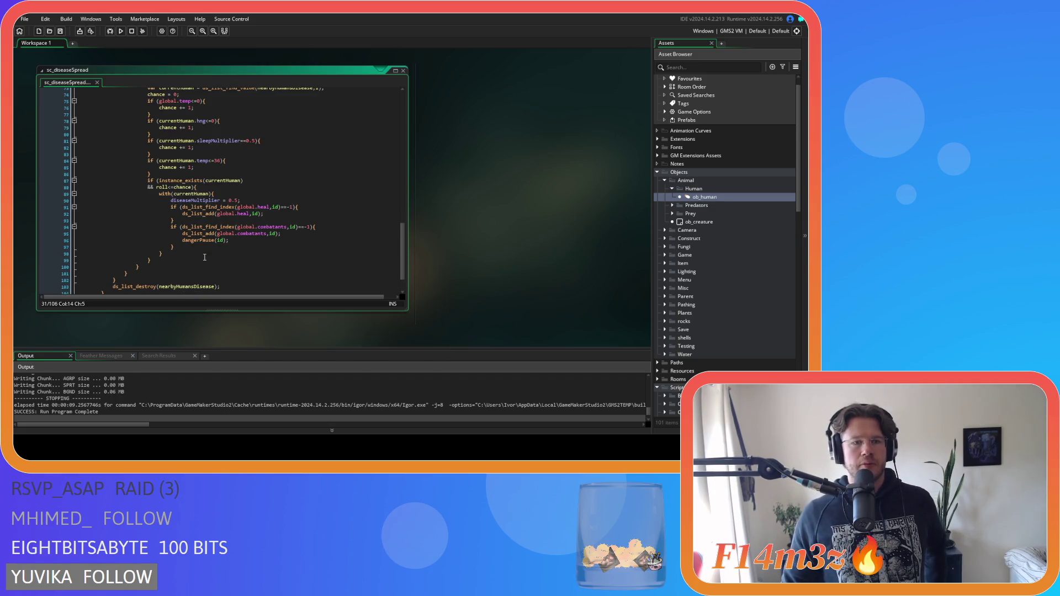
scroll(205, 257, up, 5)
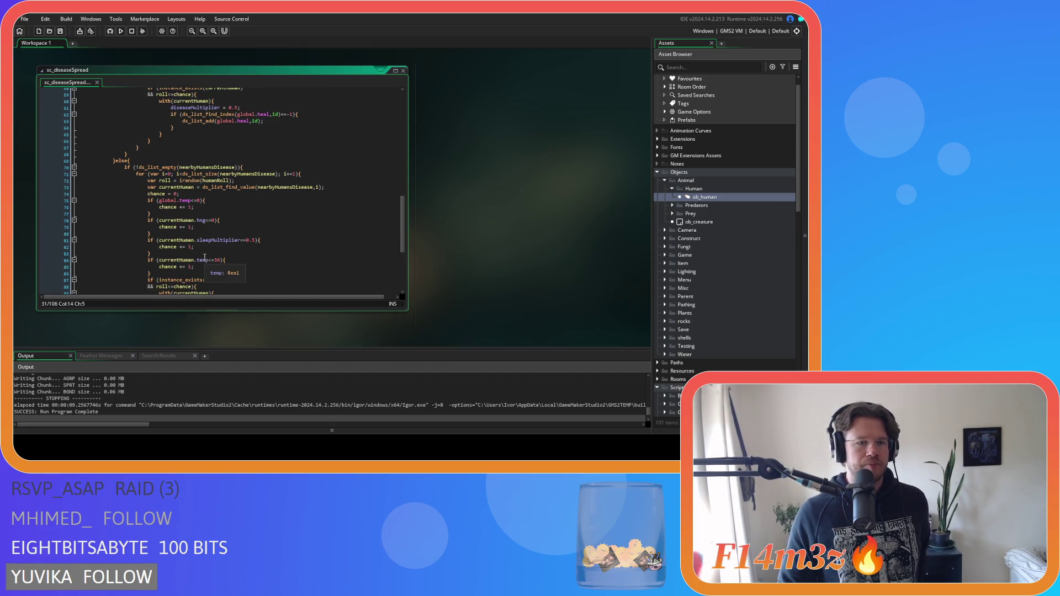
scroll(205, 257, down, 7)
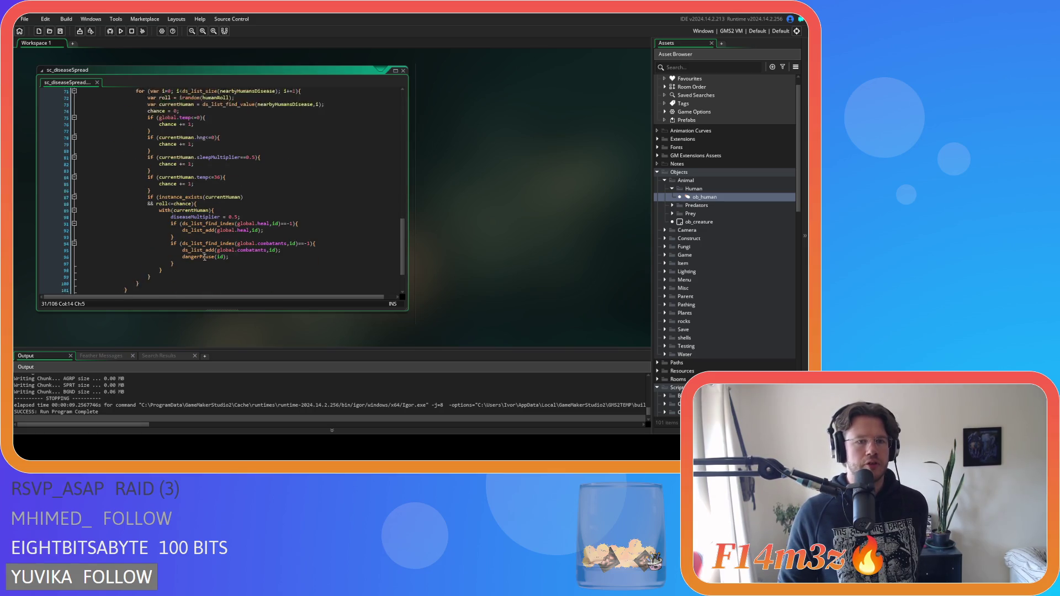
scroll(205, 257, up, 4)
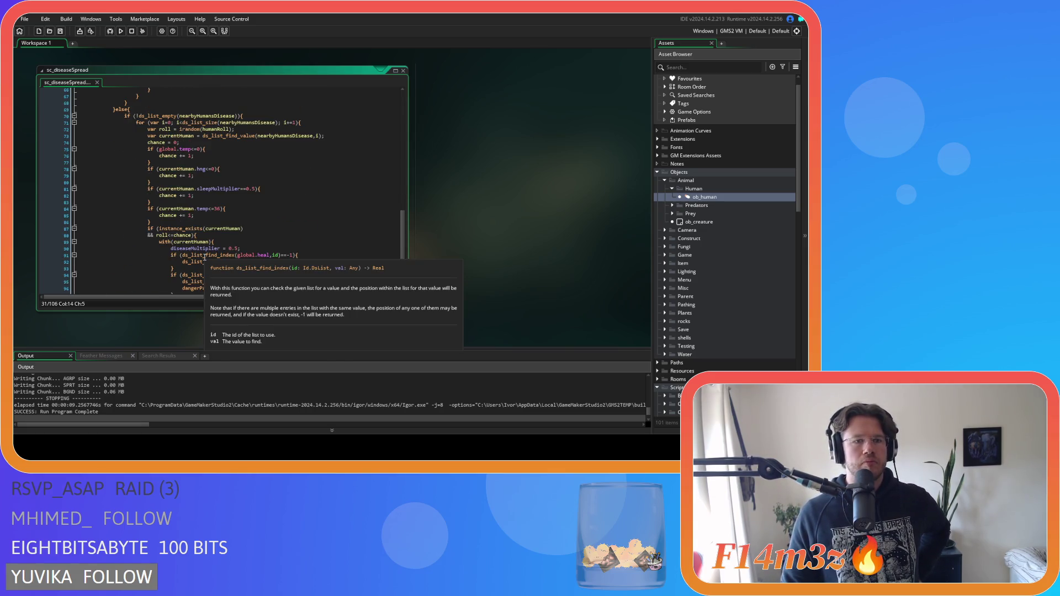
scroll(205, 257, up, 7)
click(112, 258)
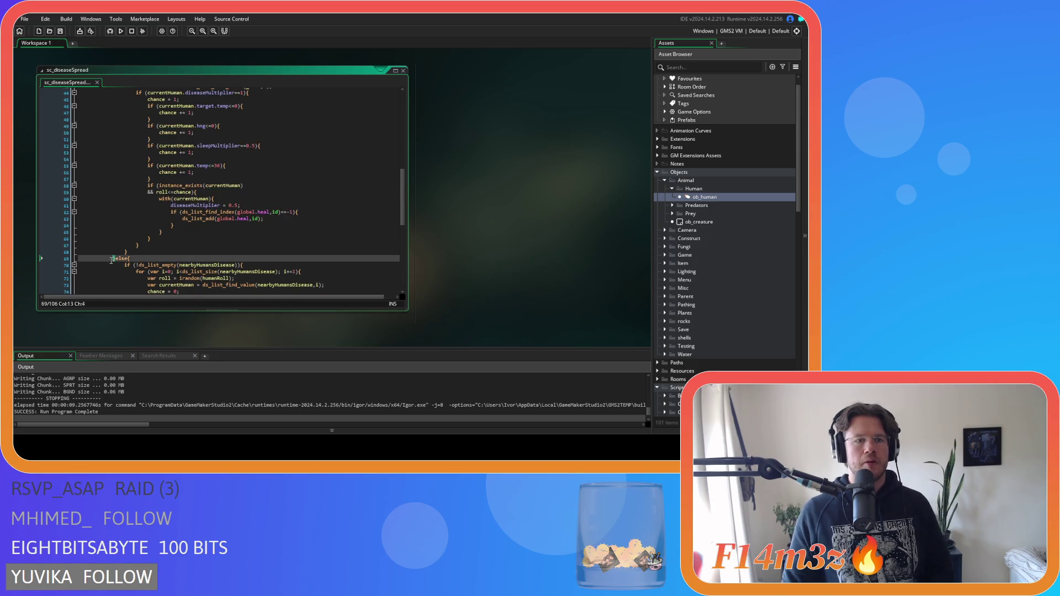
scroll(232, 227, down, 4)
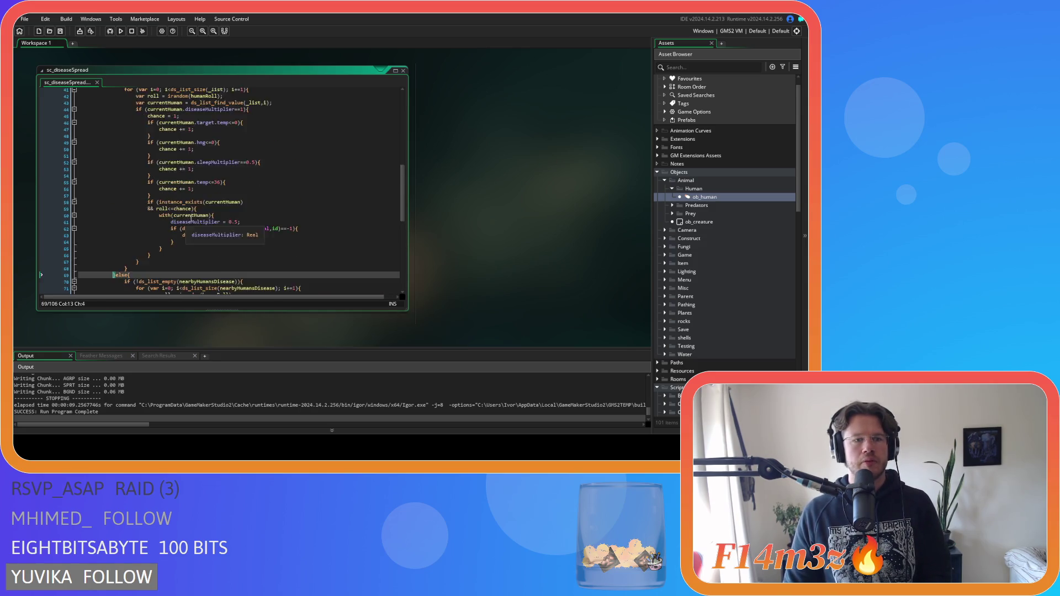
scroll(239, 217, up, 15)
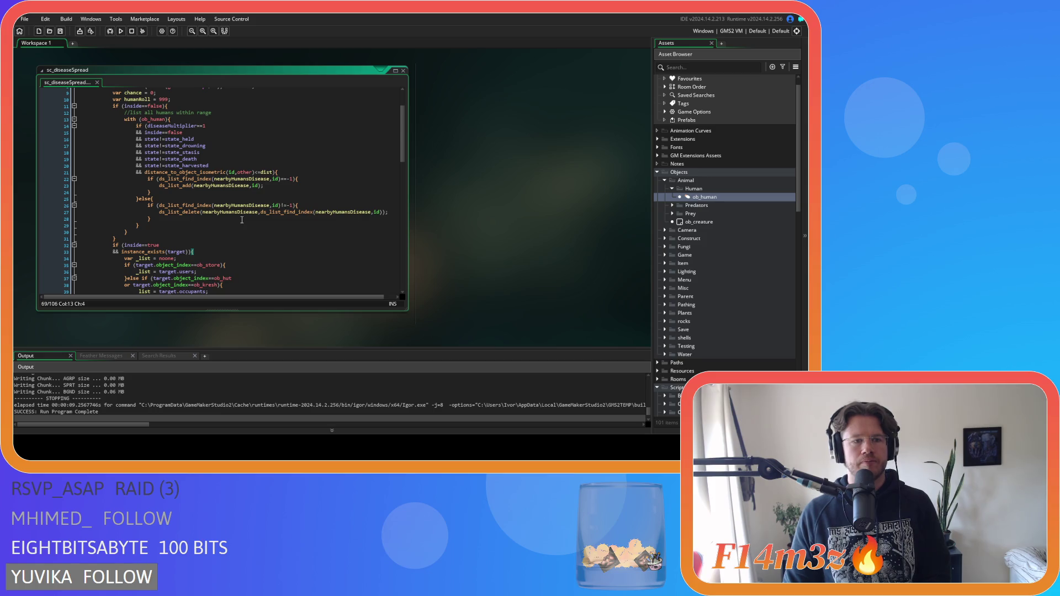
scroll(242, 220, down, 8)
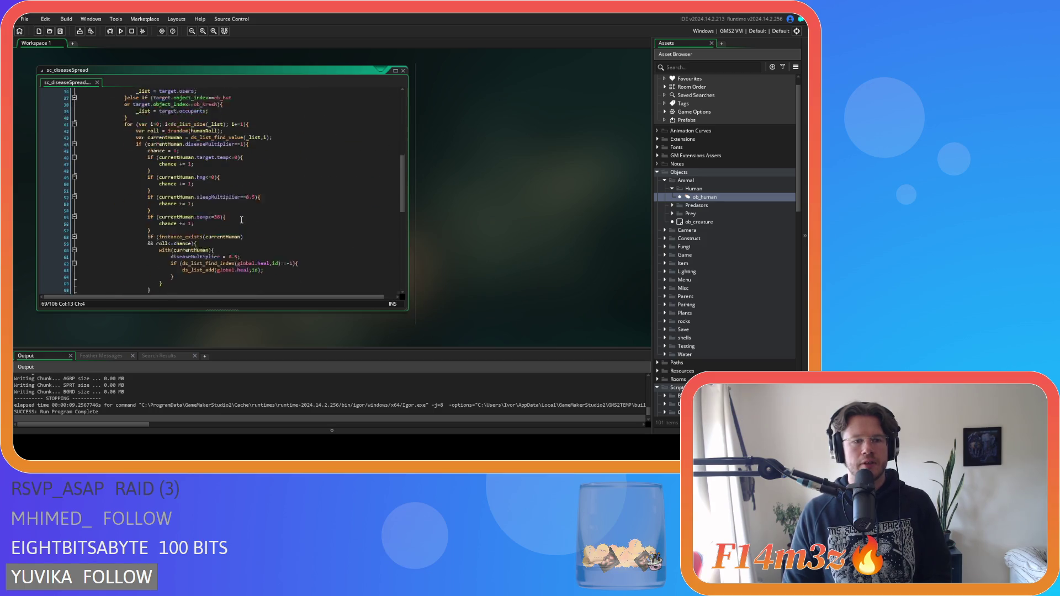
scroll(241, 220, down, 8)
click(280, 142)
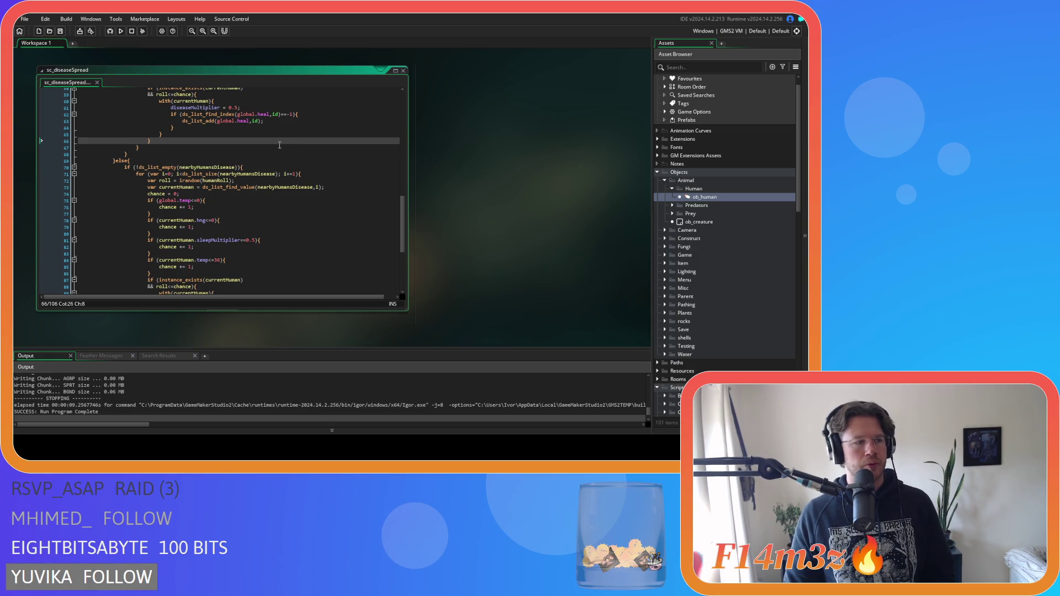
right_click(450, 138)
- Close all editor windows, collapse the Animal, Objects and Scripts folders, and run the game again
mouse_move(467, 150)
click(499, 169)
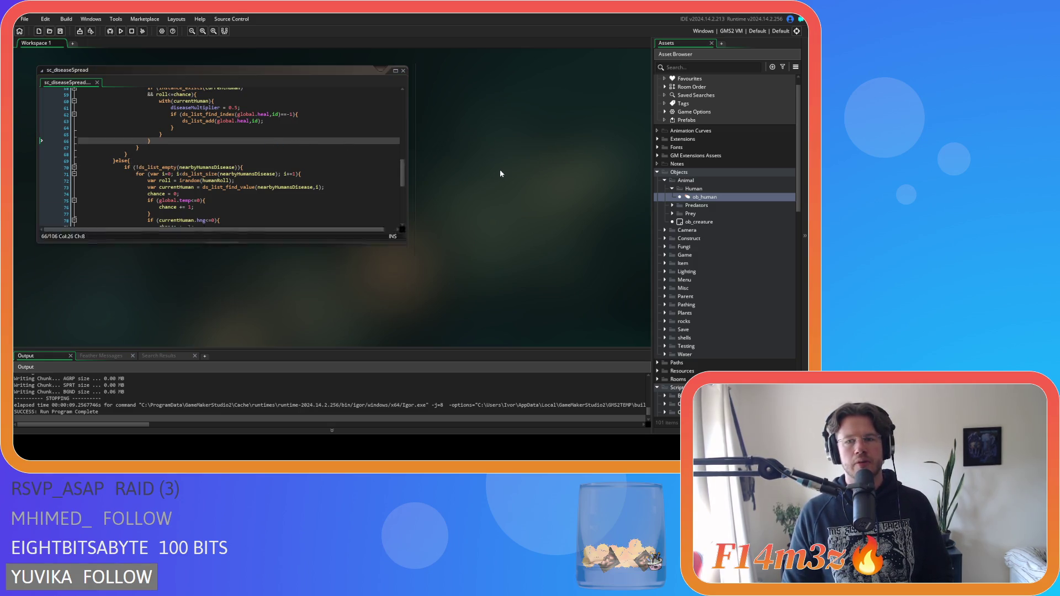
click(665, 180)
click(657, 172)
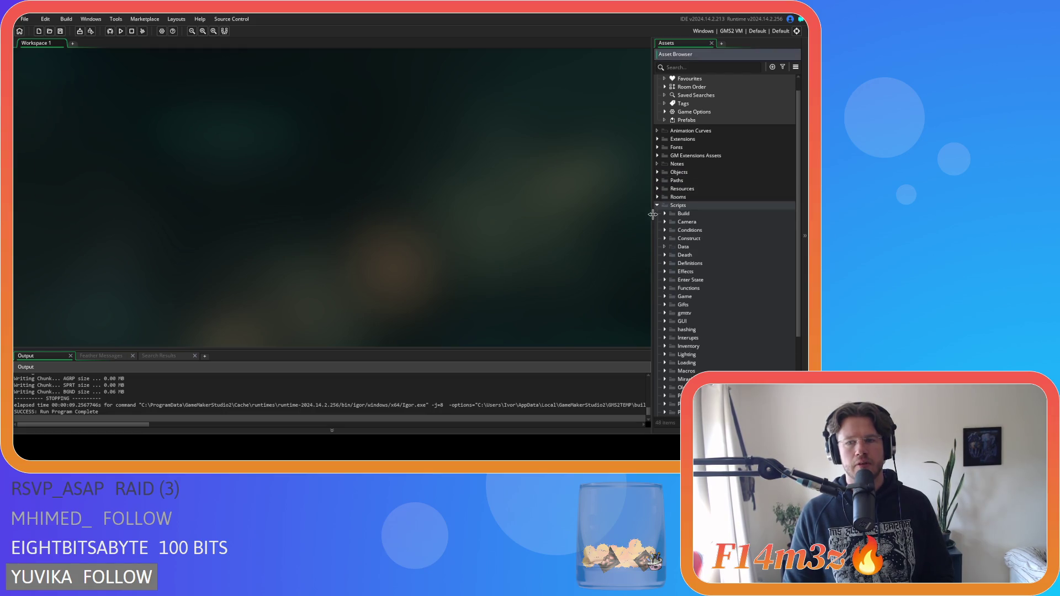
click(657, 205)
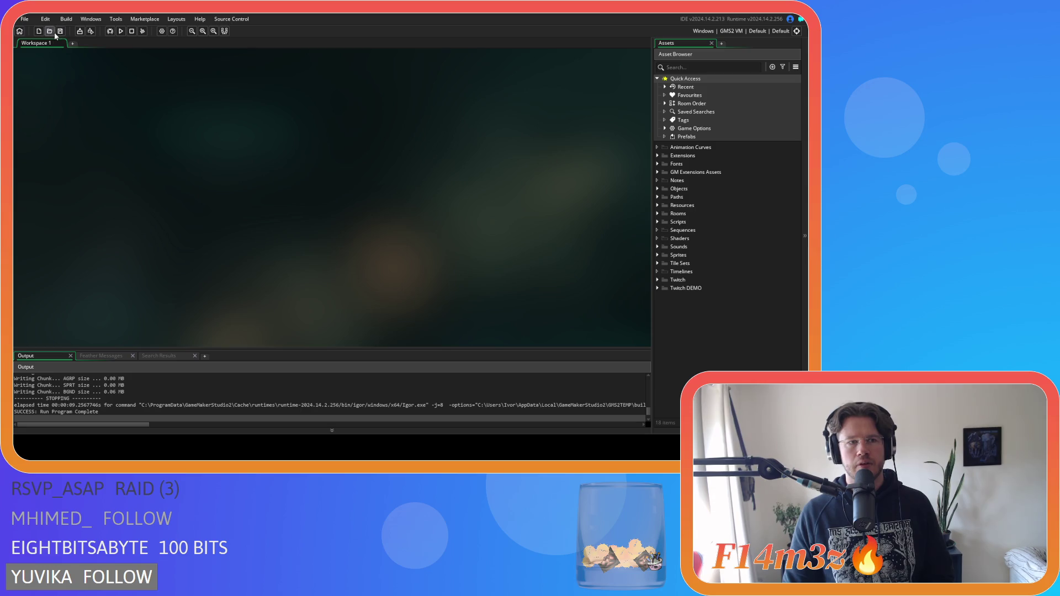
click(120, 31)
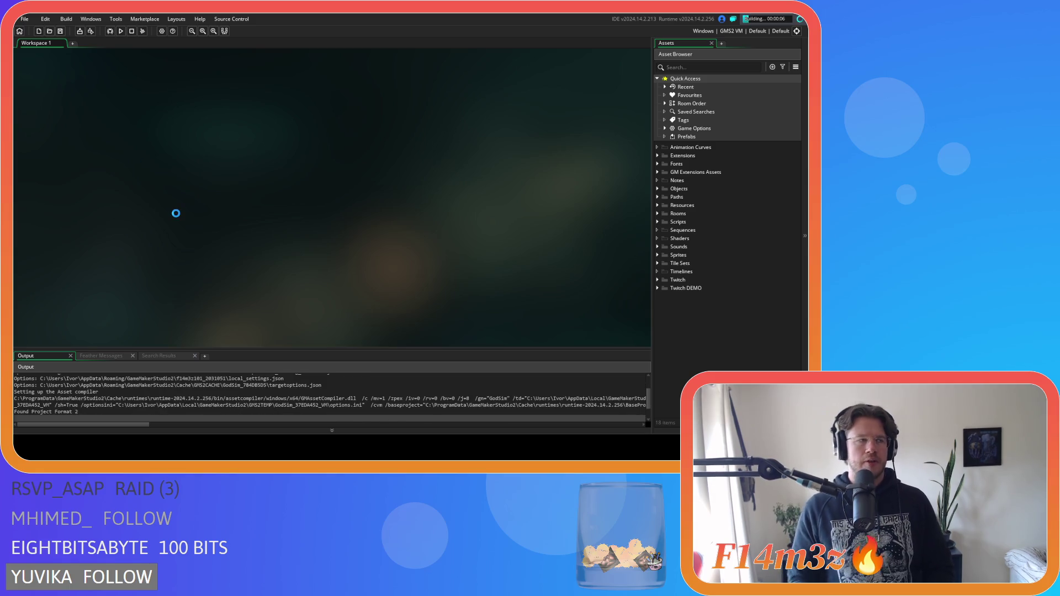
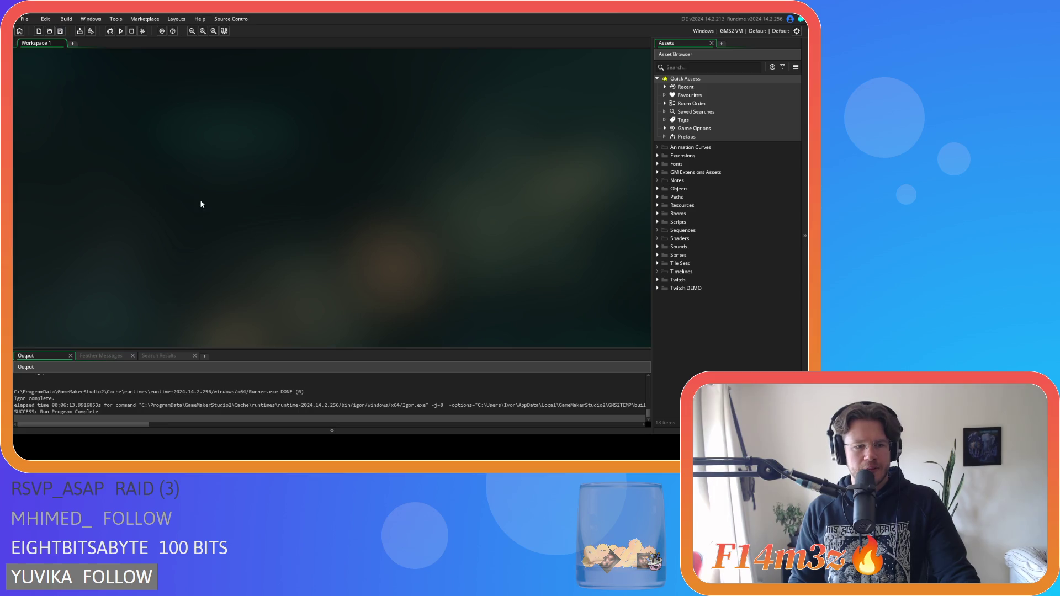
- Expand the Objects folder and browse the Game objects subfolder, then collapse it
click(660, 190)
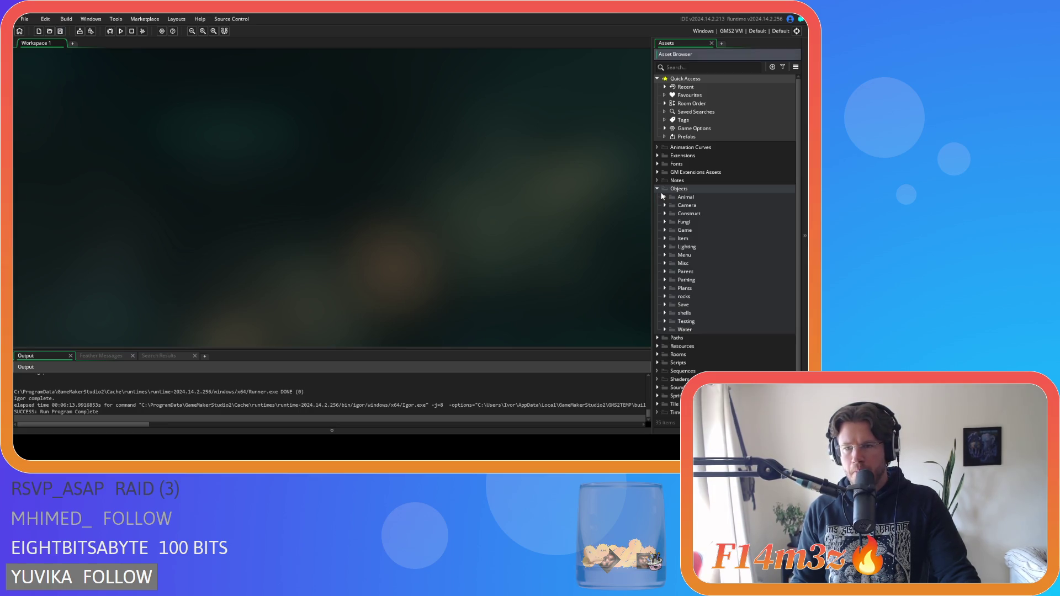
click(664, 230)
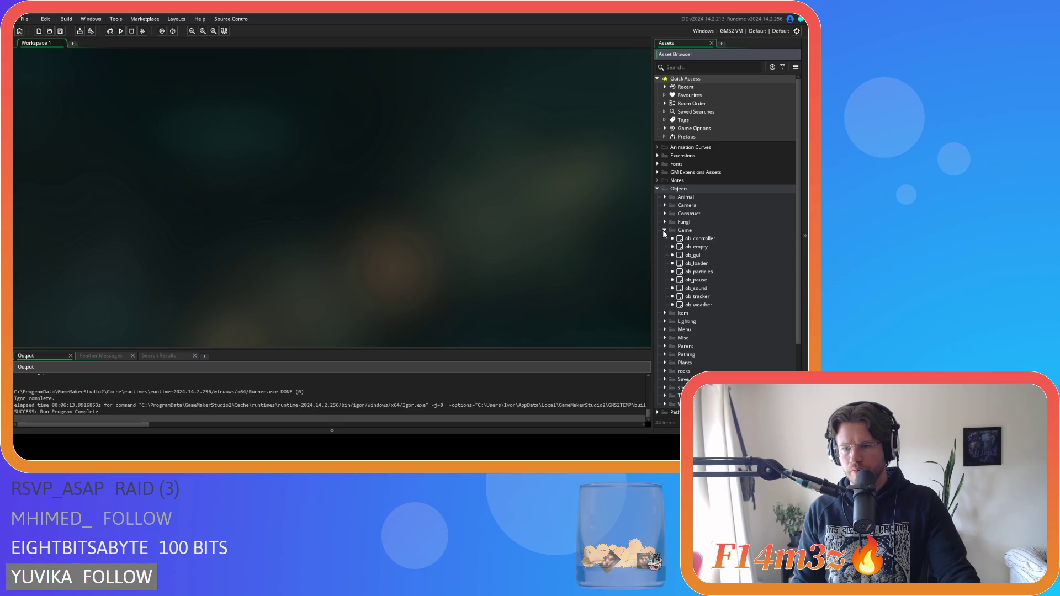
click(664, 231)
click(664, 231)
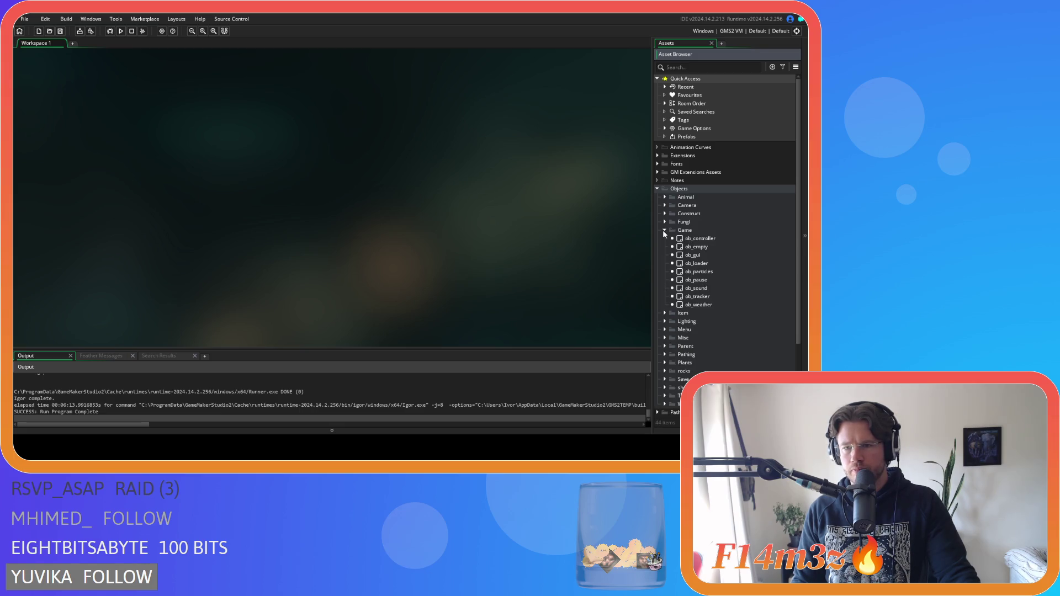
click(664, 231)
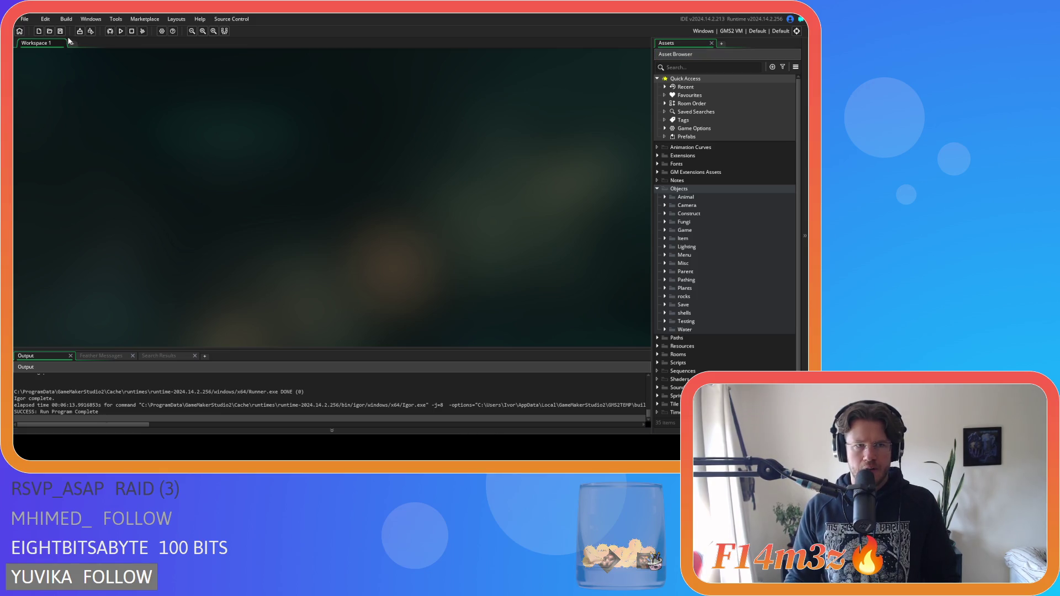
- Collapse Objects, expand Scripts > Conditions and select the sc_stateConditions script
click(663, 190)
click(657, 189)
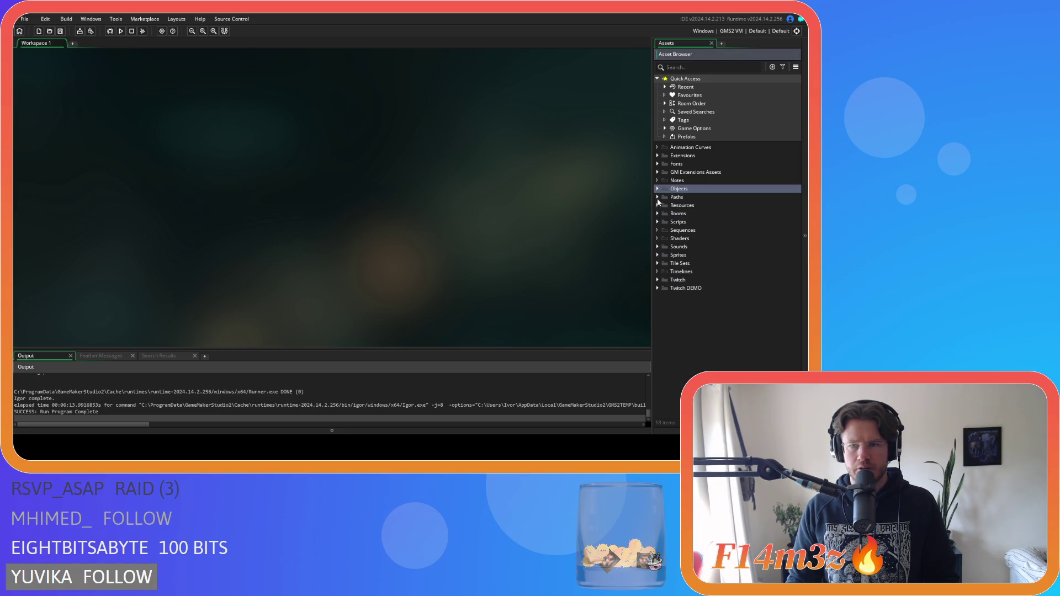
click(658, 223)
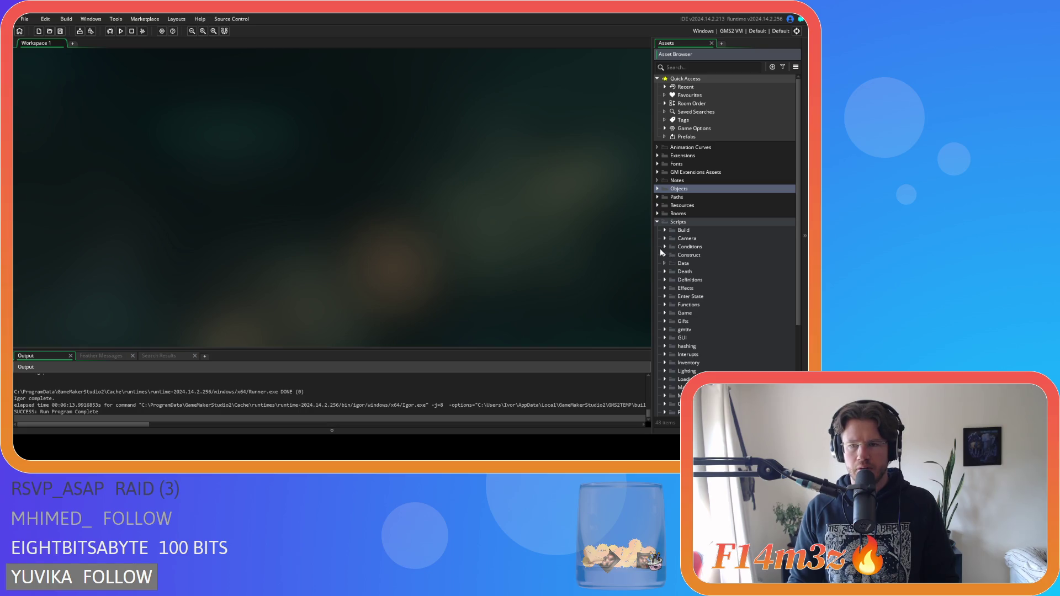
click(664, 255)
click(665, 256)
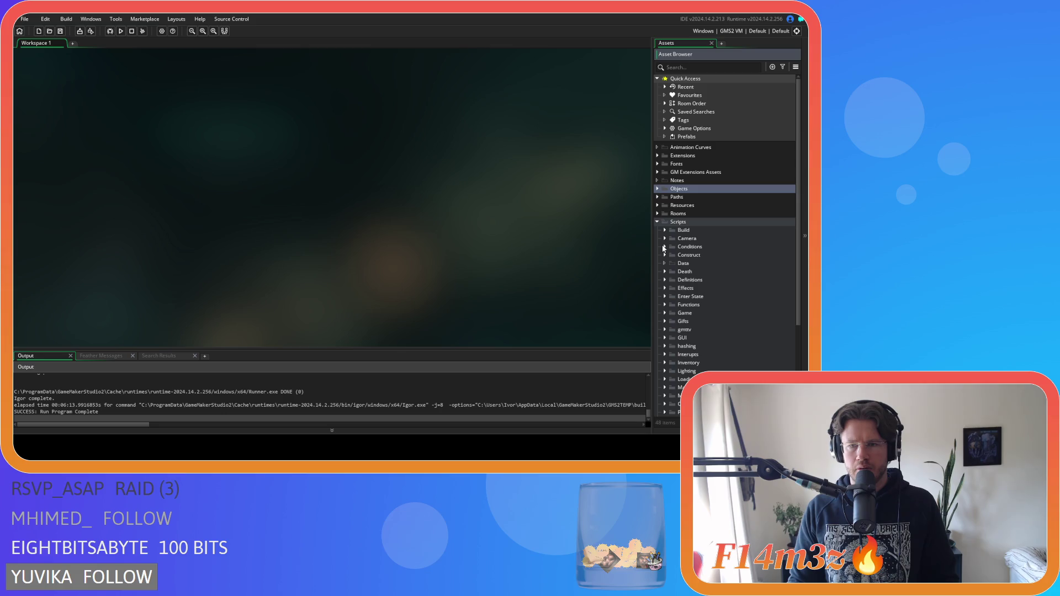
click(664, 246)
click(710, 297)
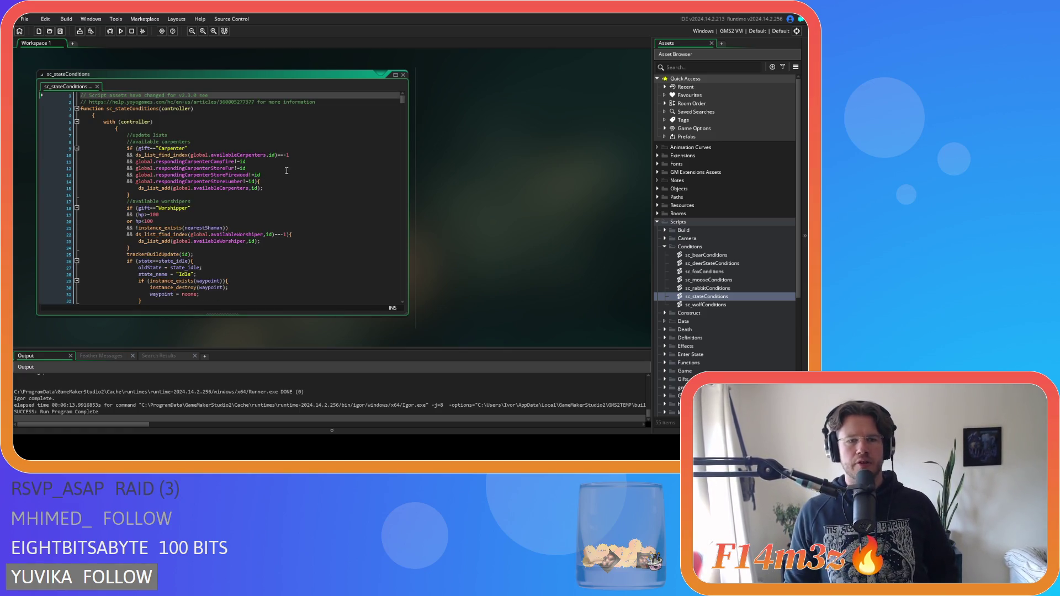
- Scroll down through sc_stateConditions to the Carpenter campfire-feeding and withdraw-firewood conditions
scroll(284, 173, down, 6)
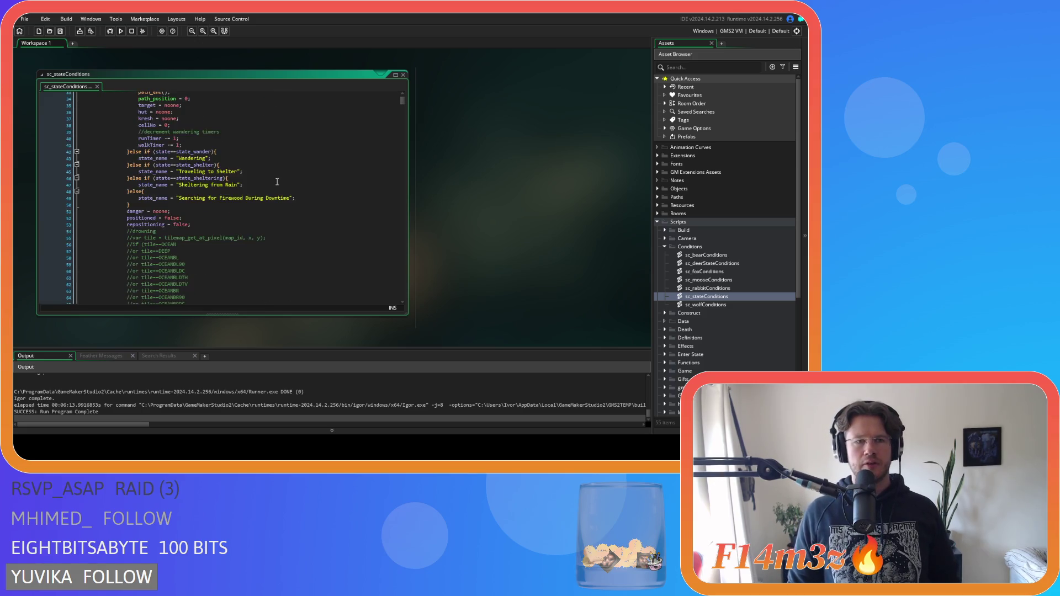
scroll(277, 182, up, 2)
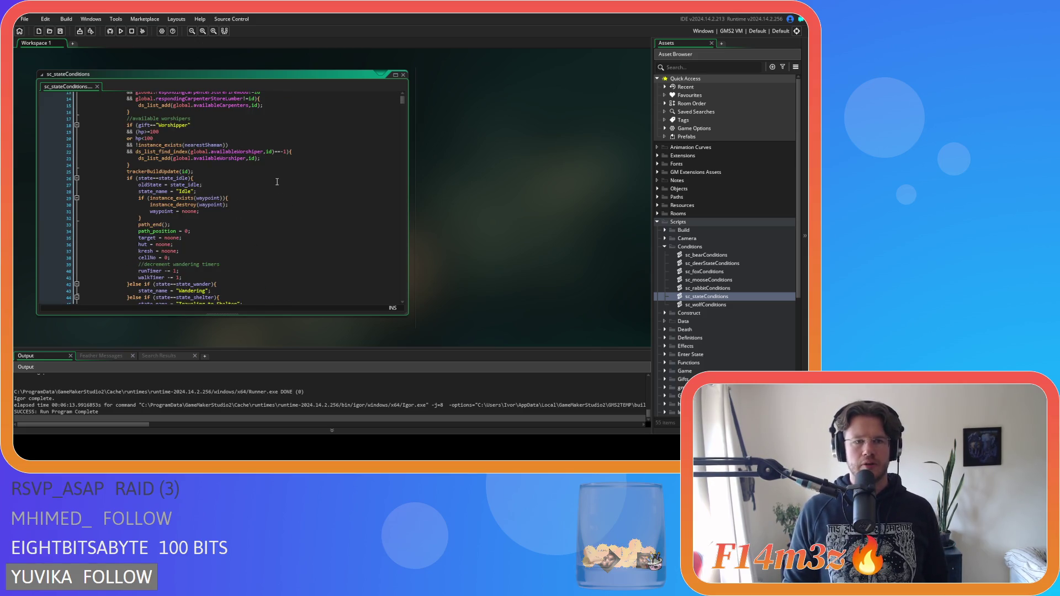
scroll(279, 179, down, 20)
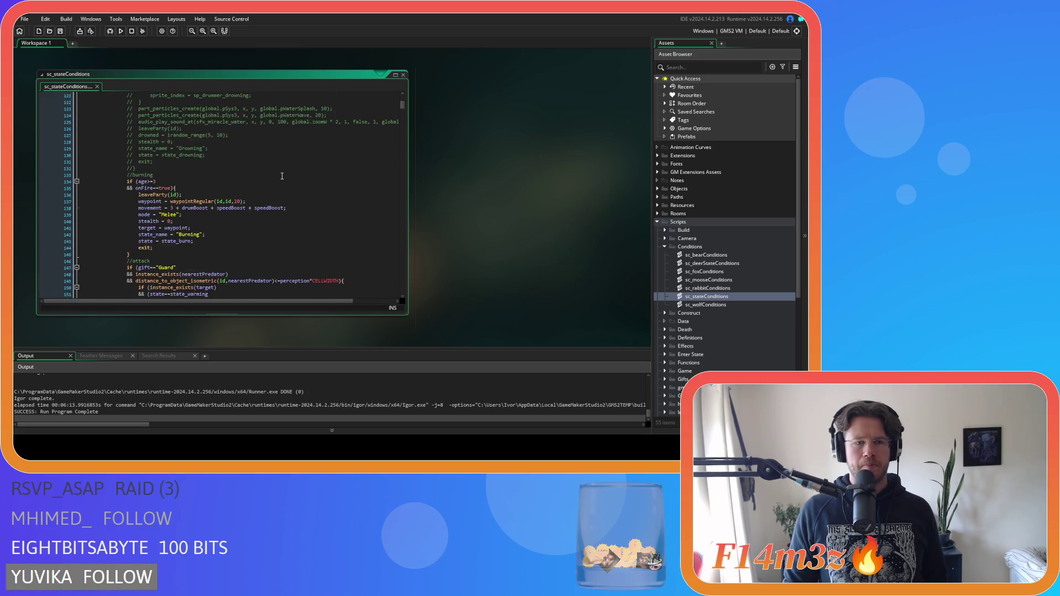
scroll(282, 176, down, 2)
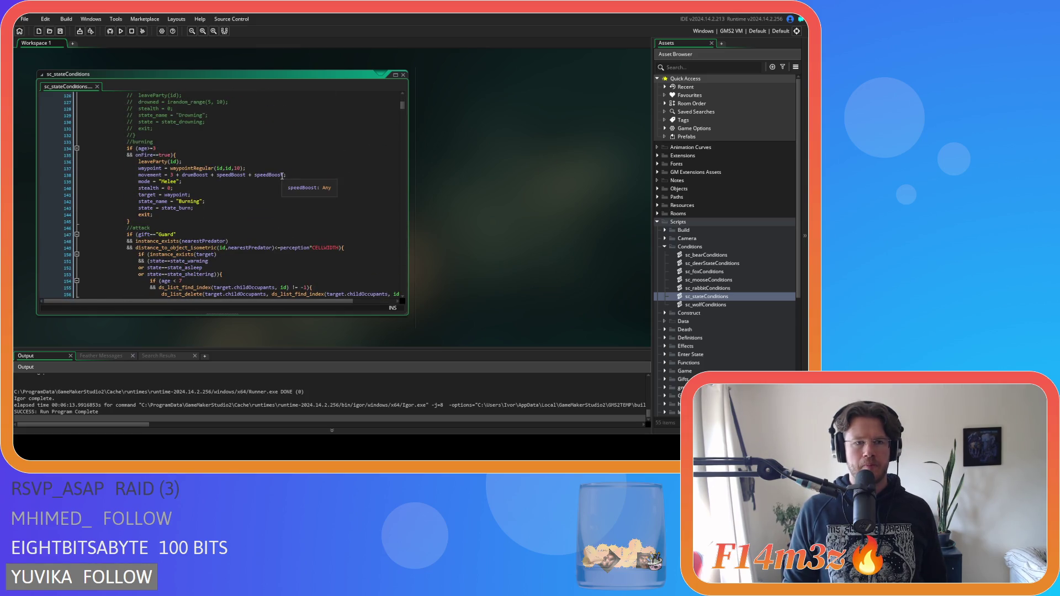
scroll(282, 175, down, 20)
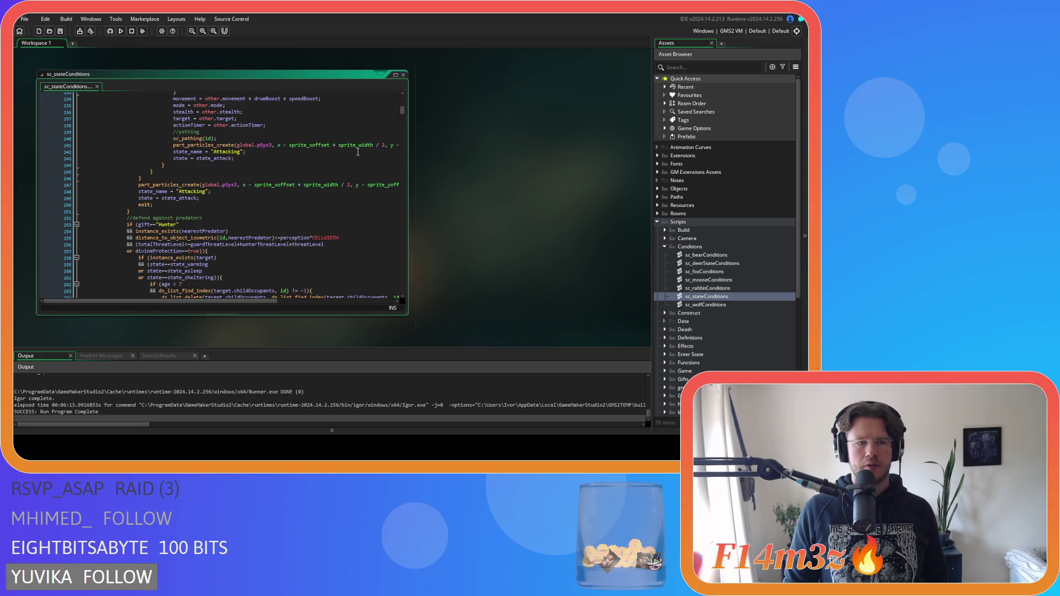
scroll(359, 151, down, 20)
scroll(353, 155, down, 20)
scroll(353, 155, down, 20)
scroll(359, 158, down, 20)
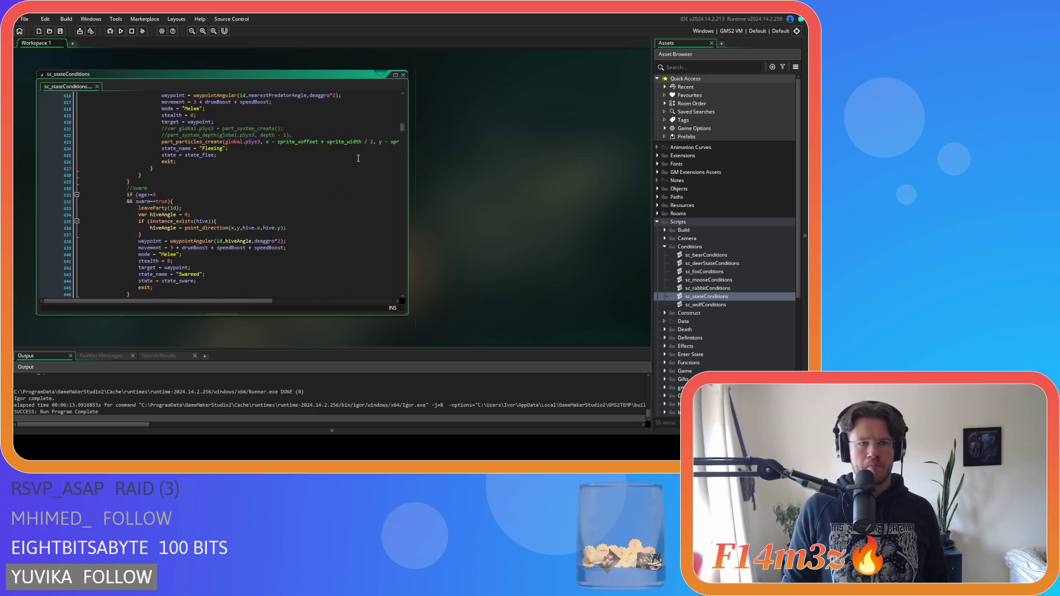
scroll(358, 158, down, 4)
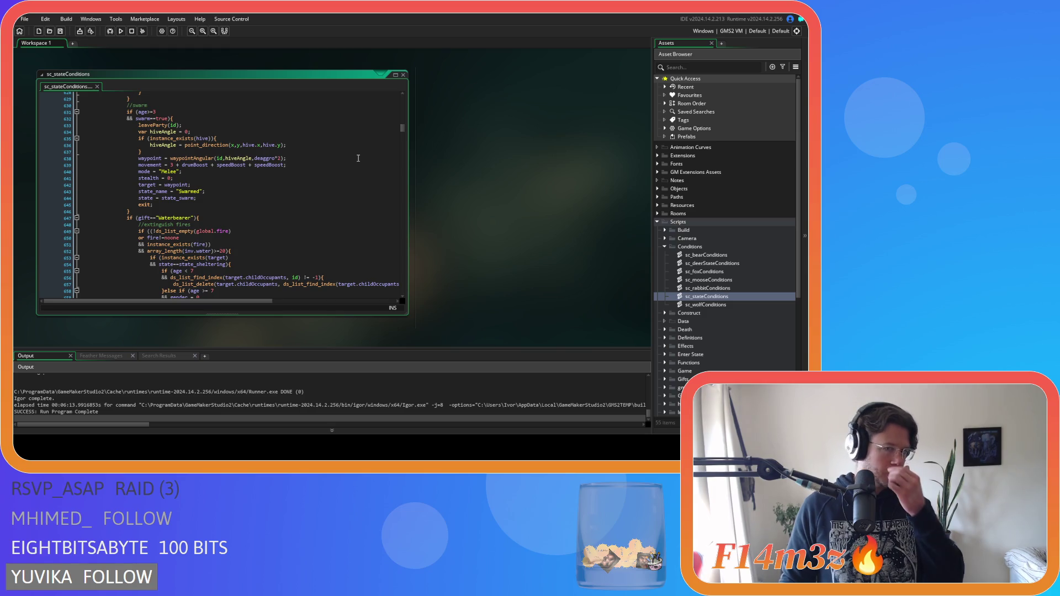
scroll(359, 159, down, 11)
scroll(358, 158, down, 20)
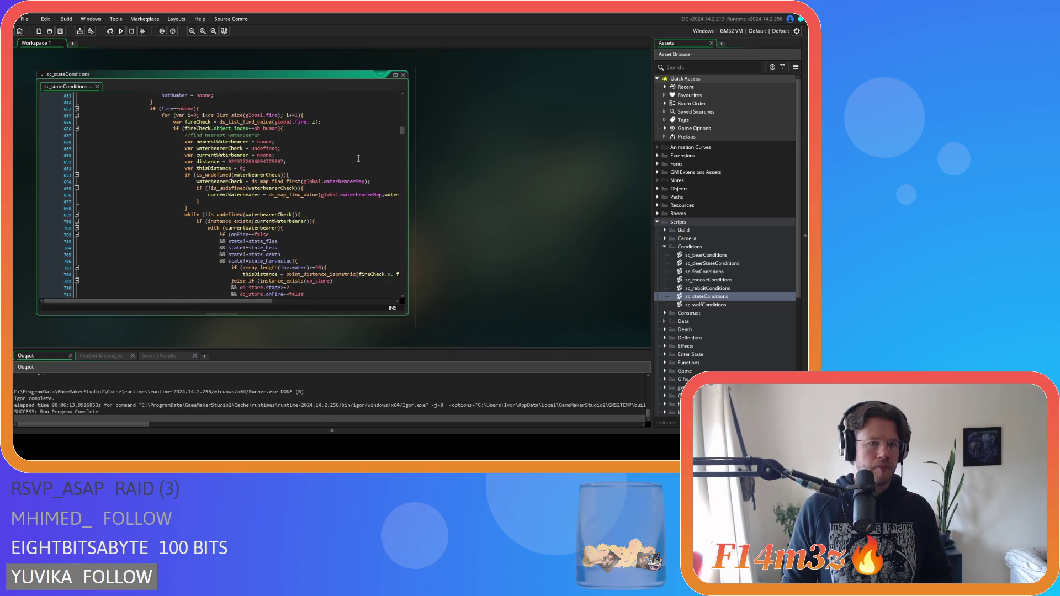
scroll(359, 158, down, 20)
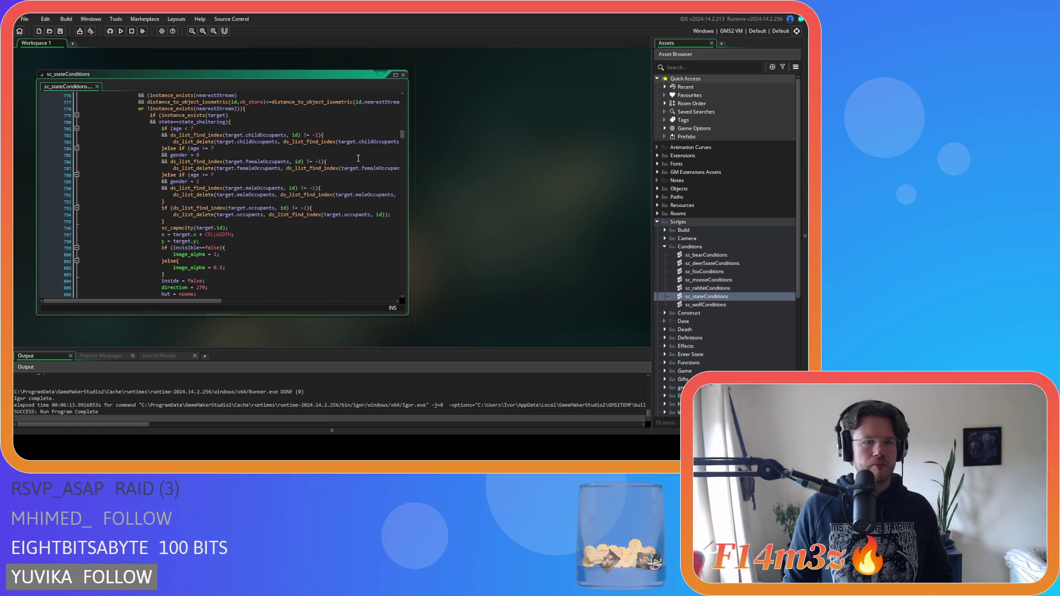
scroll(358, 158, down, 20)
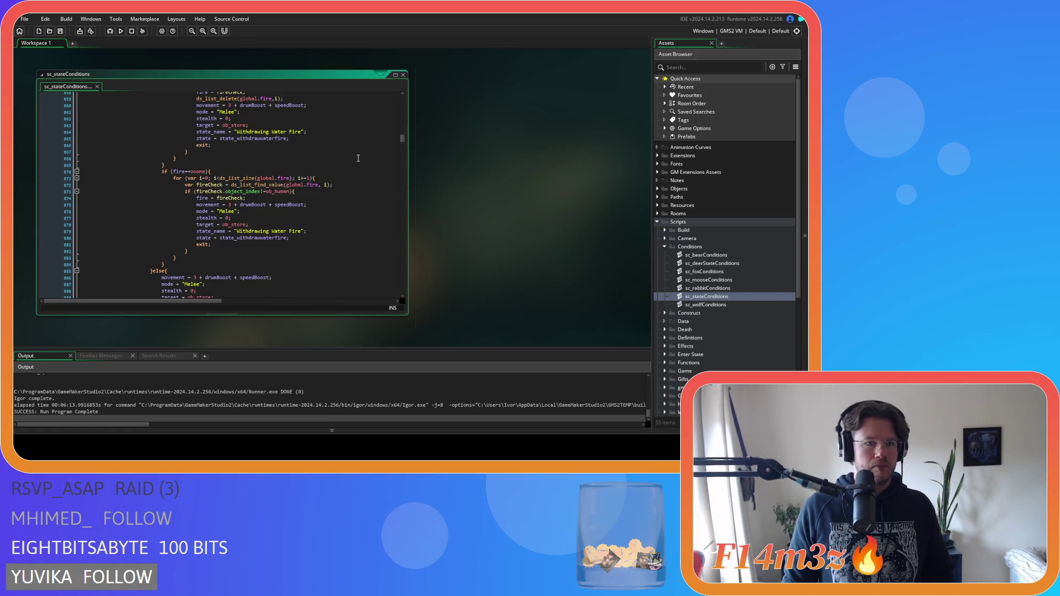
scroll(359, 158, down, 3)
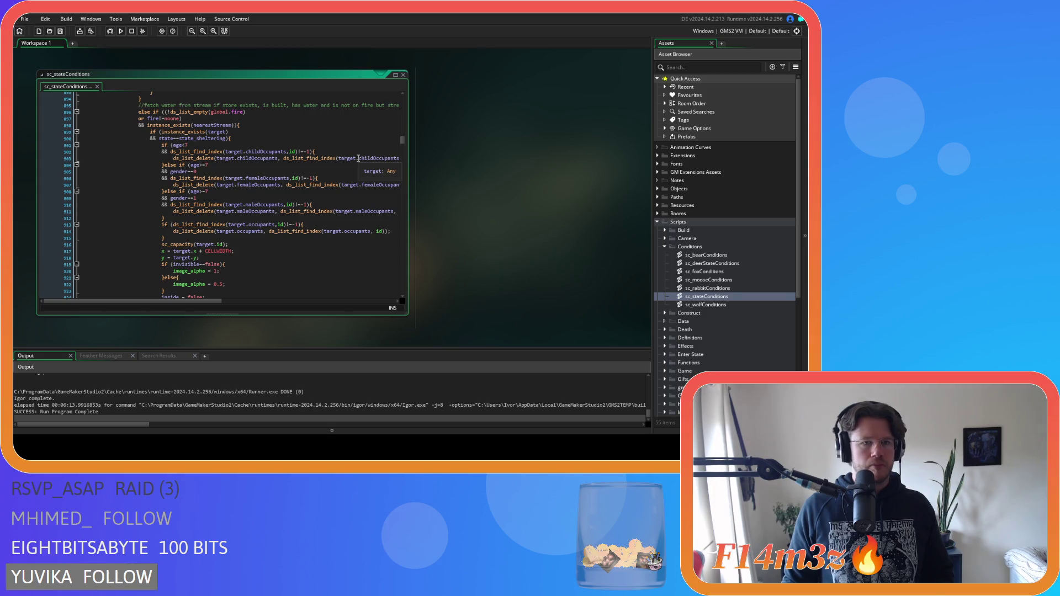
scroll(359, 158, down, 20)
scroll(358, 159, down, 17)
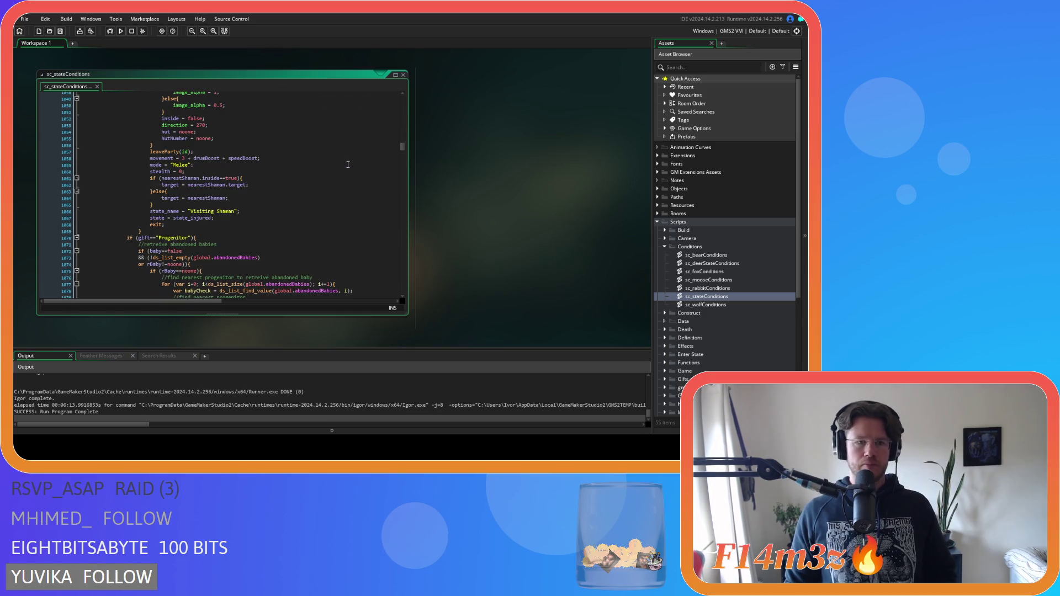
scroll(343, 169, down, 13)
scroll(343, 169, down, 20)
scroll(343, 168, down, 20)
scroll(343, 168, down, 20)
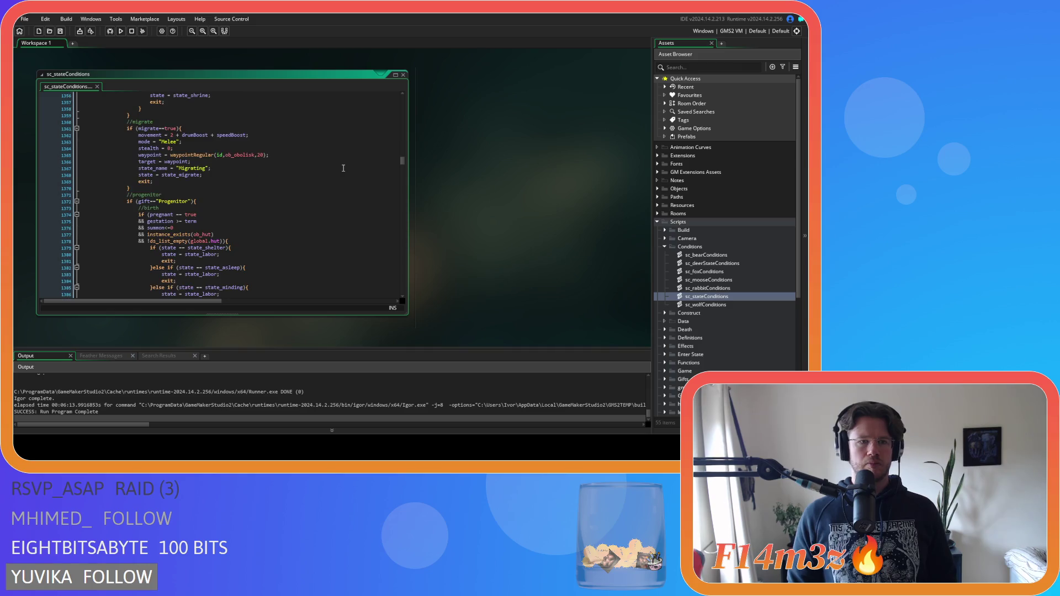
scroll(343, 168, down, 13)
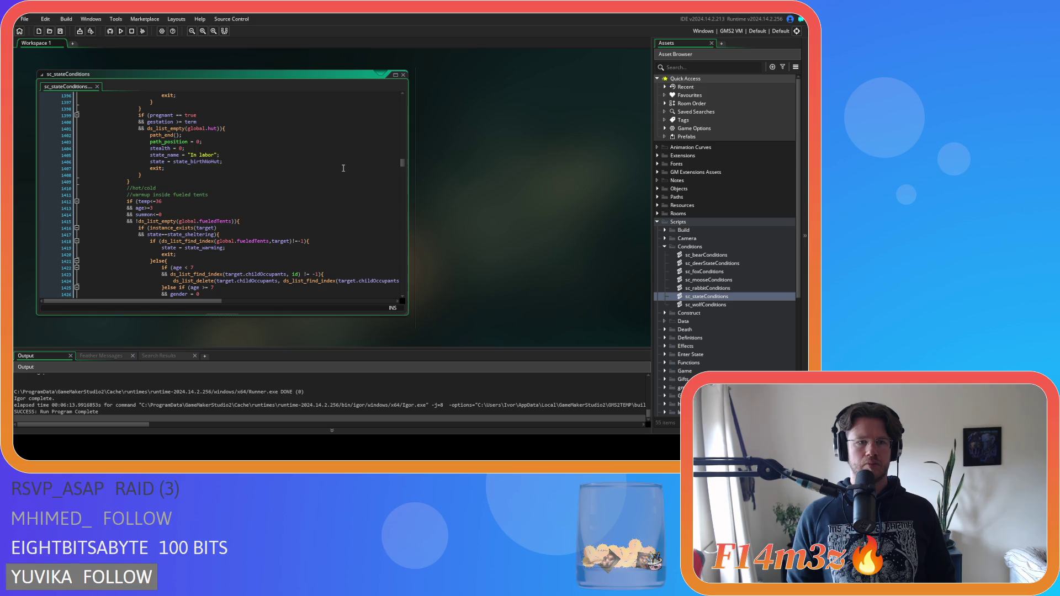
scroll(343, 168, down, 20)
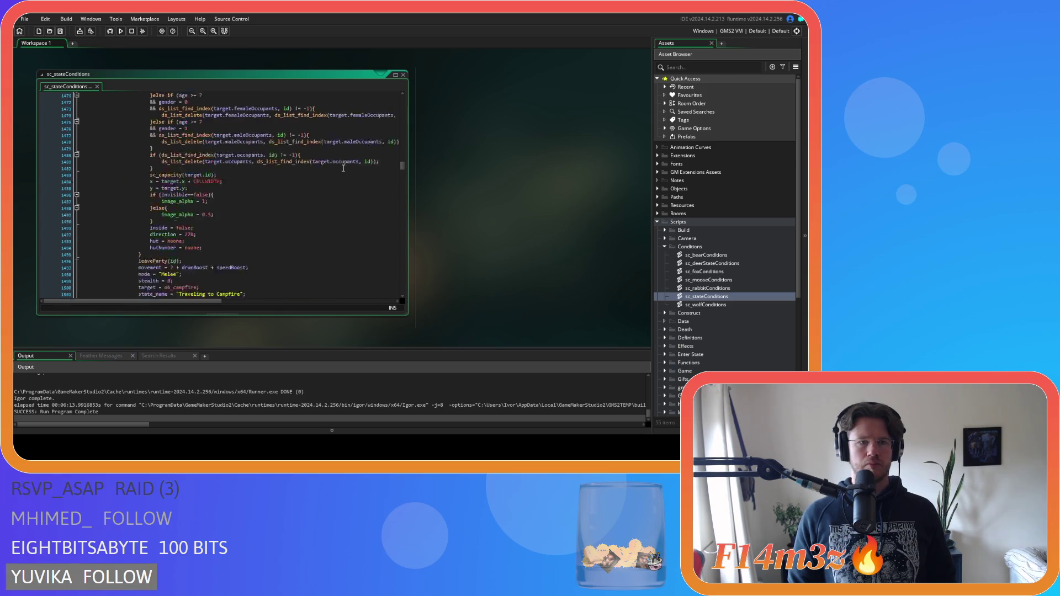
scroll(343, 168, down, 8)
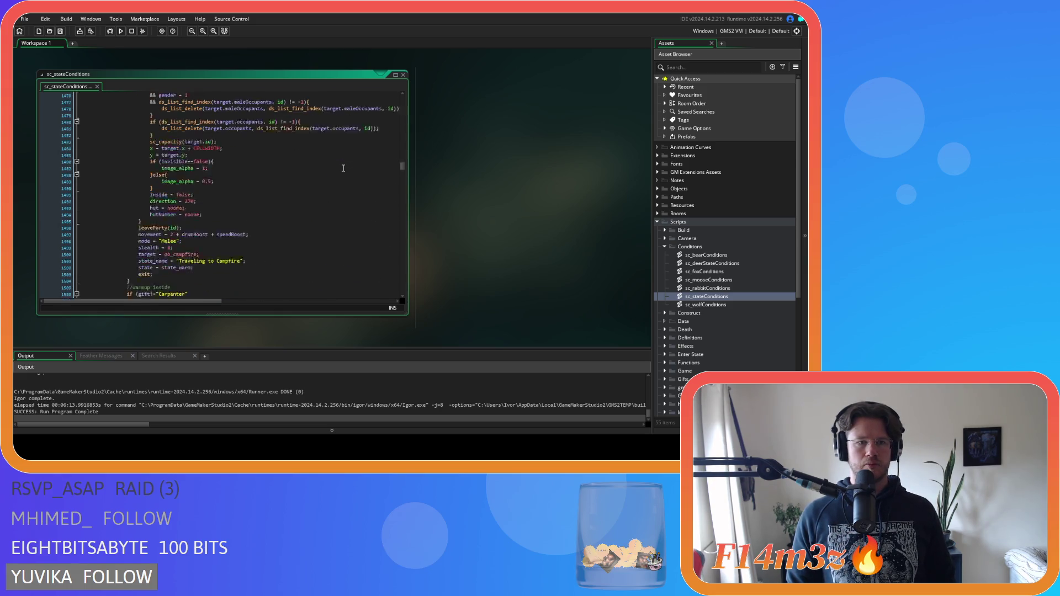
scroll(343, 168, down, 10)
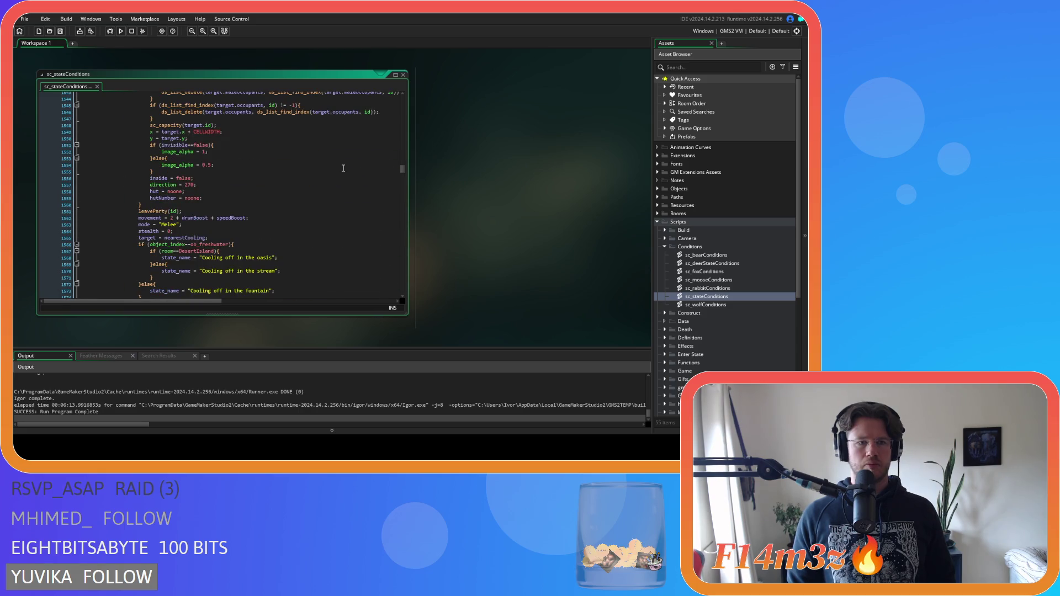
scroll(342, 168, down, 4)
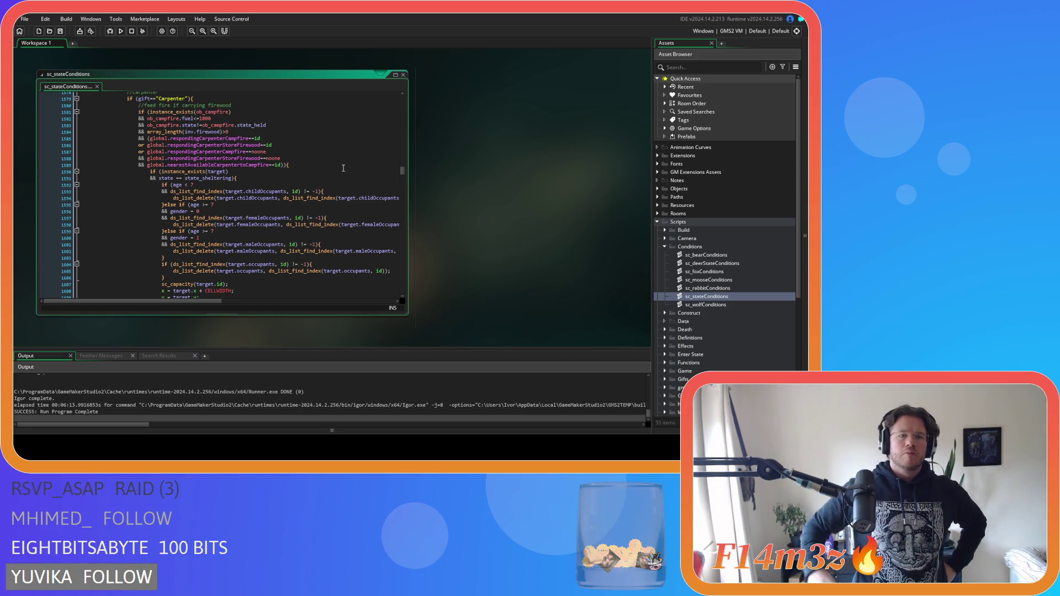
scroll(344, 166, down, 10)
scroll(346, 152, down, 2)
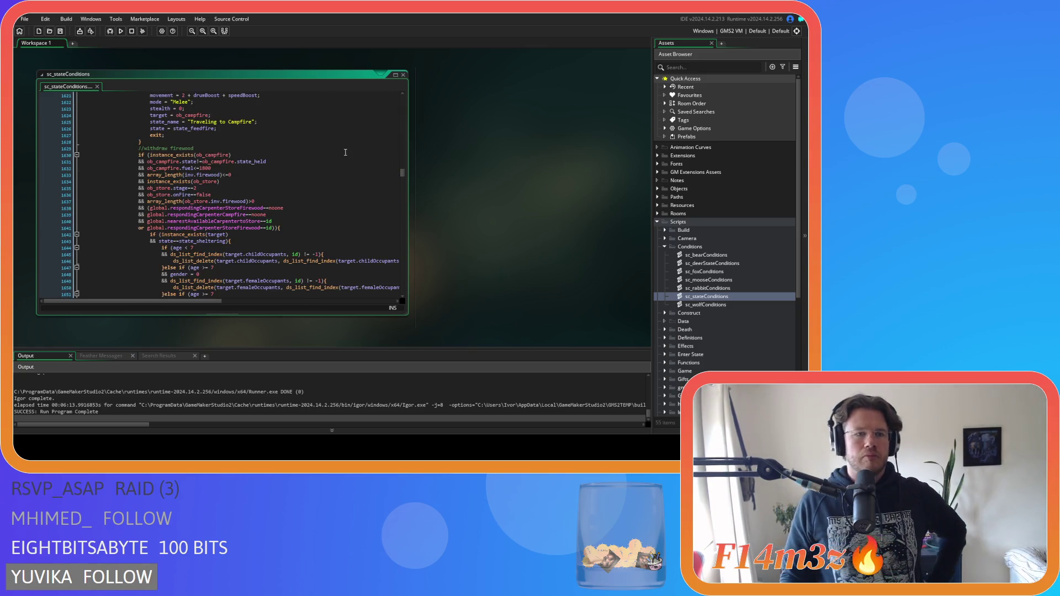
- Inspect the withdraw-firewood conditions, including the ob_campfire.fuel<=1800 check and ob_store existence check
click(274, 154)
click(303, 161)
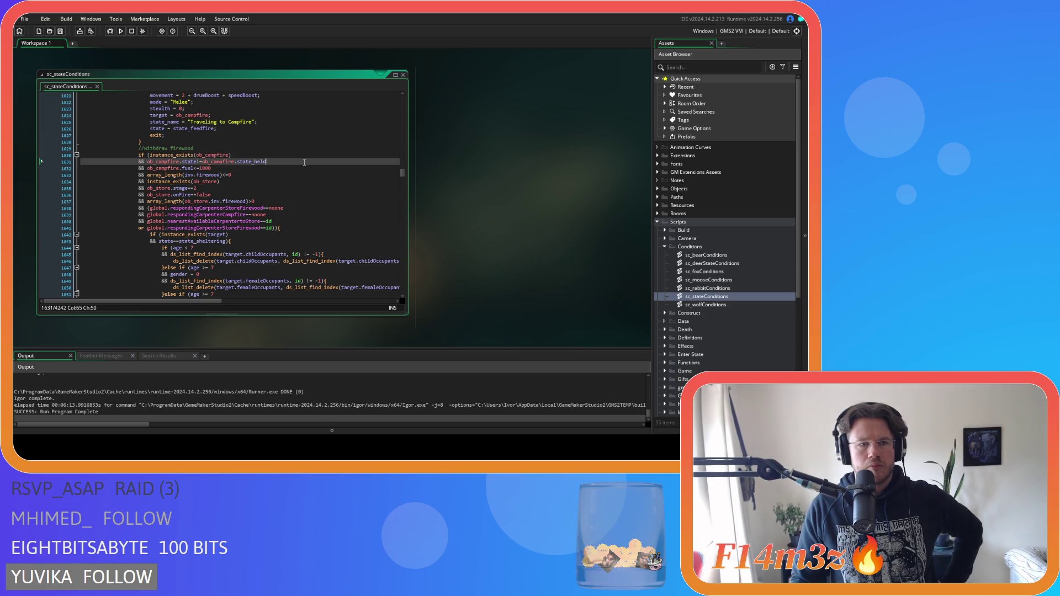
drag(147, 168, 283, 167)
click(272, 174)
key(Down)
scroll(259, 176, up, 5)
scroll(260, 176, up, 10)
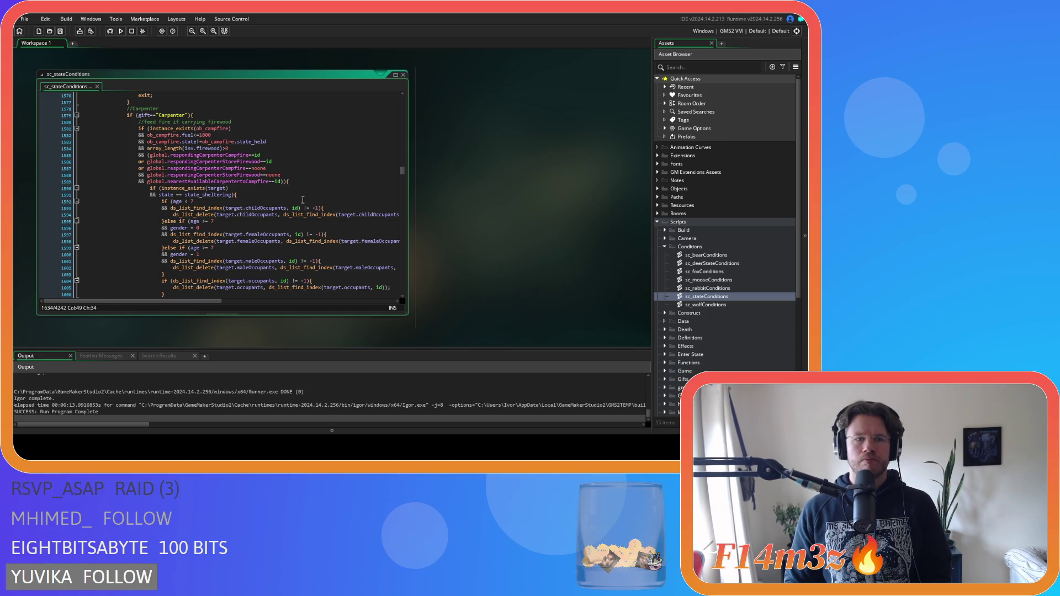
scroll(303, 200, down, 14)
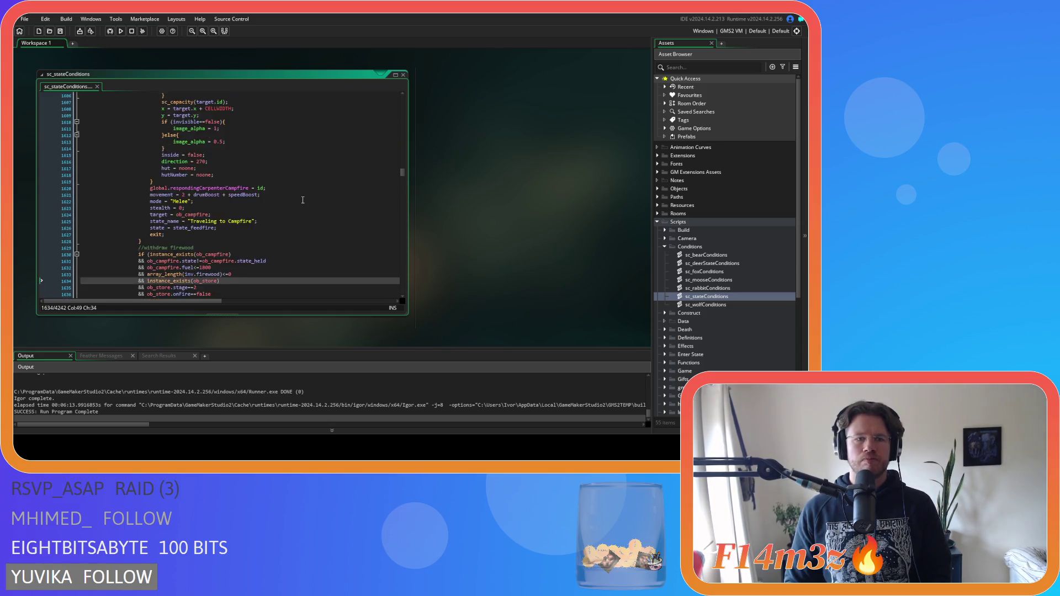
scroll(302, 200, down, 3)
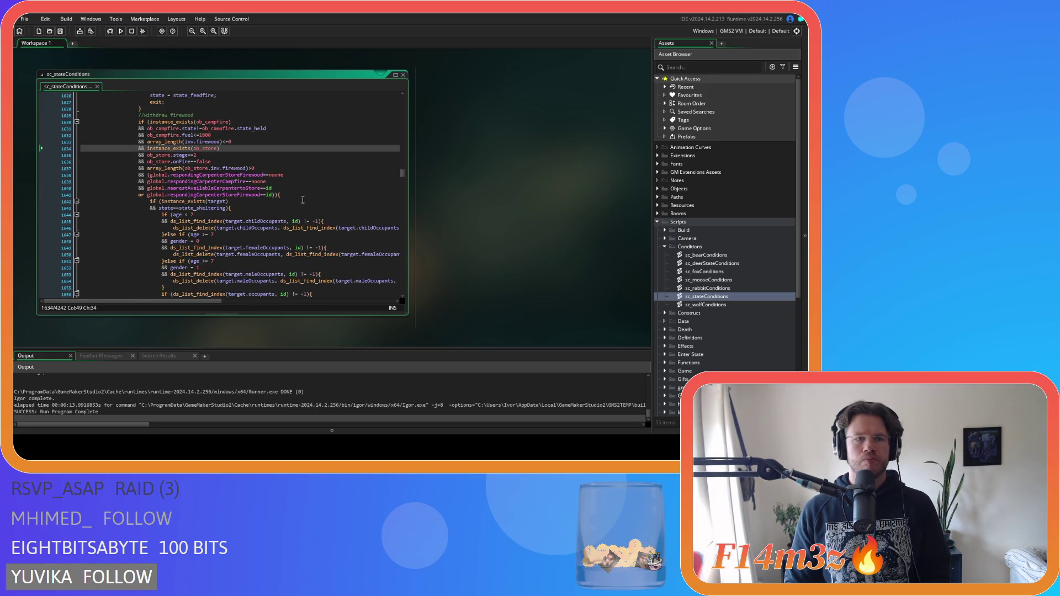
- Move '&& ob_campfire.state!=ob_campfire.state_held' below the fuel check and save the script
drag(278, 127, 24, 118)
key(BackSpace)
click(242, 128)
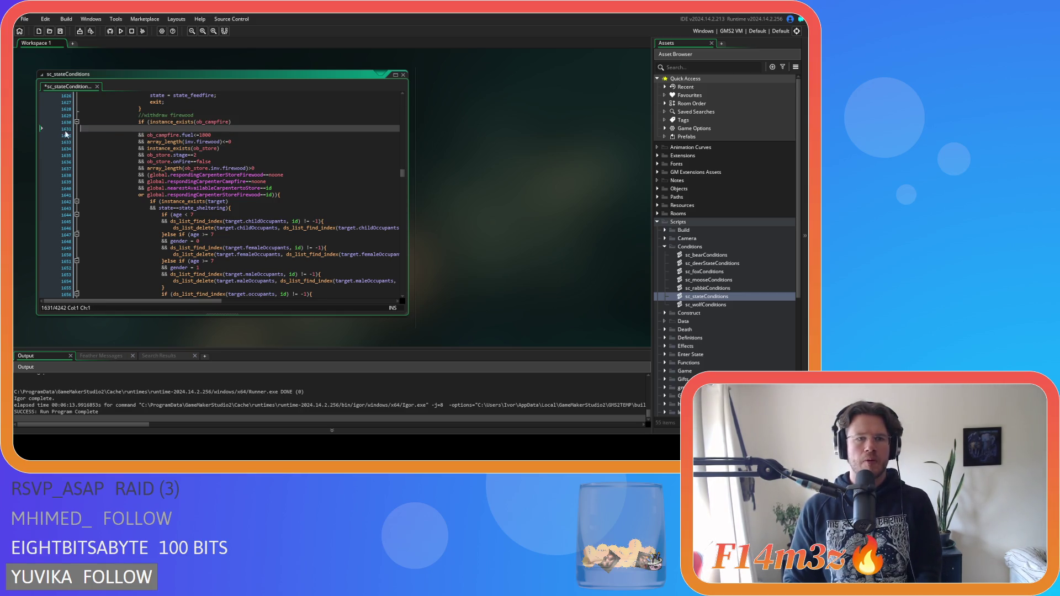
key(Delete)
key(End)
key(Return)
text(&& ob_campfire.state!=ob_campfire.state_held)
key(ctrl+s)
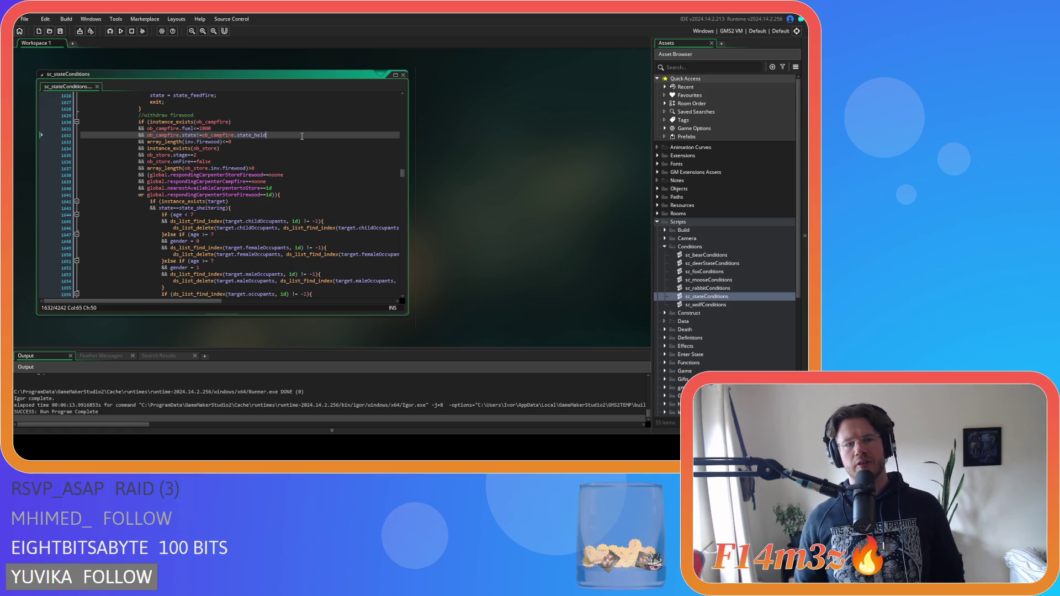
- Review the nearest-carpenter condition on line 1640 and collapse the Conditions folder
click(211, 188)
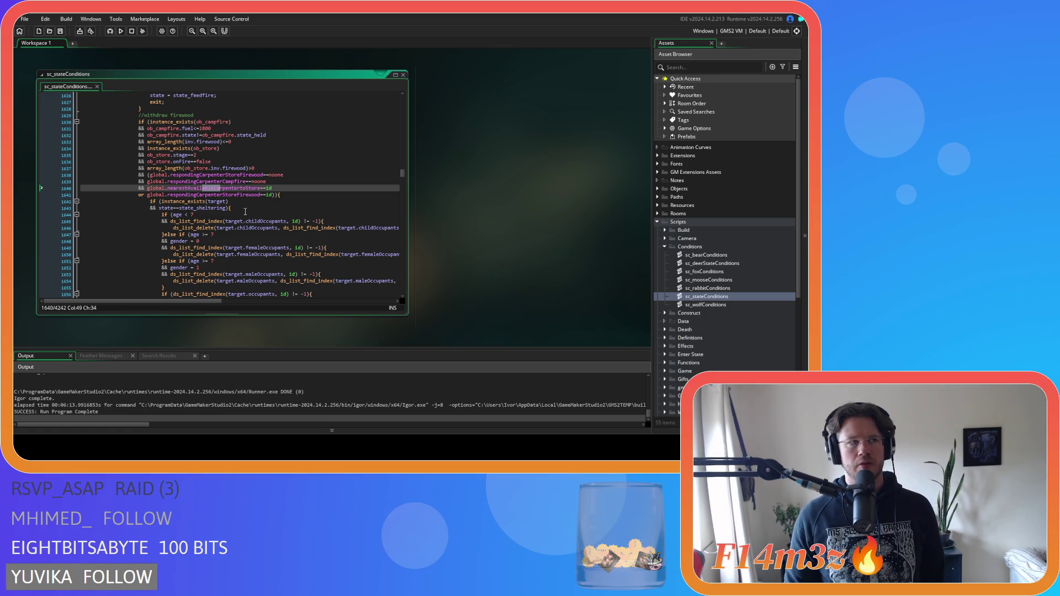
scroll(246, 211, down, 15)
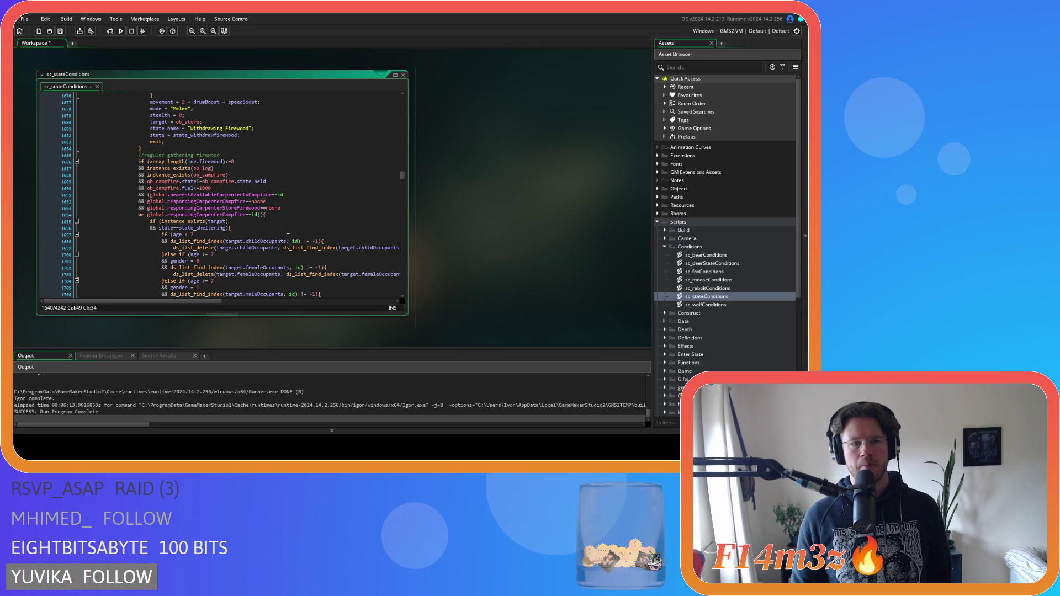
scroll(287, 237, up, 18)
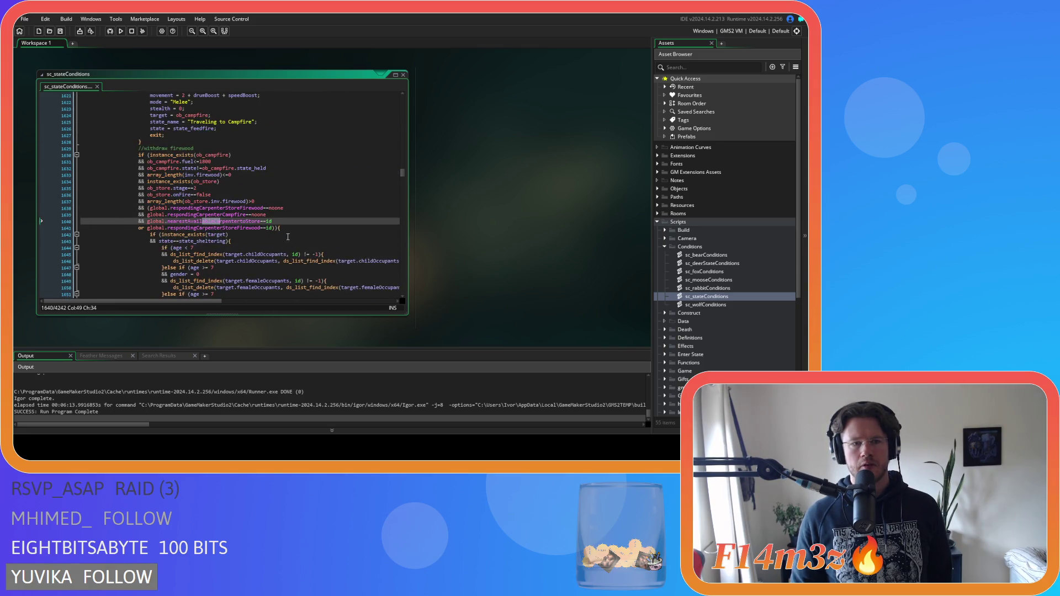
key(End)
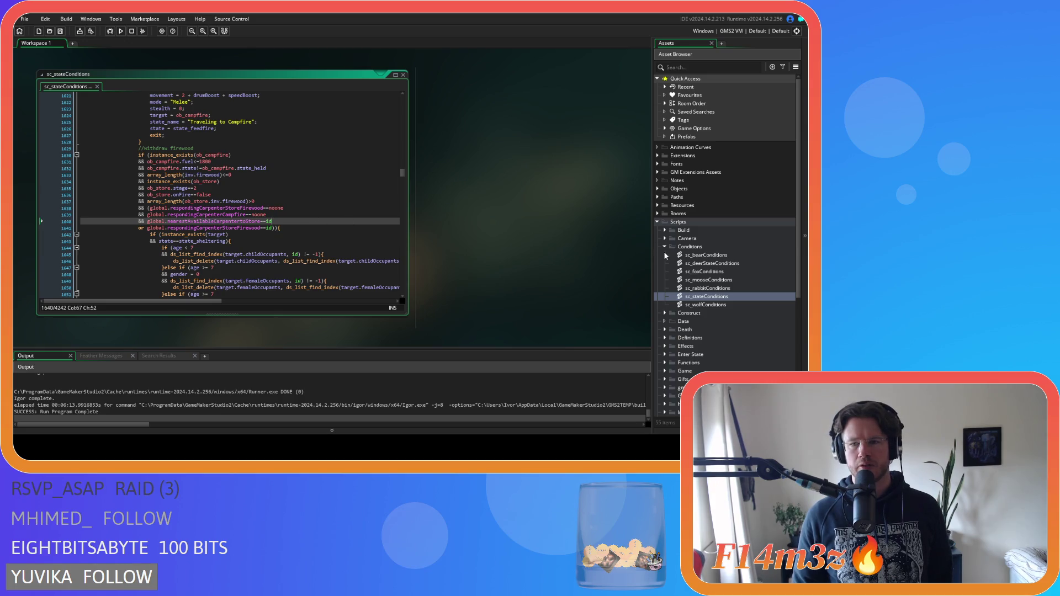
click(665, 246)
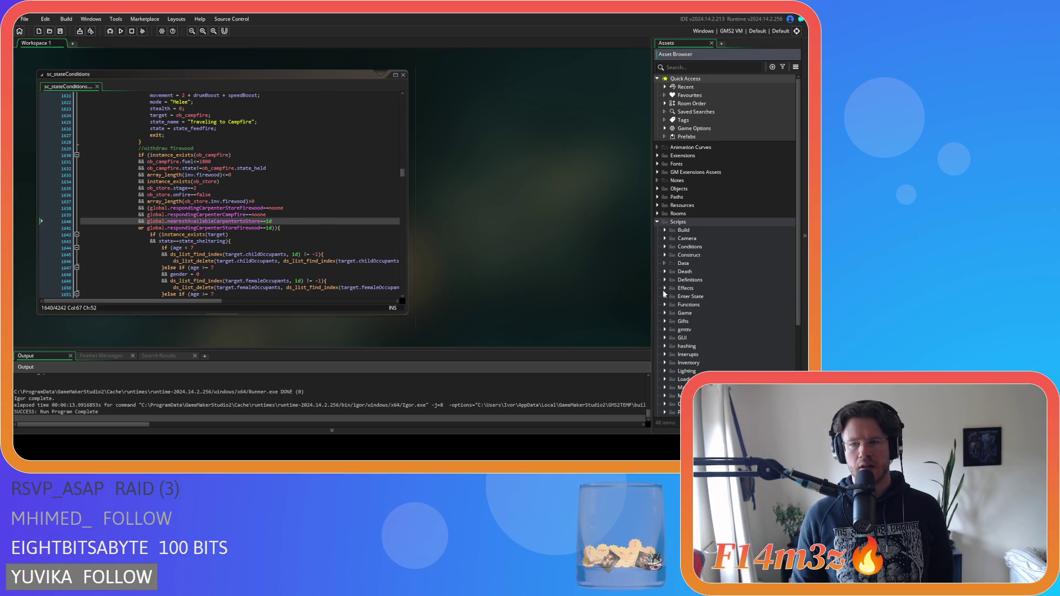
- Open ob_store from Objects > Construct, view its Step event code, then close it
scroll(668, 305, down, 2)
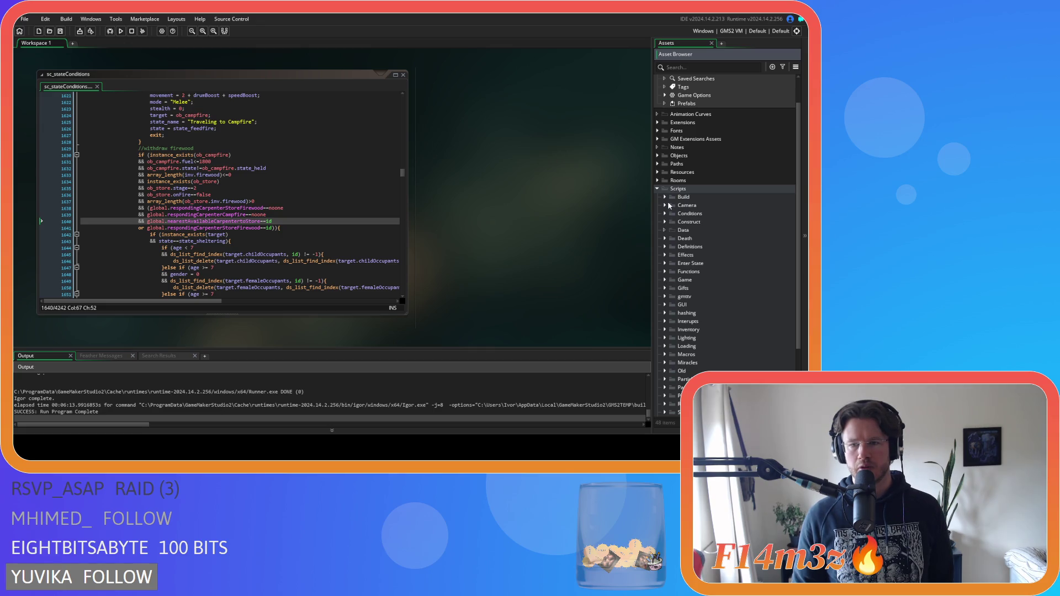
click(658, 156)
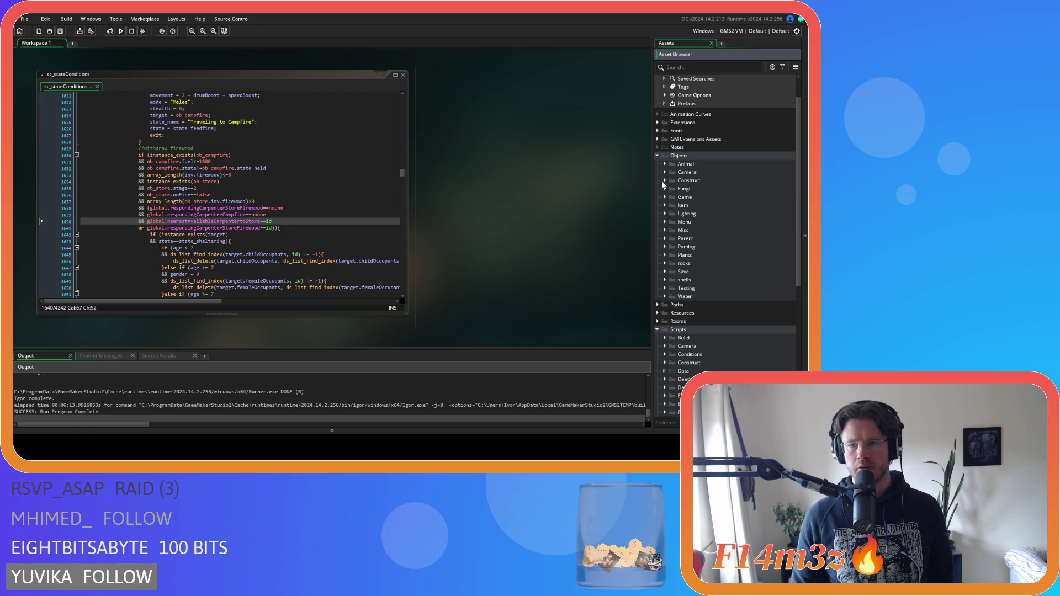
click(665, 181)
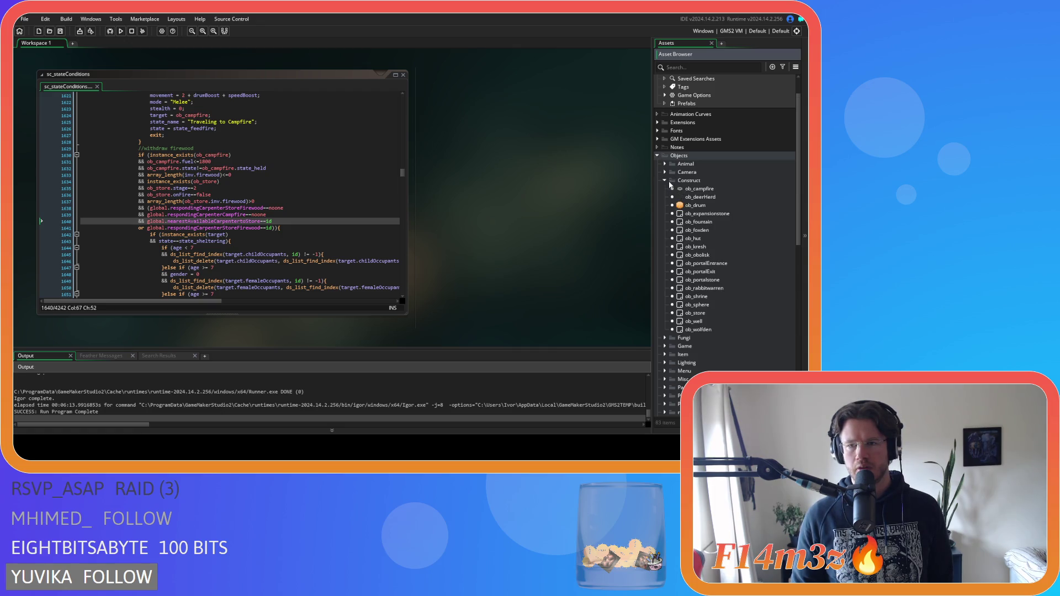
scroll(667, 190, down, 2)
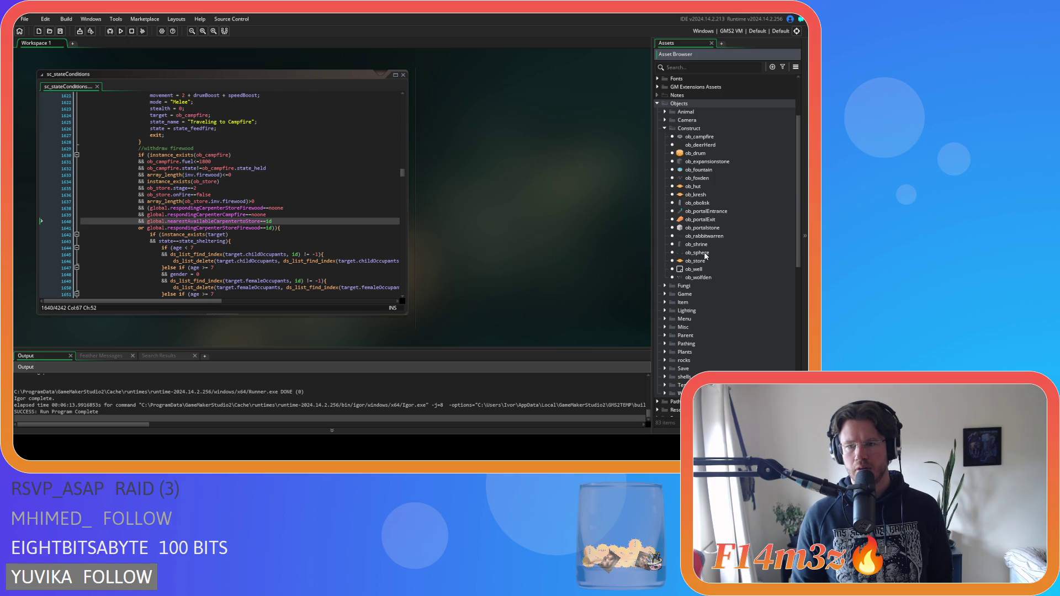
double_click(695, 260)
double_click(185, 111)
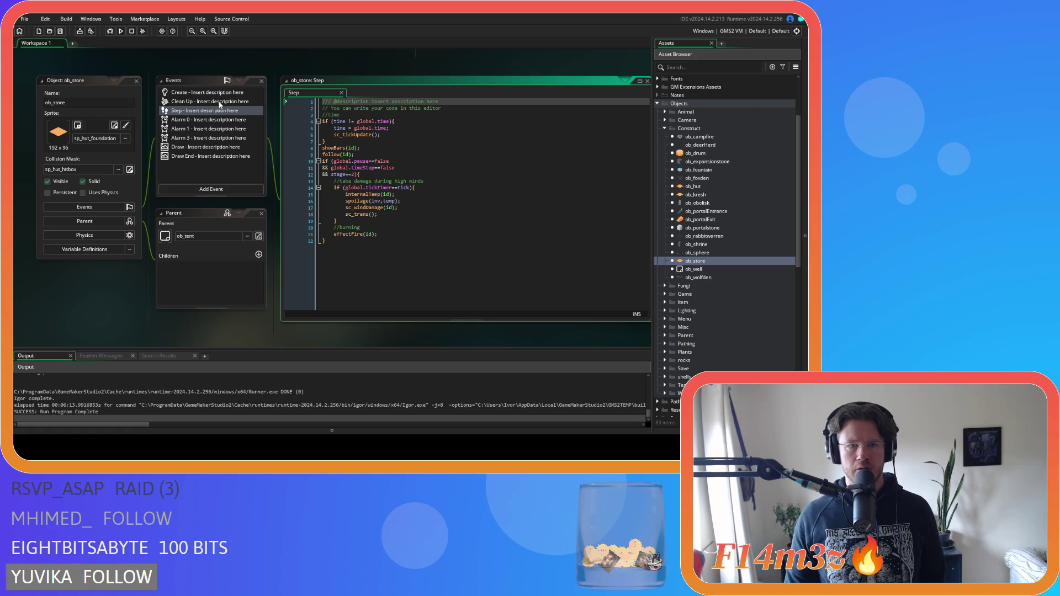
click(135, 81)
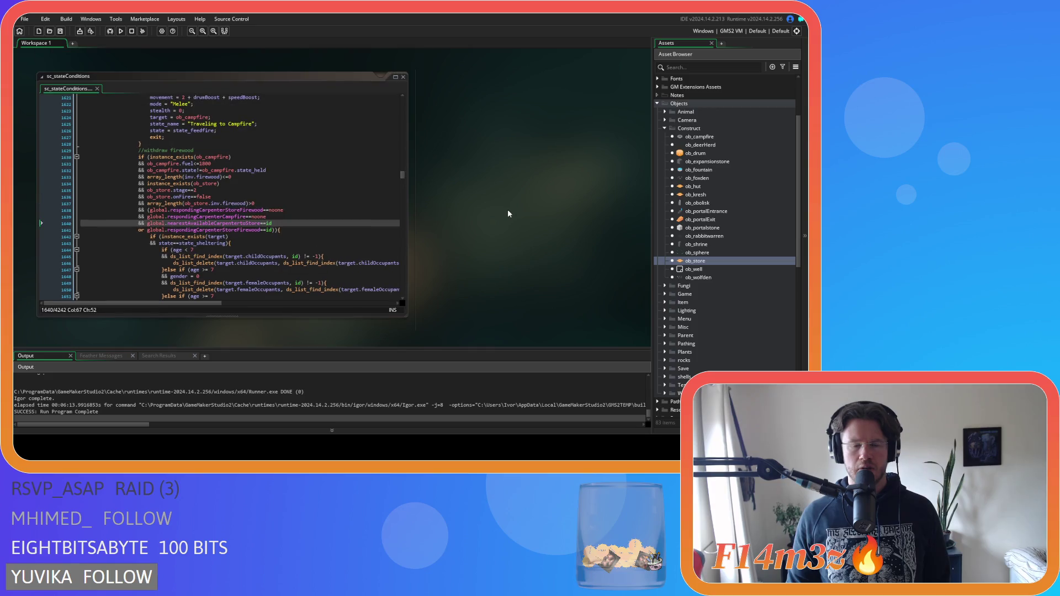
- Open sc_trackerBuildUpdate from Scripts > Trackers and jump to trackerNearestCarpenterToStoreUpdate's definition
scroll(721, 297, down, 10)
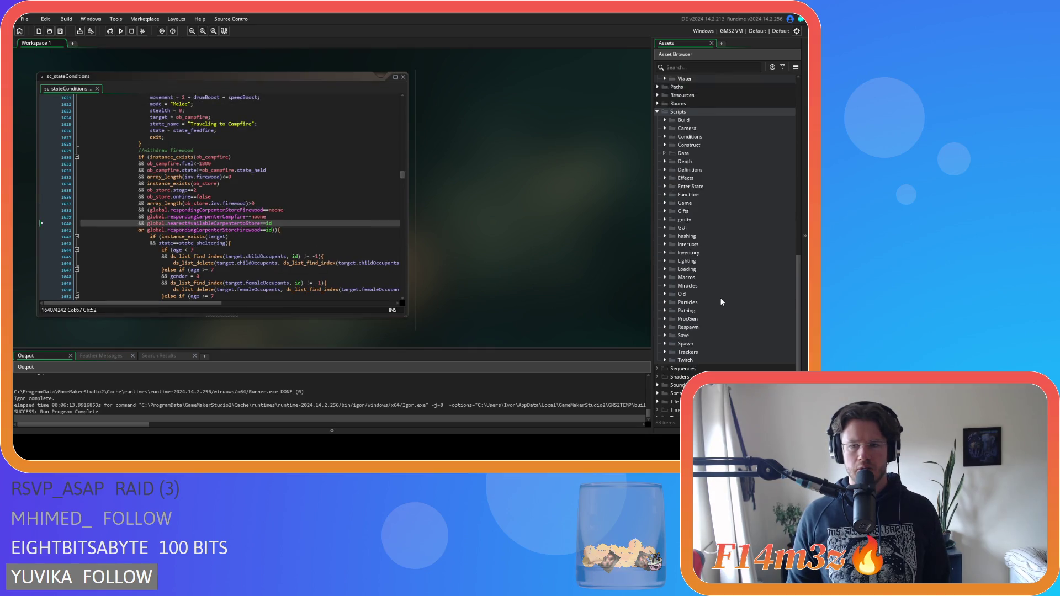
click(667, 336)
scroll(668, 338, down, 5)
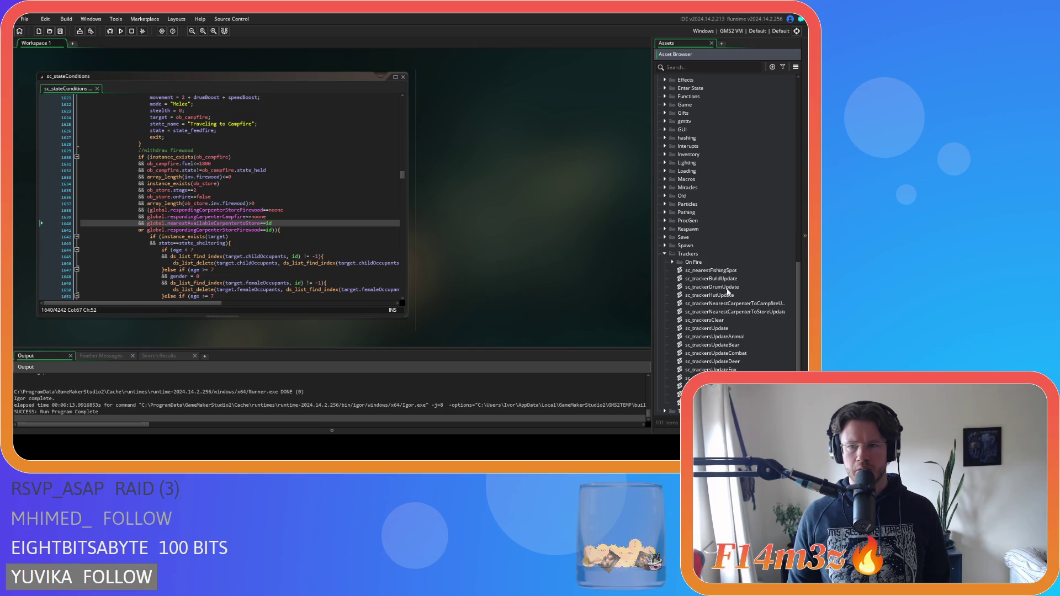
double_click(711, 279)
click(335, 202)
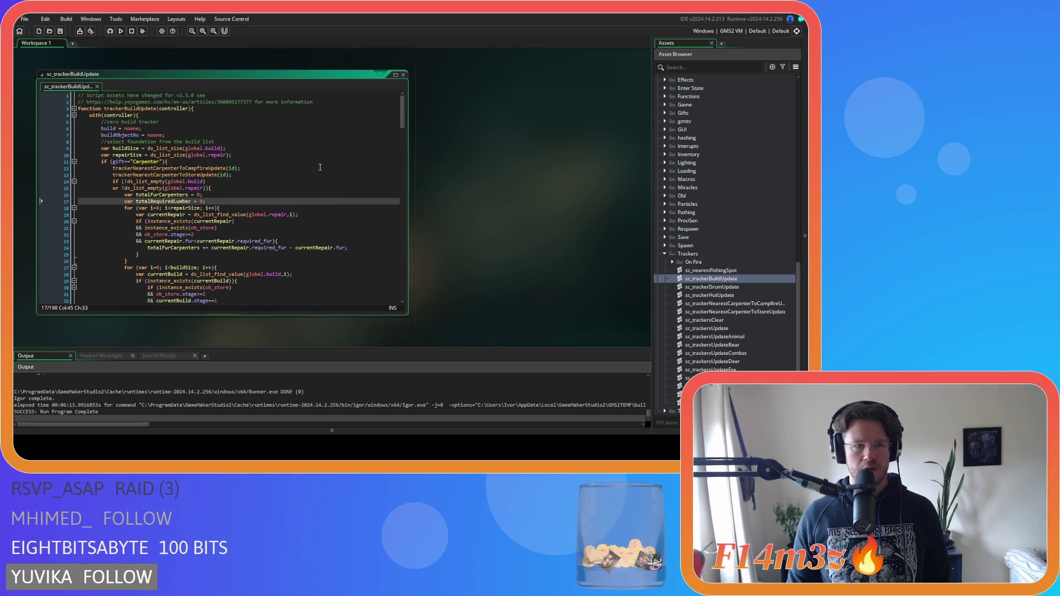
middle_click(165, 174)
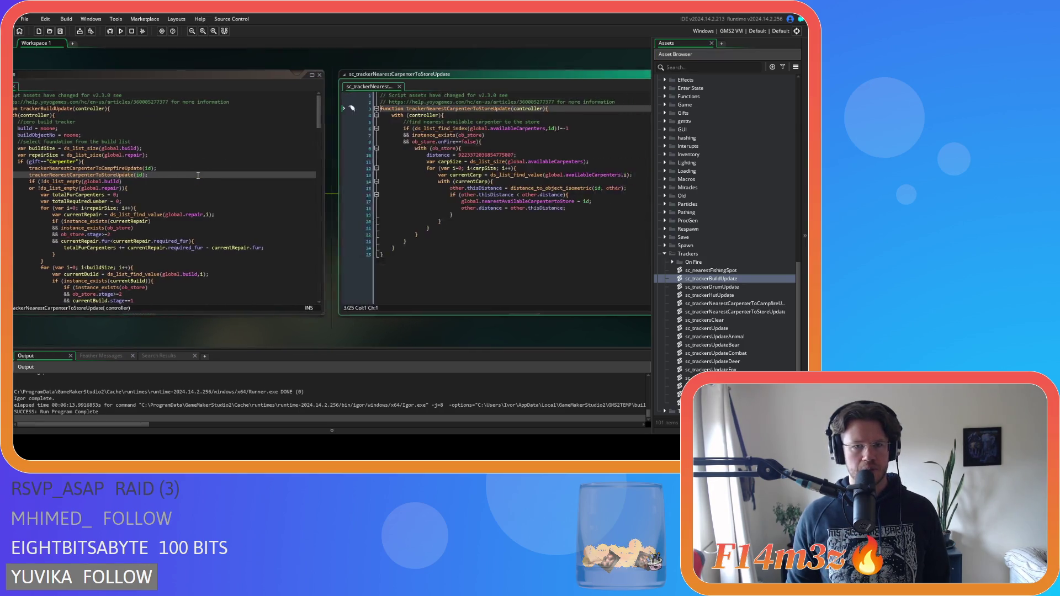
click(405, 195)
drag(118, 337, 274, 333)
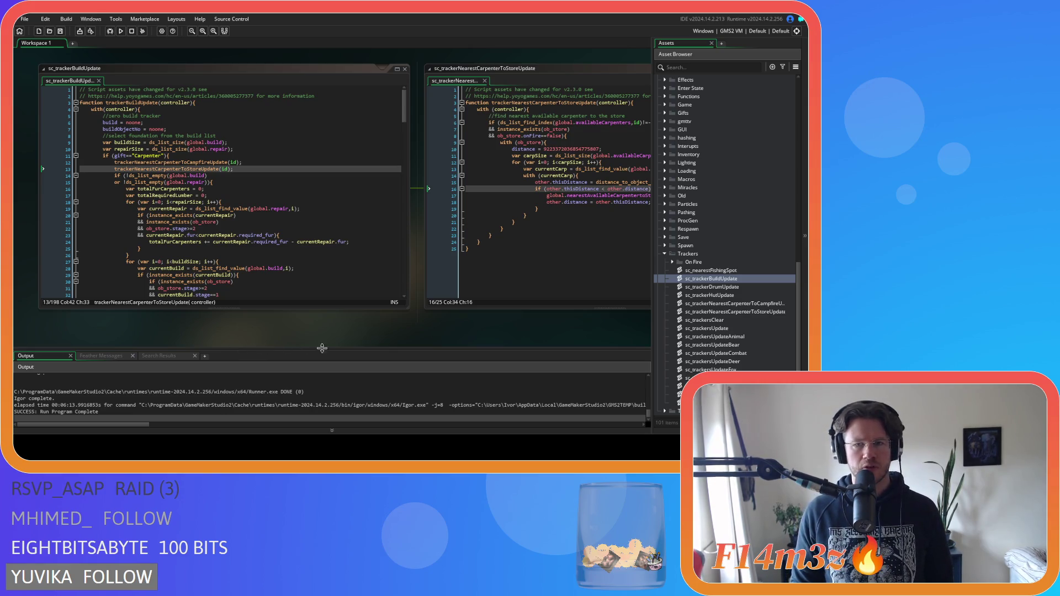
drag(356, 346, 190, 345)
drag(317, 342, 239, 347)
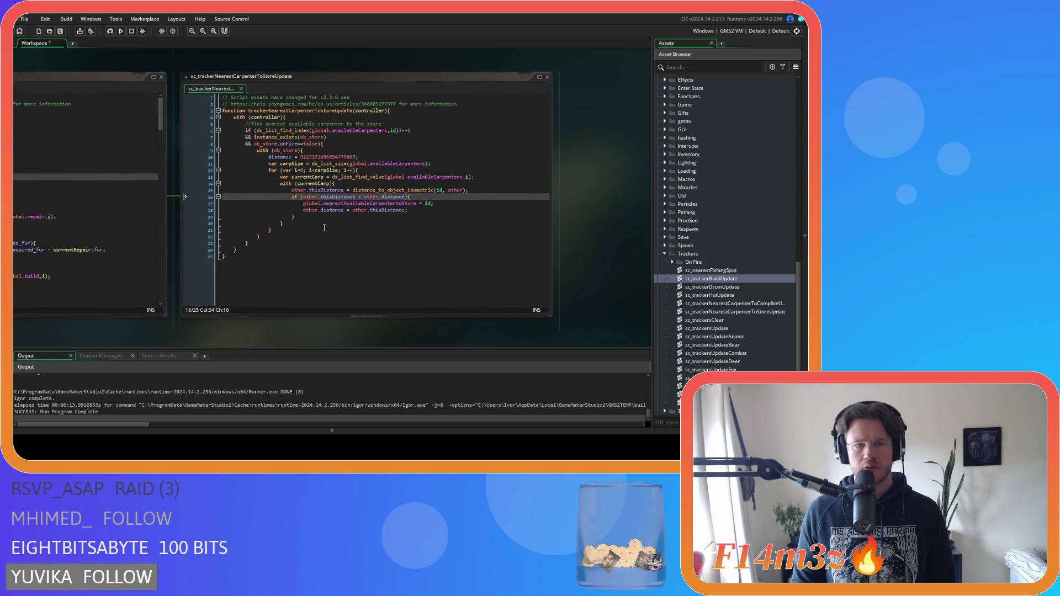
- Review the ob_store existence, onFire, carpenter list size and nearest-carpenter assignment lines
click(329, 137)
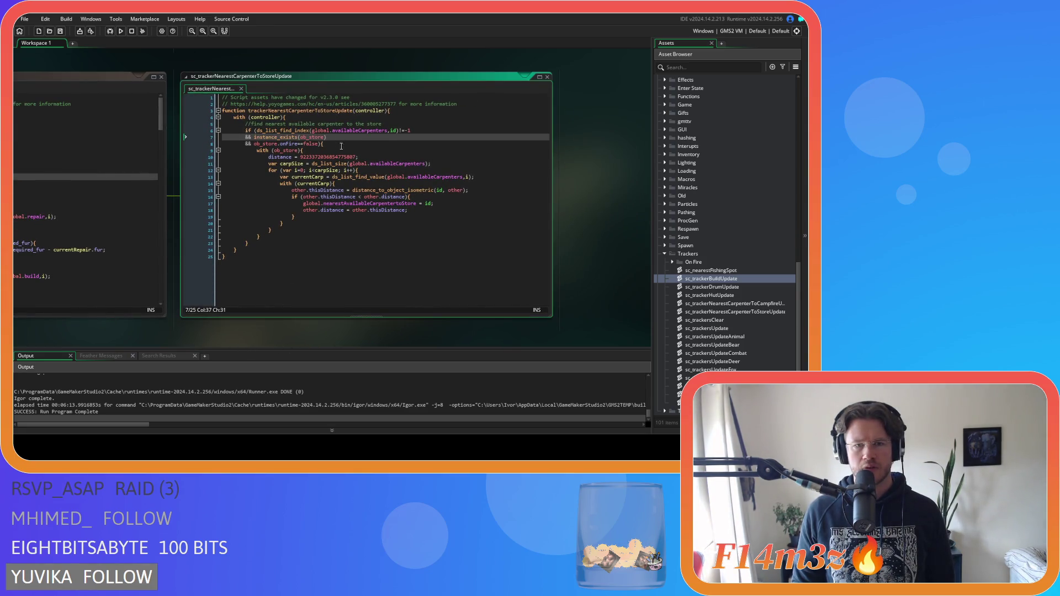
click(346, 145)
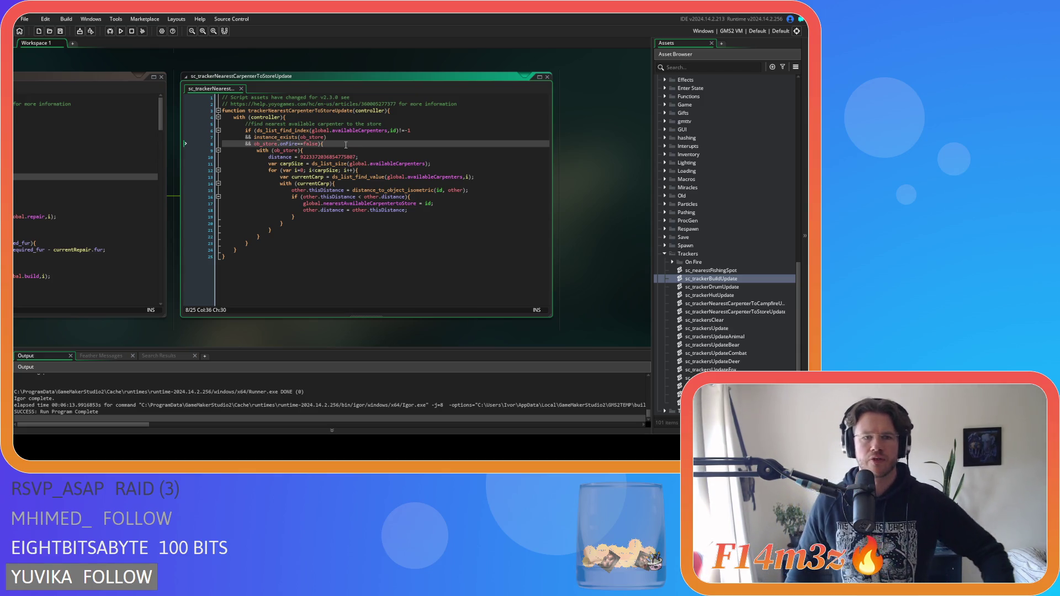
click(442, 162)
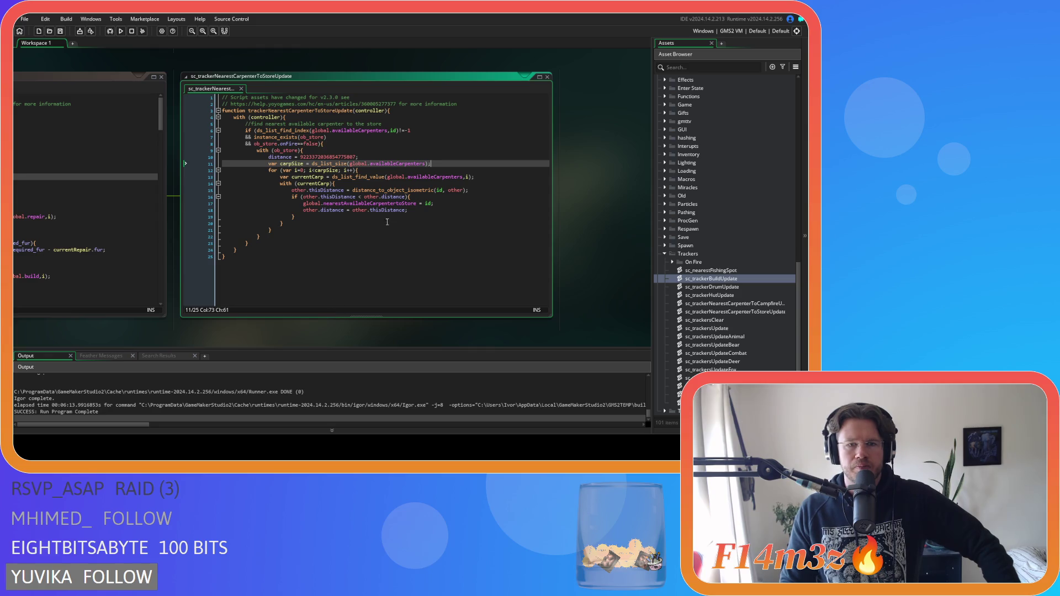
click(439, 204)
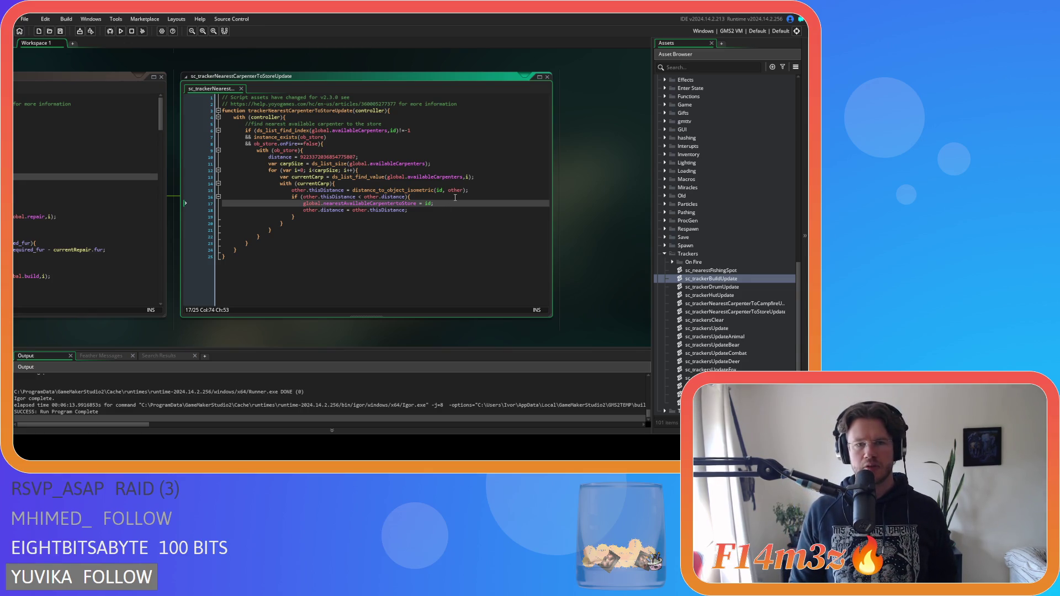
mouse_move(149, 336)
mouse_down()
mouse_move(439, 330)
mouse_move(368, 327)
mouse_up()
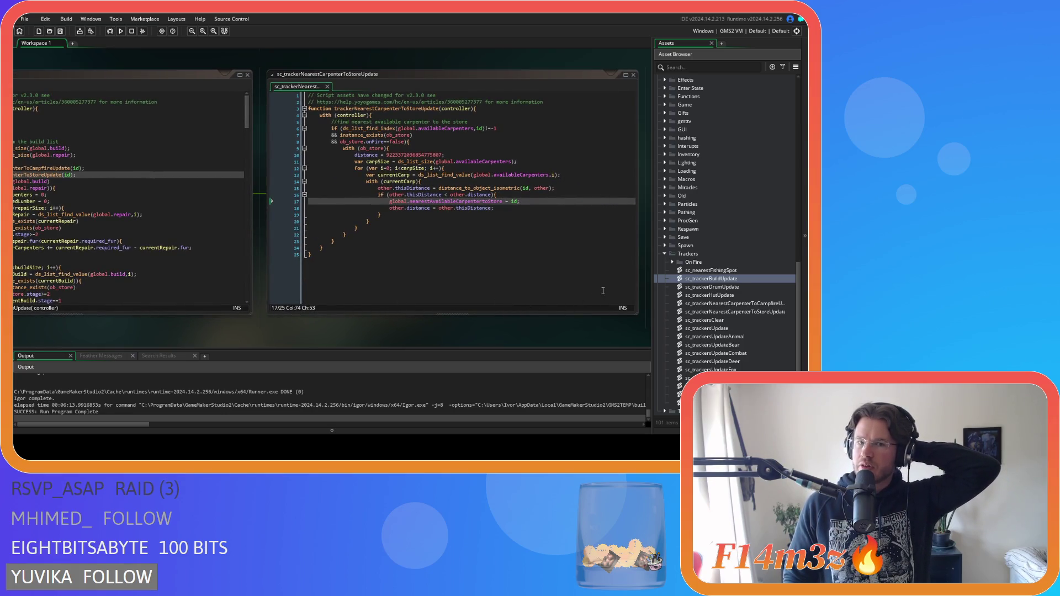
mouse_move(329, 331)
mouse_down()
mouse_move(479, 326)
mouse_move(387, 338)
mouse_up()
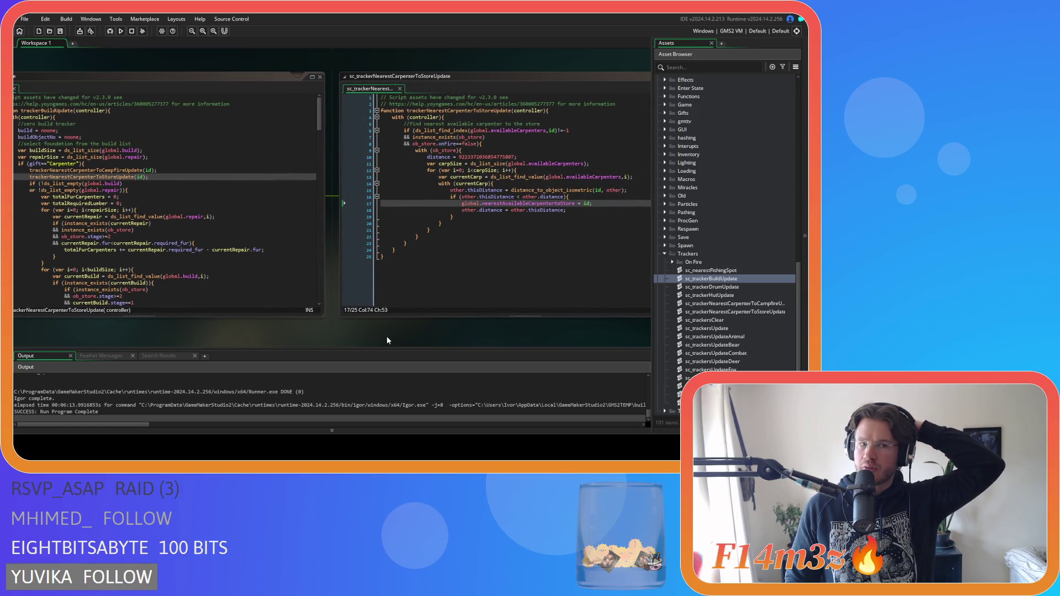
scroll(765, 275, up, 15)
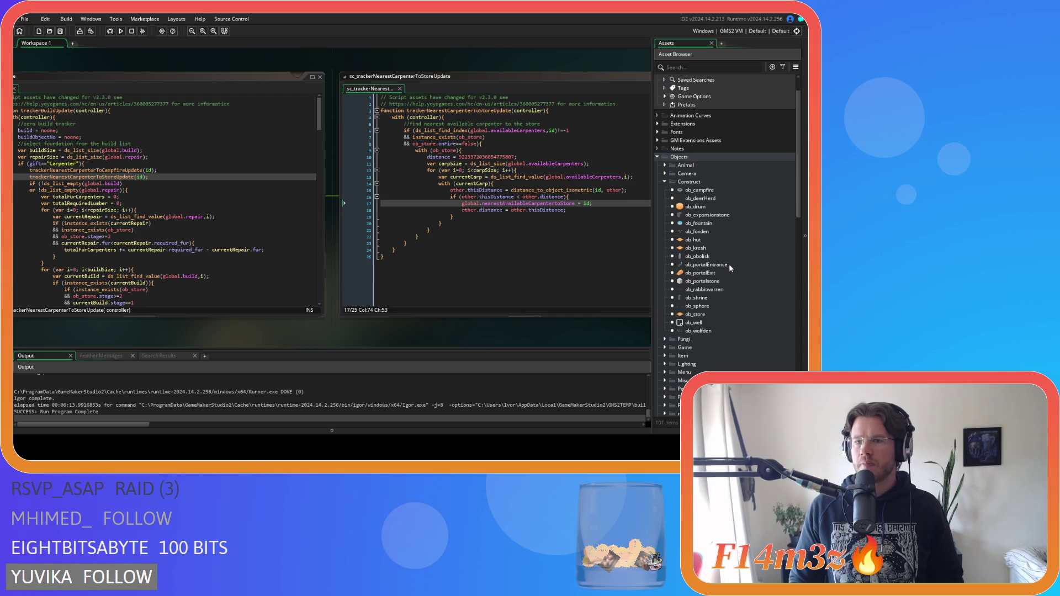
- Toggle commenting on the carpenter debug lines 9–11 in ob_store's Draw End event
click(694, 314)
double_click(694, 315)
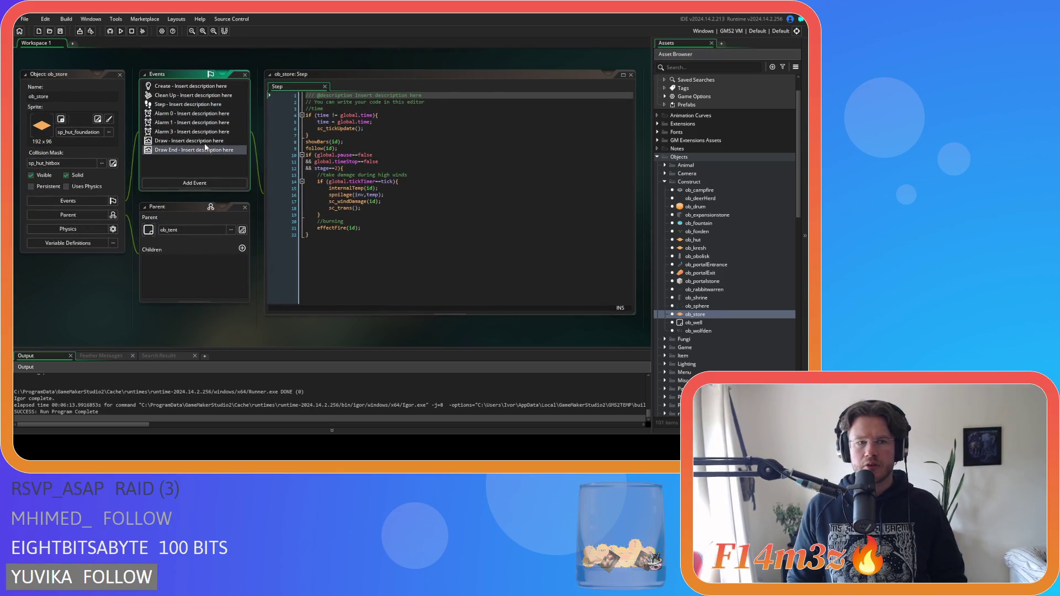
click(206, 142)
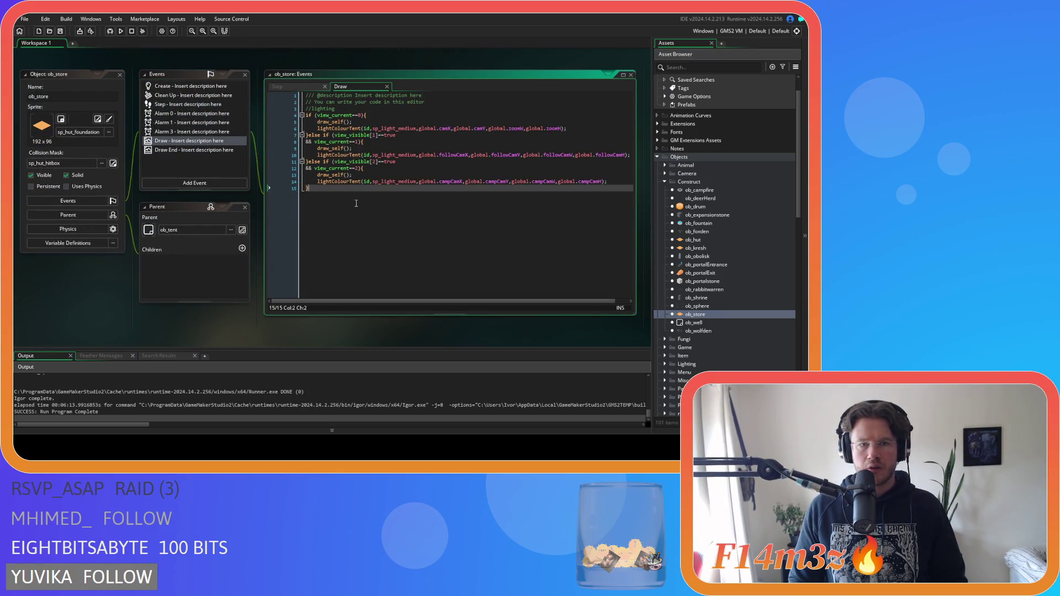
click(183, 151)
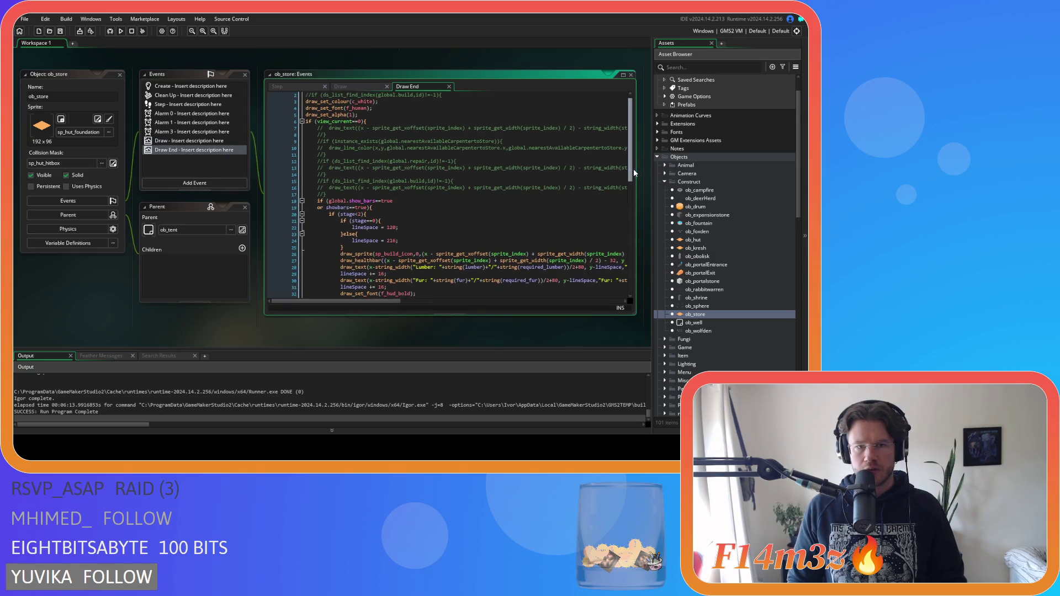
click(372, 200)
drag(327, 161, 316, 150)
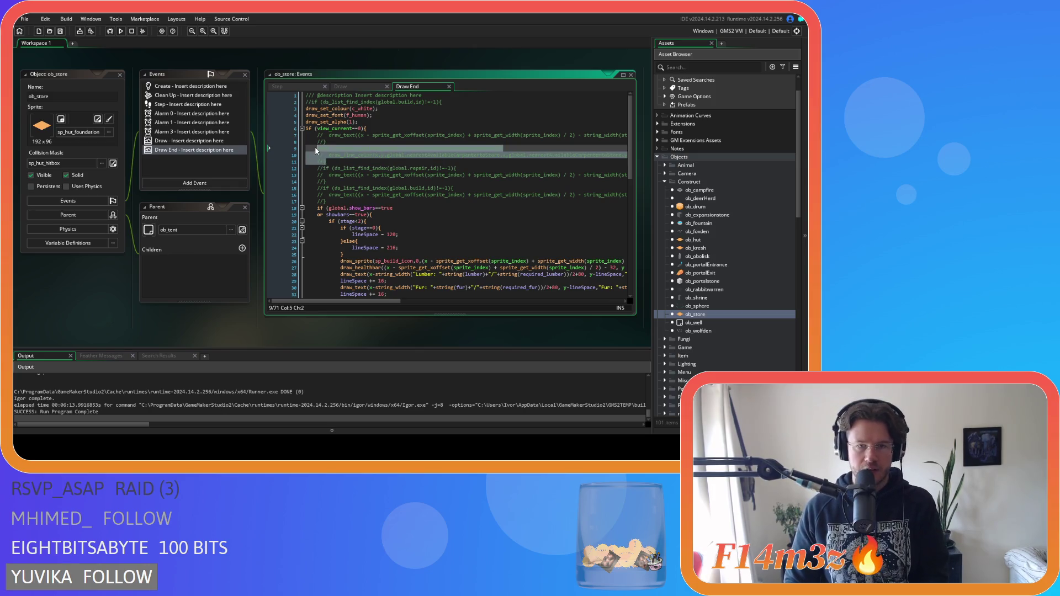
key(ctrl+shift+k)
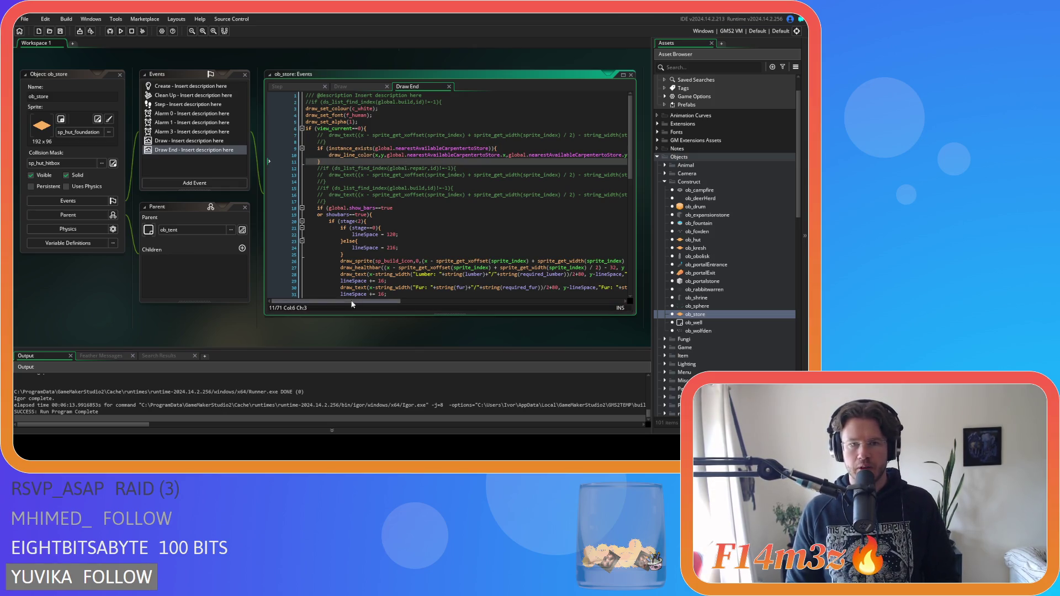
mouse_move(353, 301)
mouse_down()
mouse_move(509, 301)
mouse_move(331, 304)
mouse_up()
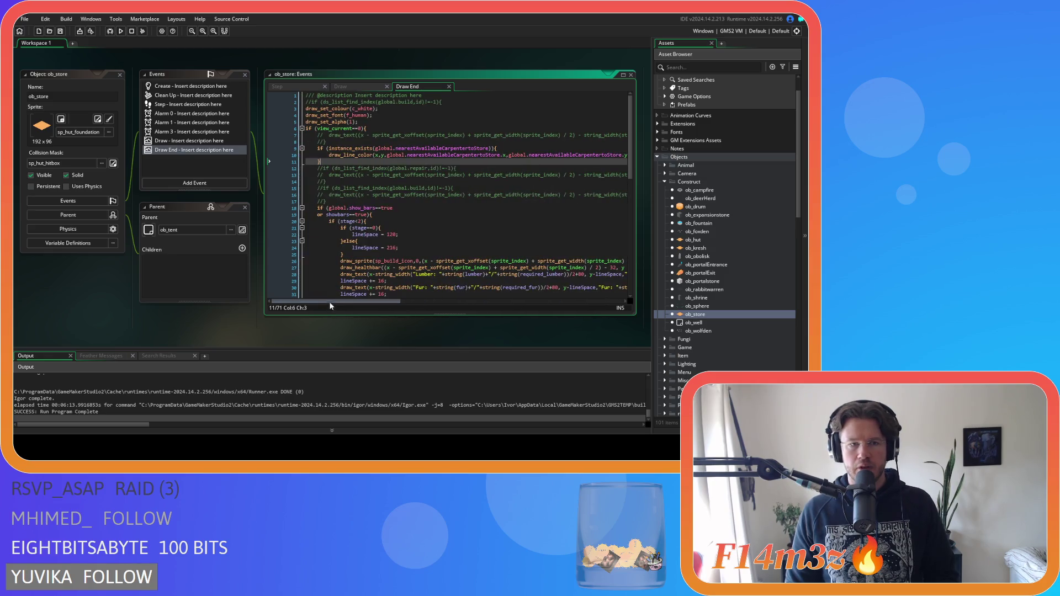
- Open ob_human from the Objects > Animal > Human group
click(666, 166)
click(671, 173)
double_click(698, 181)
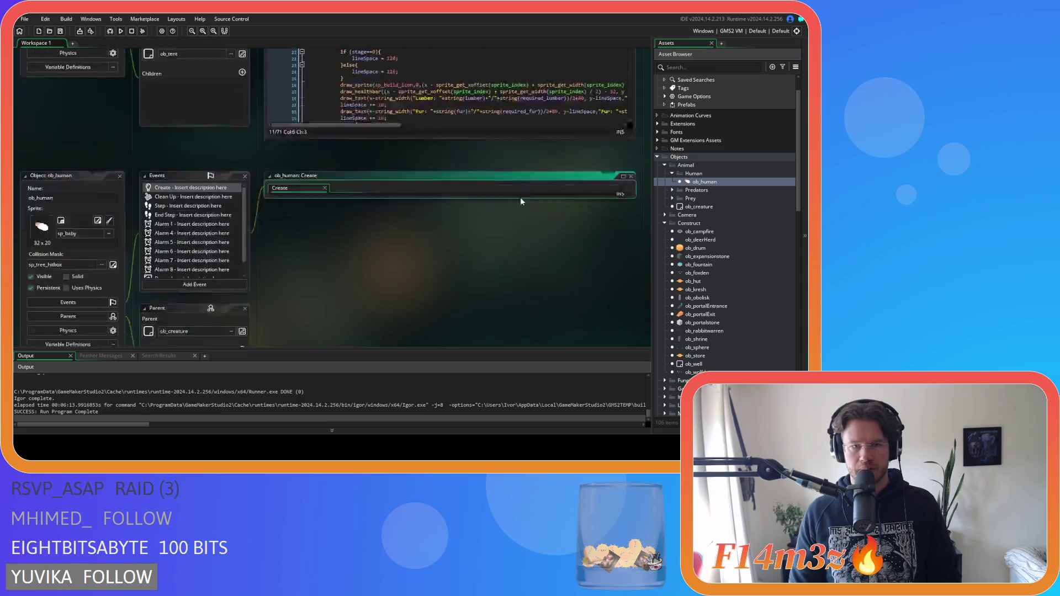
- Uncomment the Available label lines 19–21 in ob_human's Draw End event
click(180, 172)
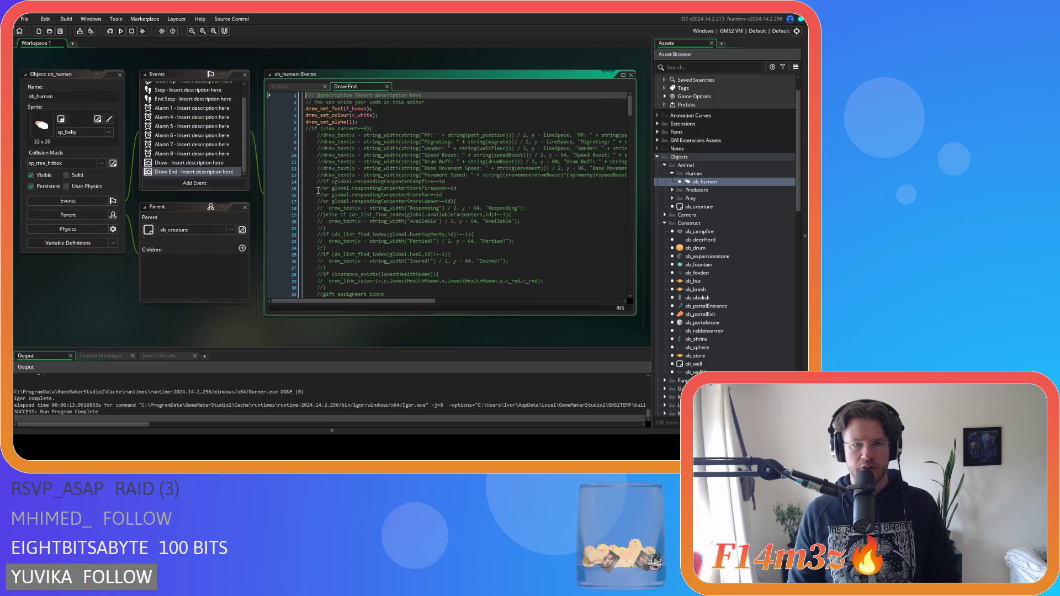
scroll(380, 203, down, 4)
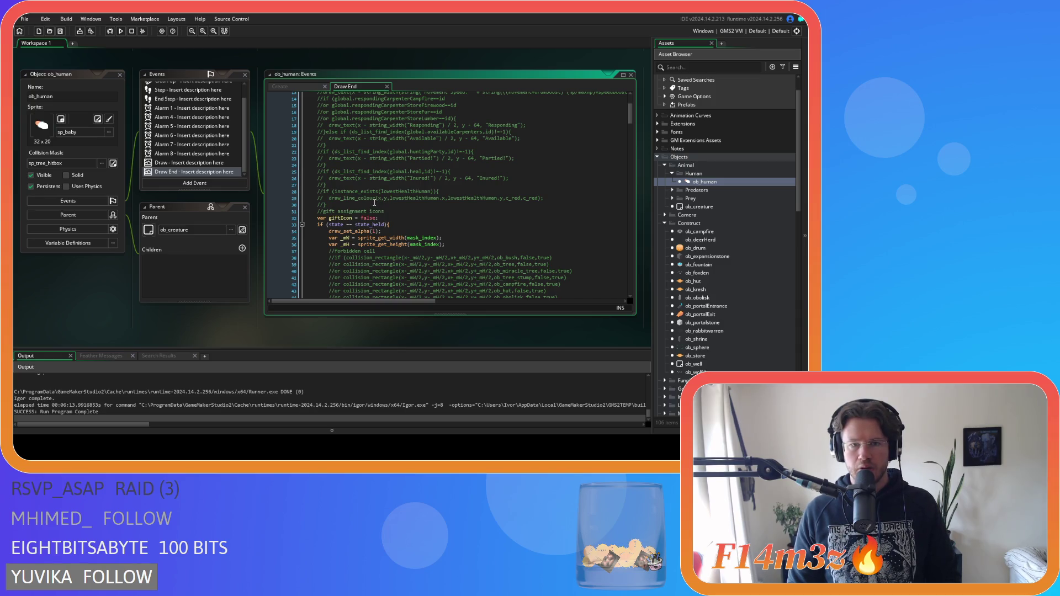
scroll(375, 203, up, 2)
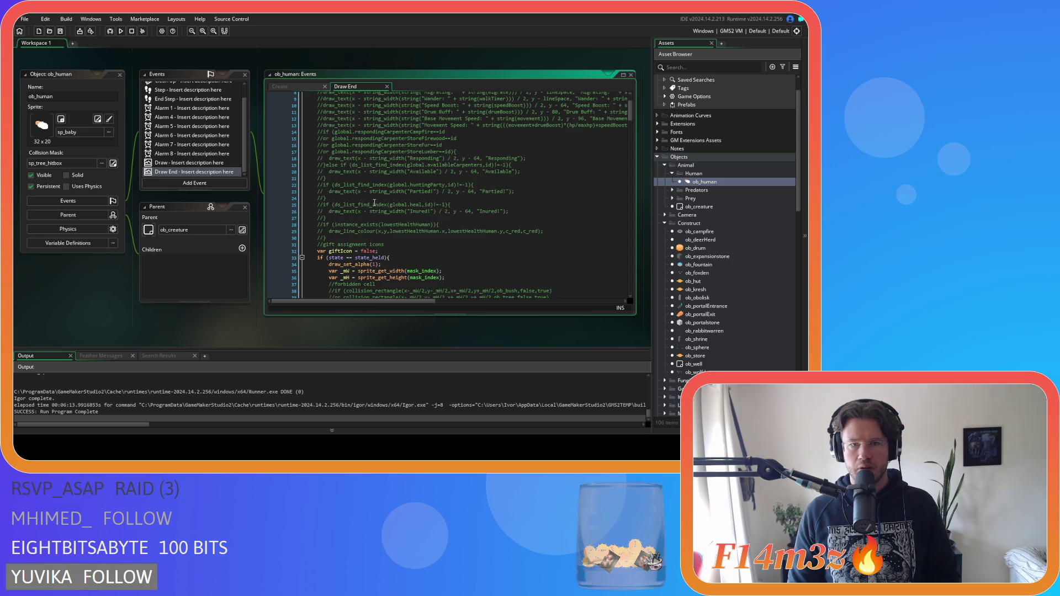
scroll(374, 203, up, 1)
drag(307, 201, 254, 147)
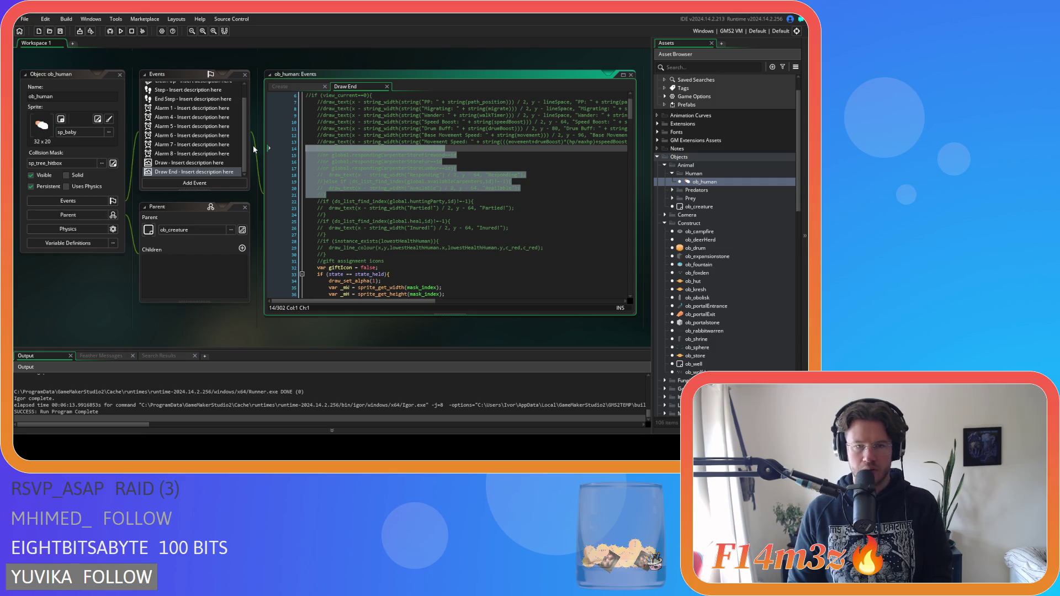
click(334, 194)
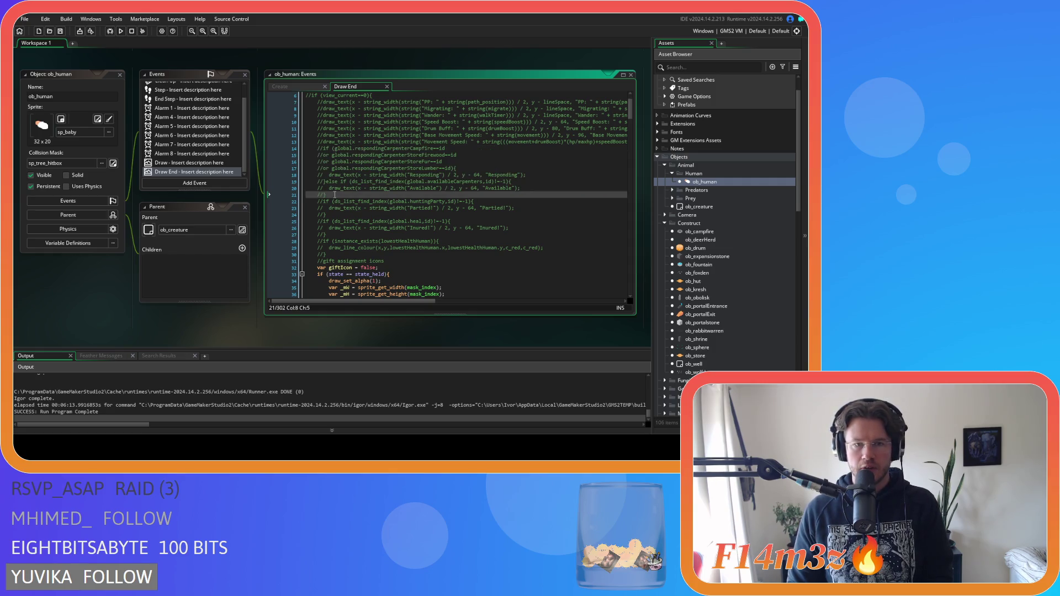
drag(335, 194, 257, 181)
key(ctrl+shift+k)
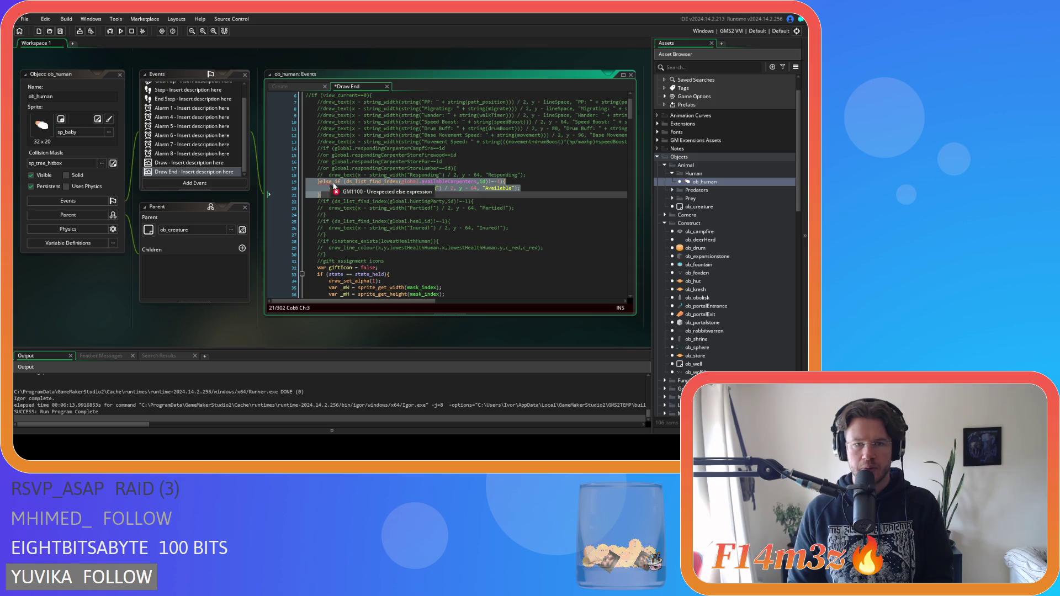
- Remove the leftover 'else' so the availableCarpenters check stands alone, and save
click(337, 182)
key(BackSpace)
key(BackSpace)
key(BackSpace)
key(Return)
click(336, 181)
click(345, 208)
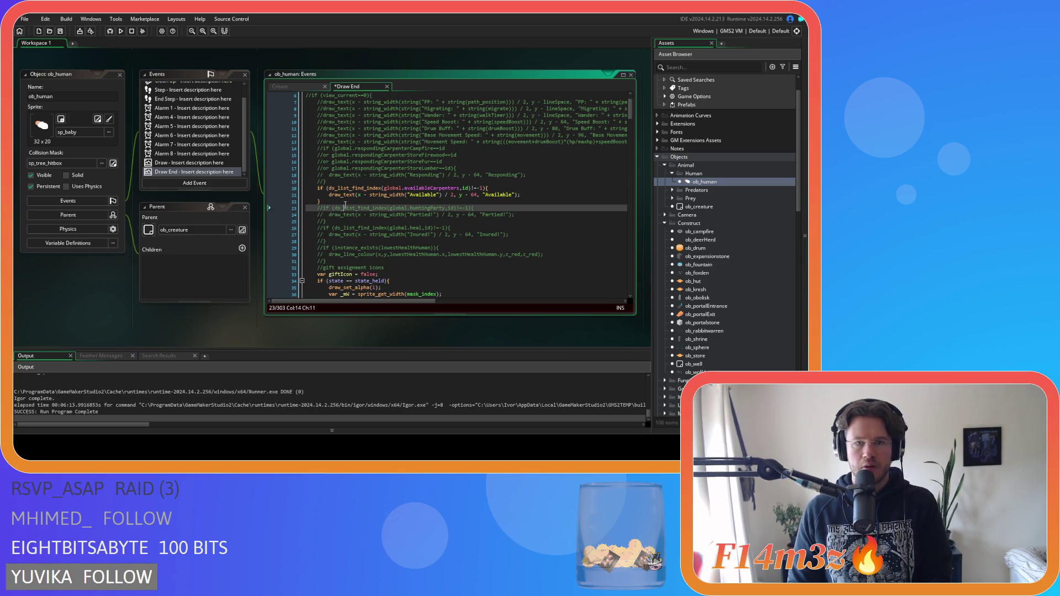
drag(407, 188, 436, 188)
click(538, 196)
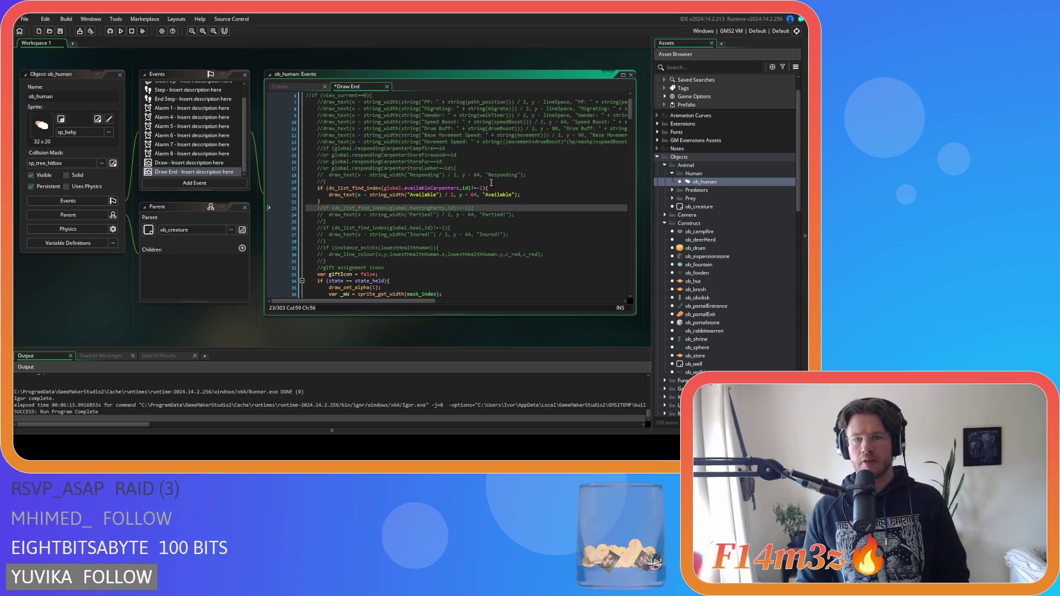
key(ctrl+s)
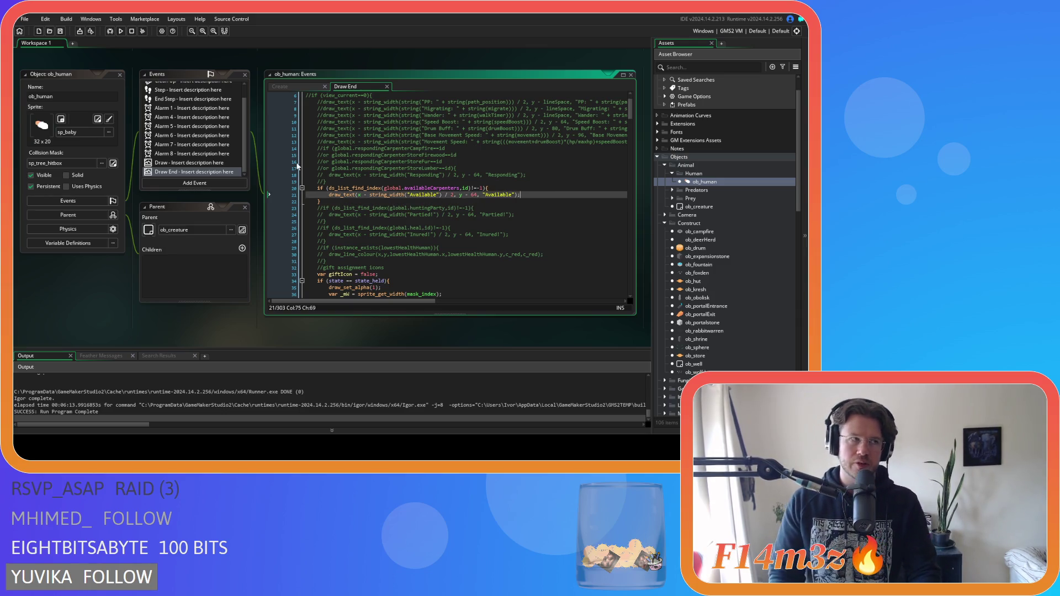
- Build and run the game with F5
scroll(350, 184, up, 2)
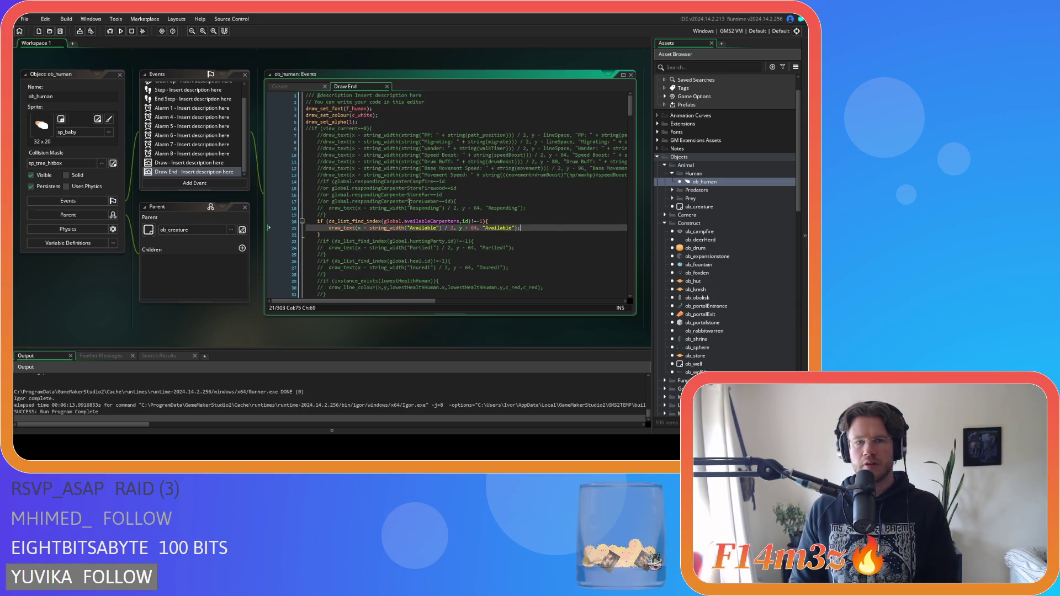
scroll(409, 202, down, 5)
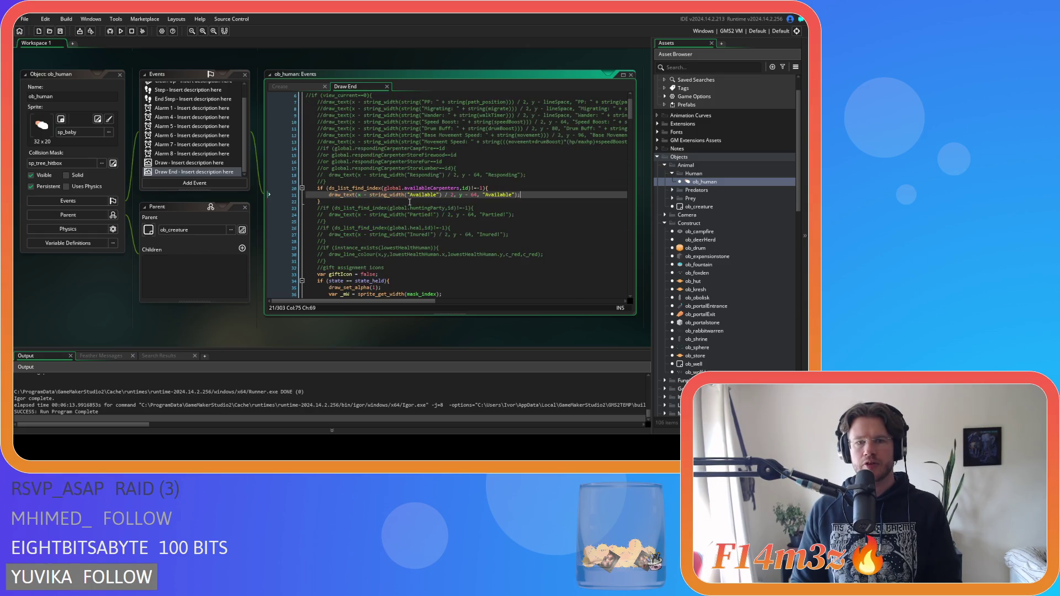
key(F5)
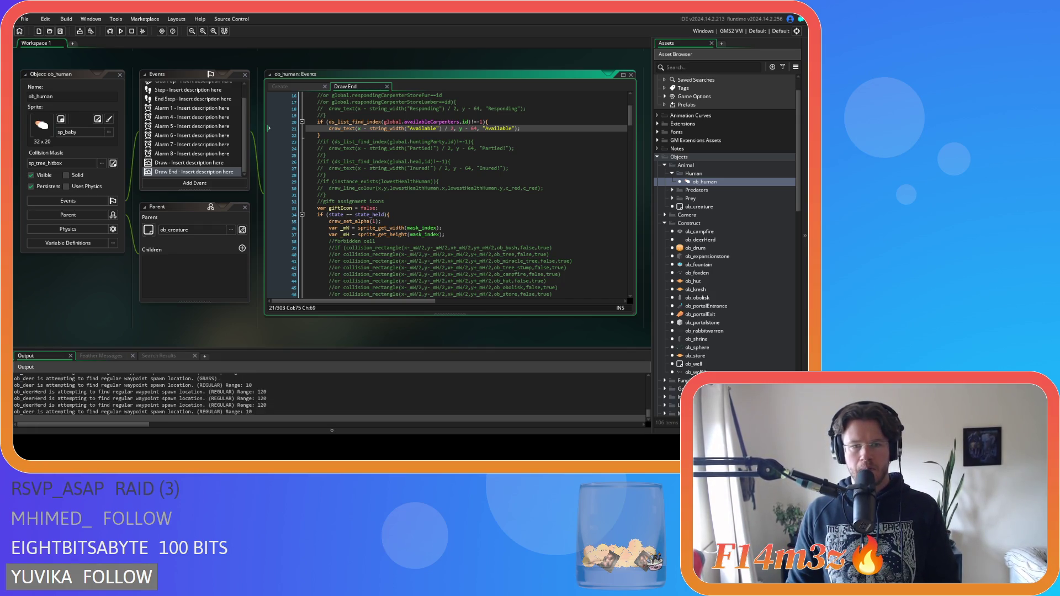
click(396, 174)
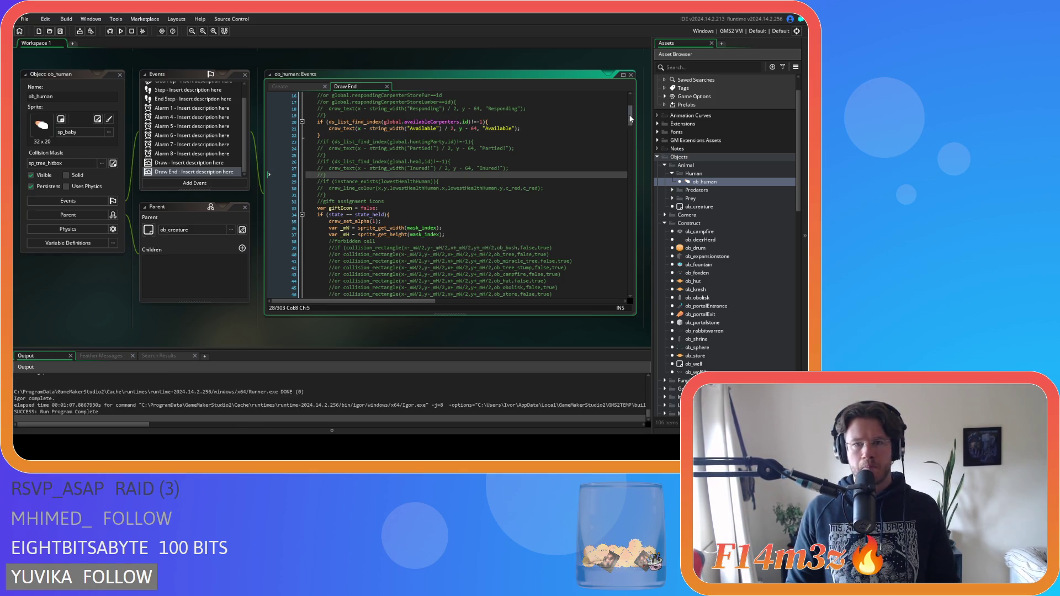
click(521, 207)
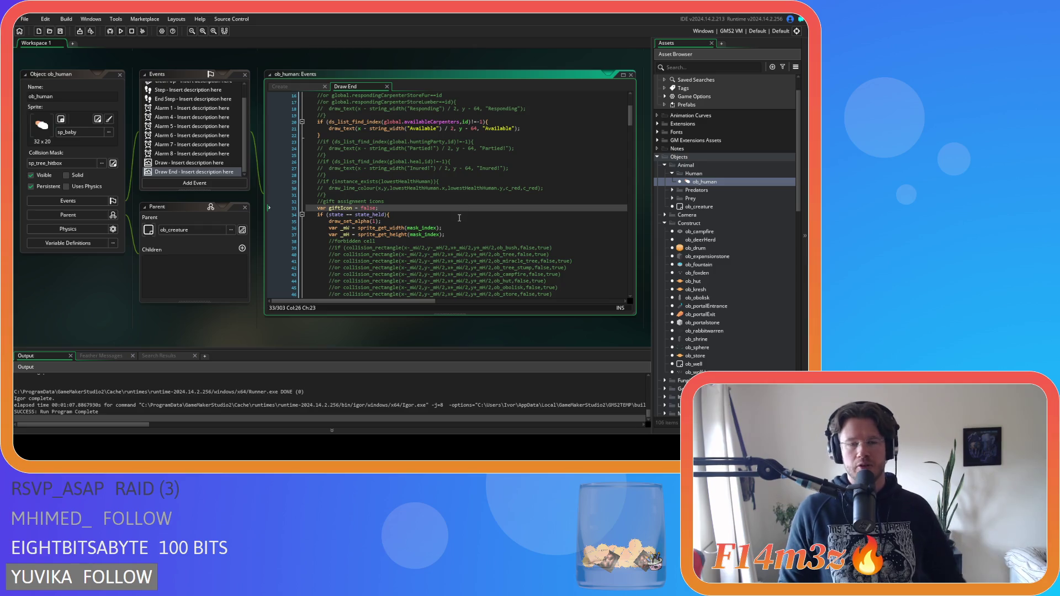
click(413, 129)
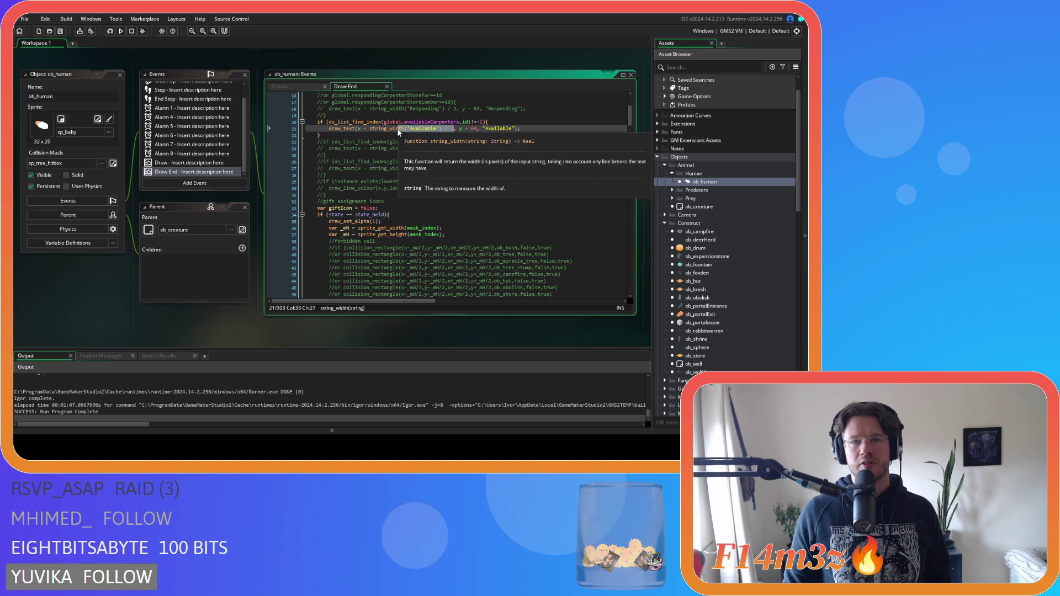
click(378, 135)
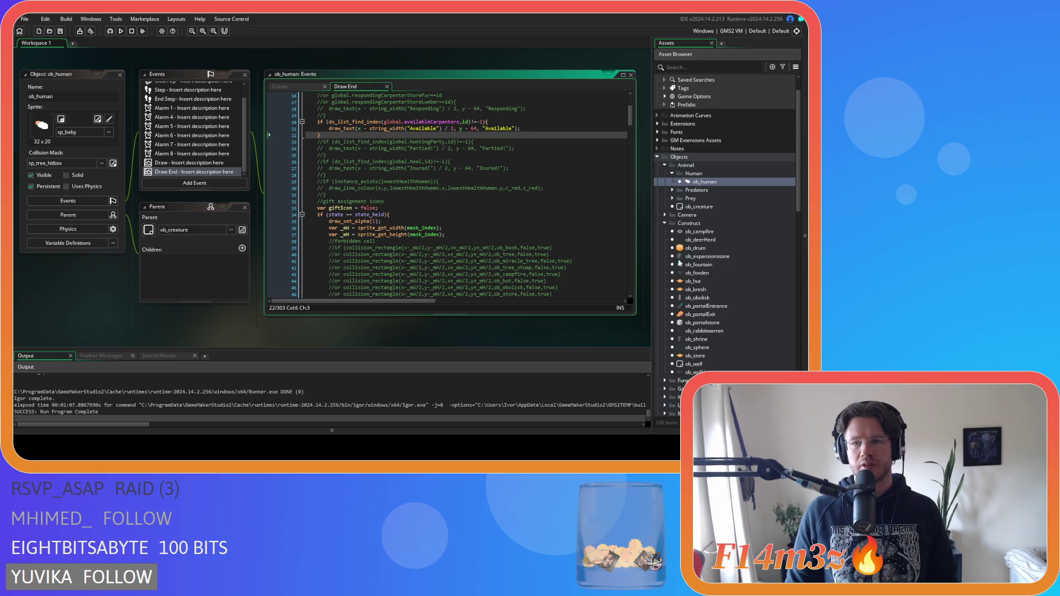
scroll(678, 224, down, 5)
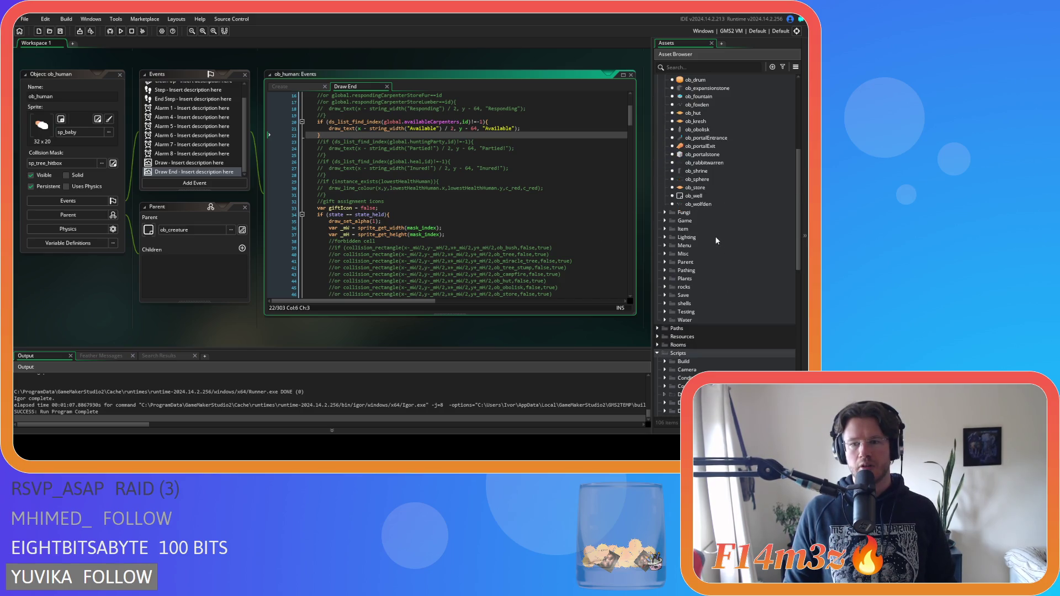
scroll(442, 249, down, 5)
scroll(206, 299, down, 5)
scroll(155, 250, up, 10)
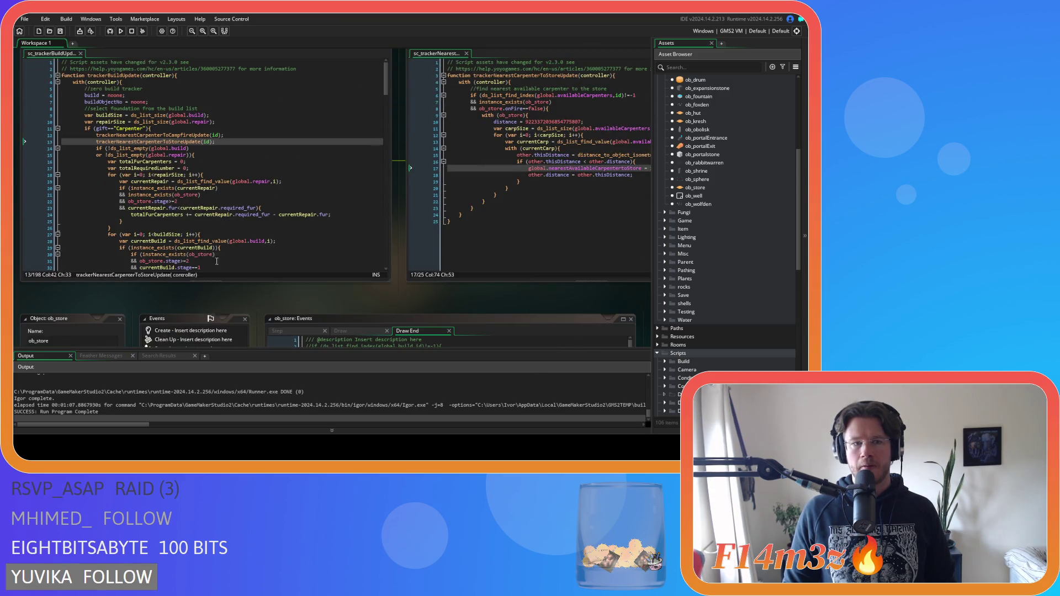
scroll(216, 281, up, 3)
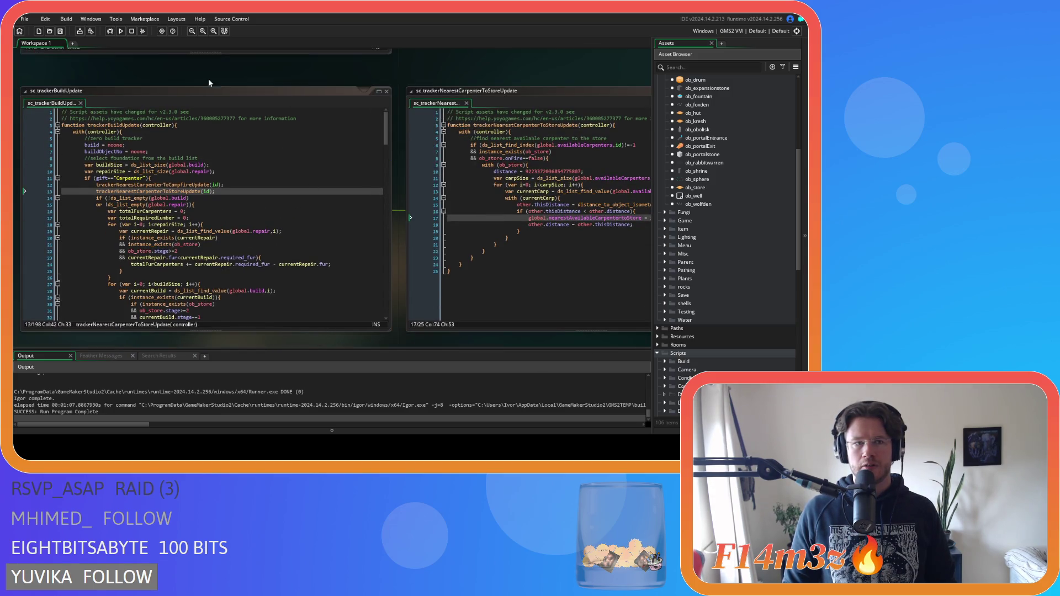
scroll(209, 82, up, 15)
click(214, 181)
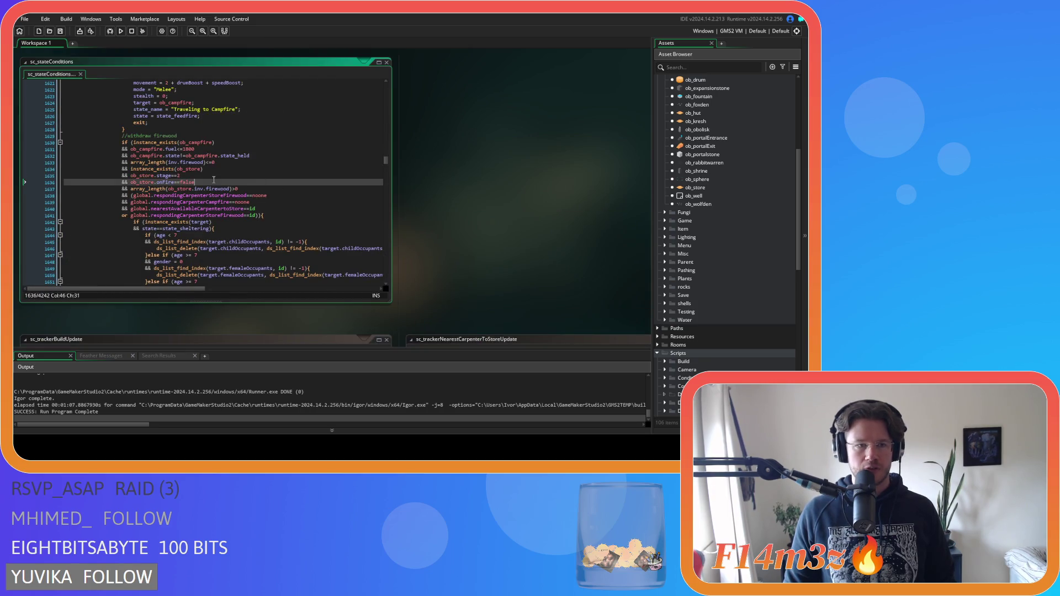
click(265, 189)
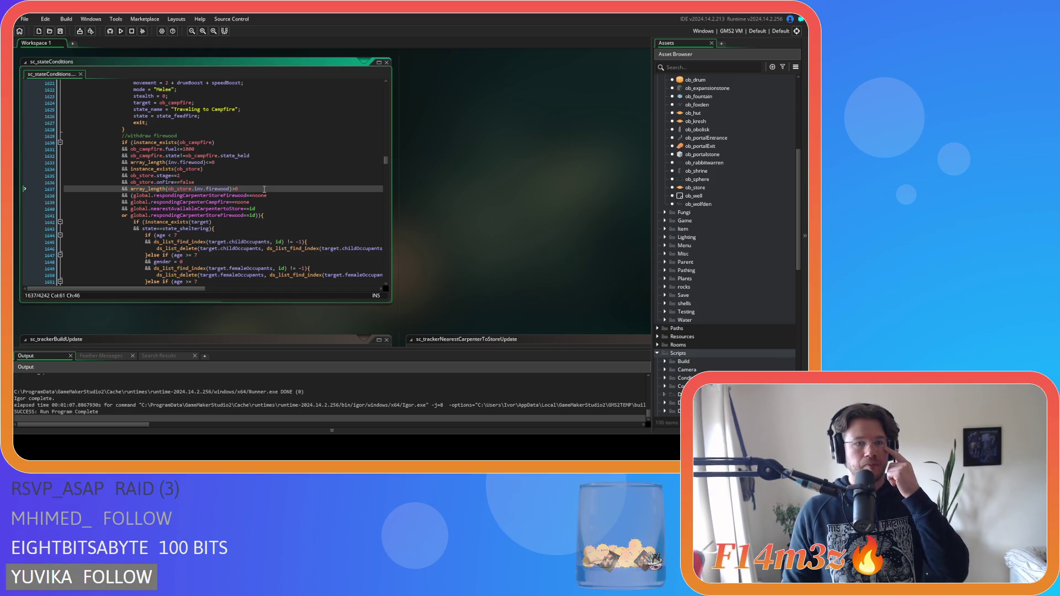
mouse_move(175, 216)
mouse_move(172, 210)
mouse_down()
mouse_move(250, 212)
mouse_move(236, 211)
mouse_up()
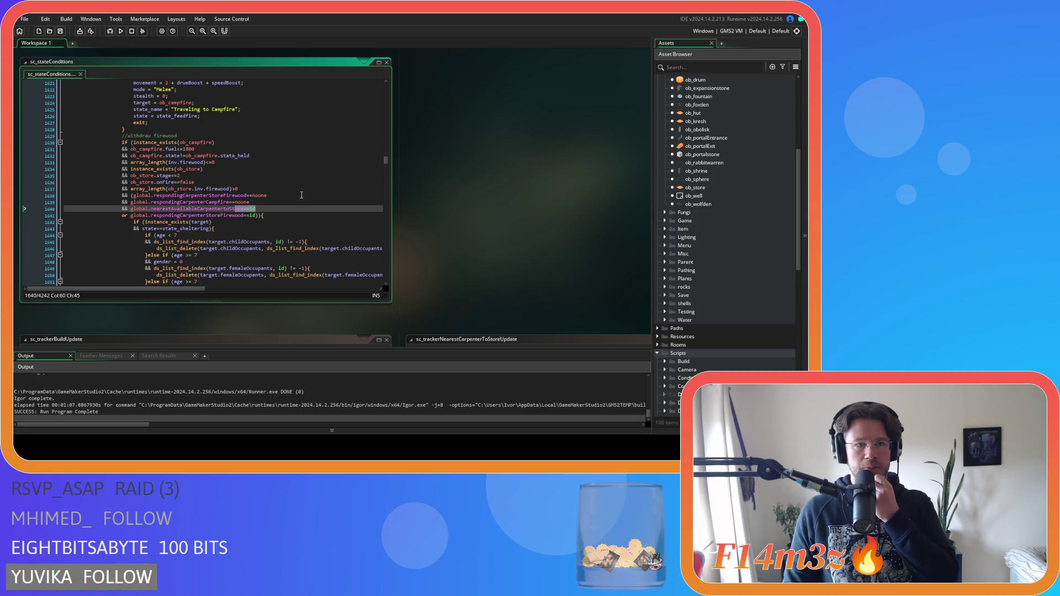
click(262, 156)
click(258, 163)
click(243, 169)
click(235, 176)
click(229, 183)
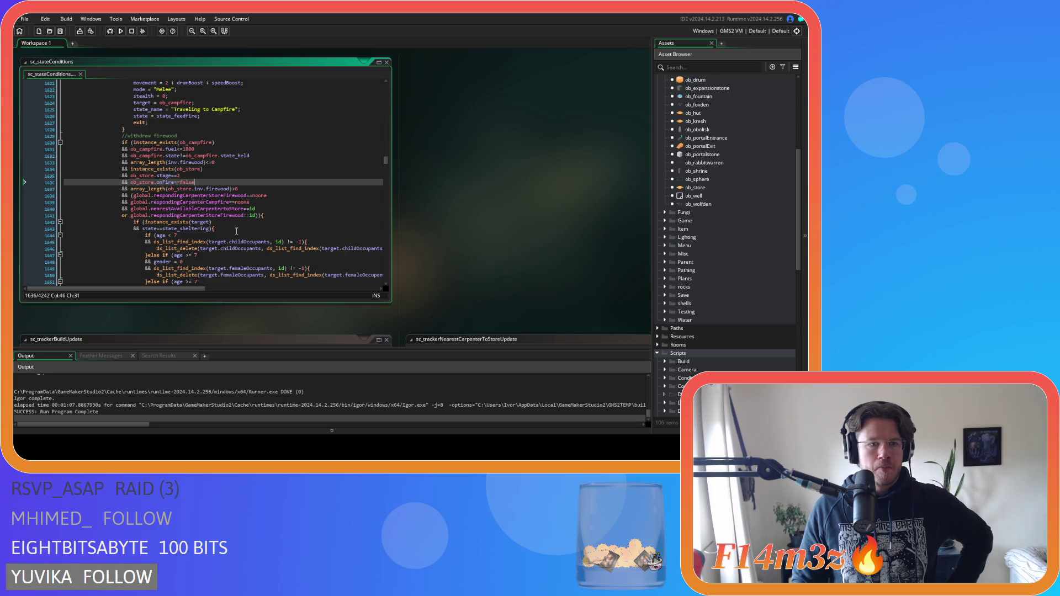
scroll(237, 231, down, 10)
scroll(237, 230, down, 3)
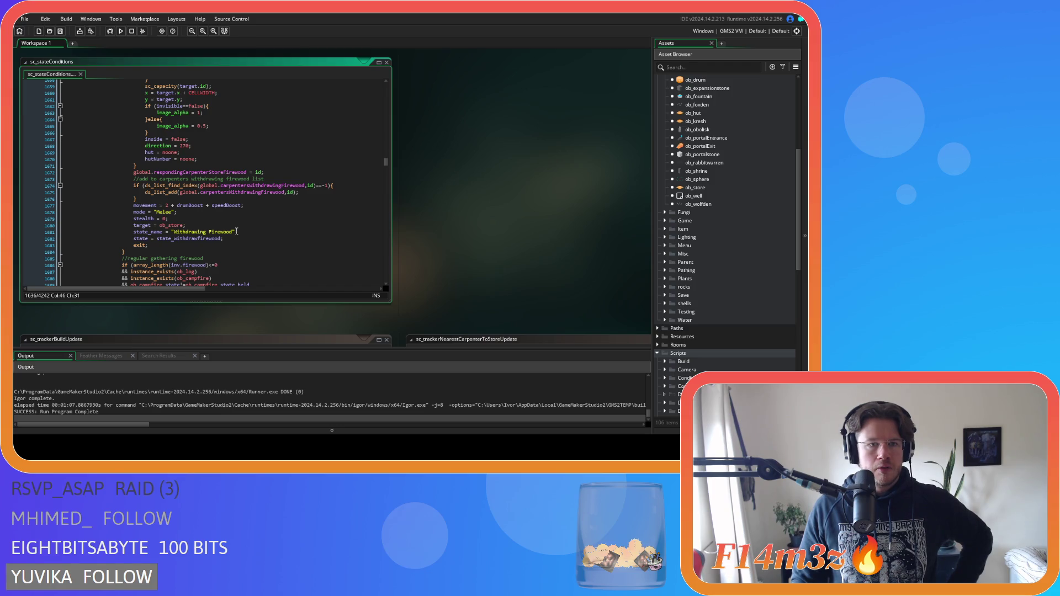
scroll(236, 231, down, 3)
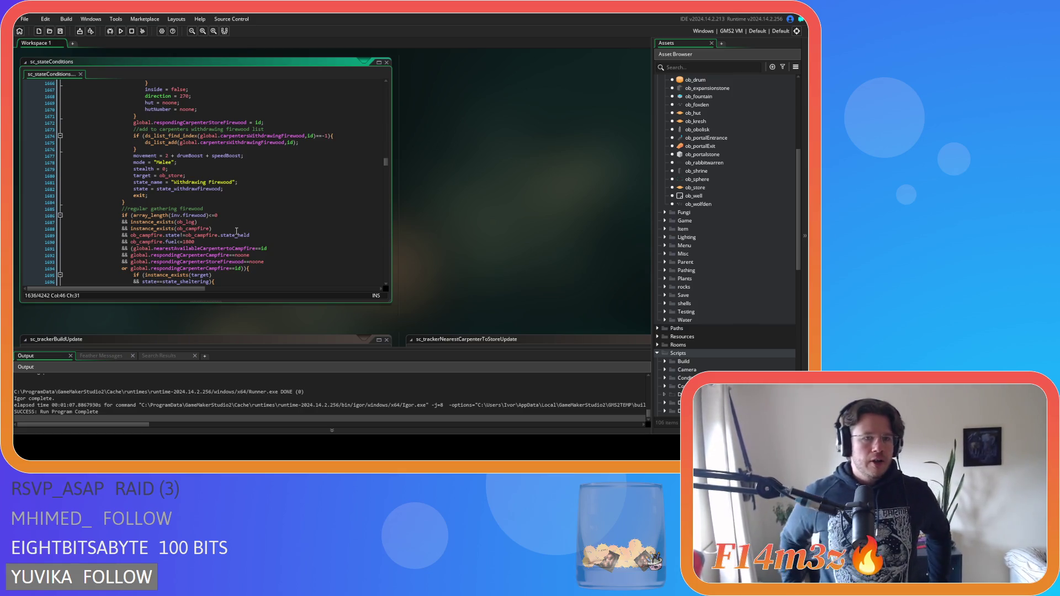
scroll(249, 249, up, 4)
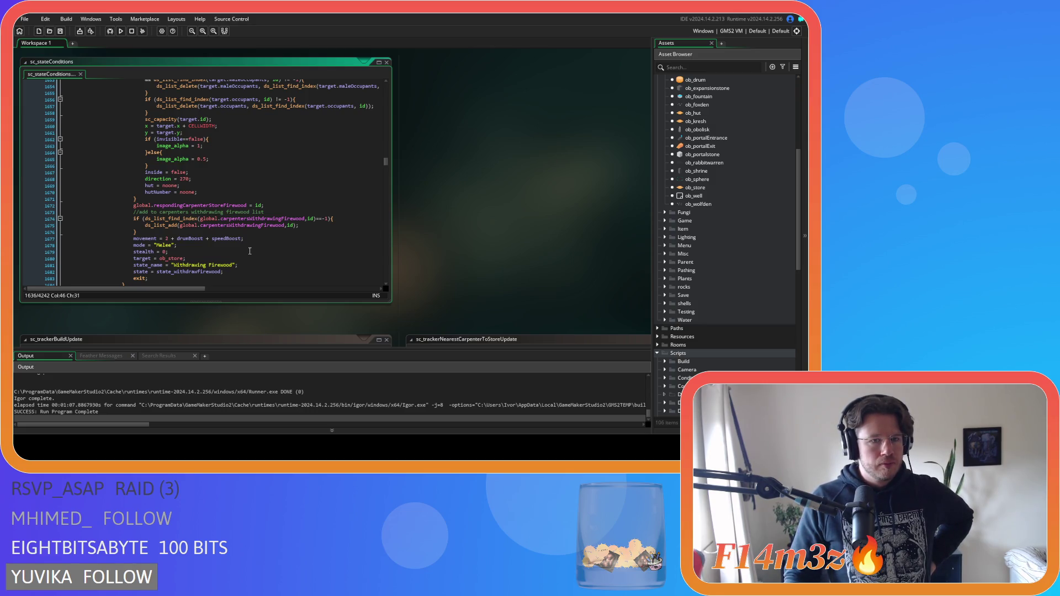
scroll(250, 251, up, 10)
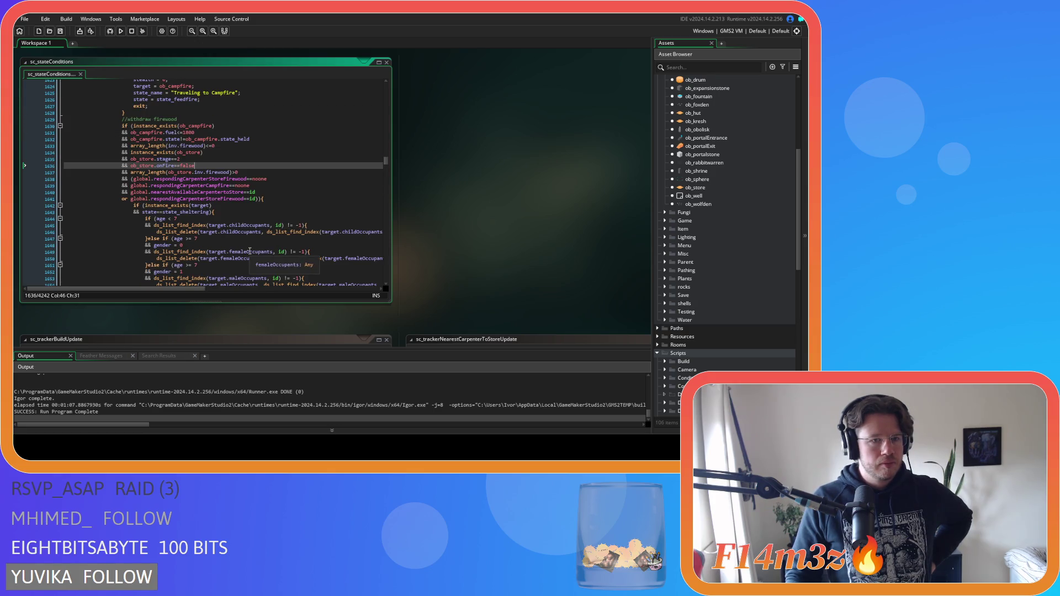
scroll(250, 251, down, 7)
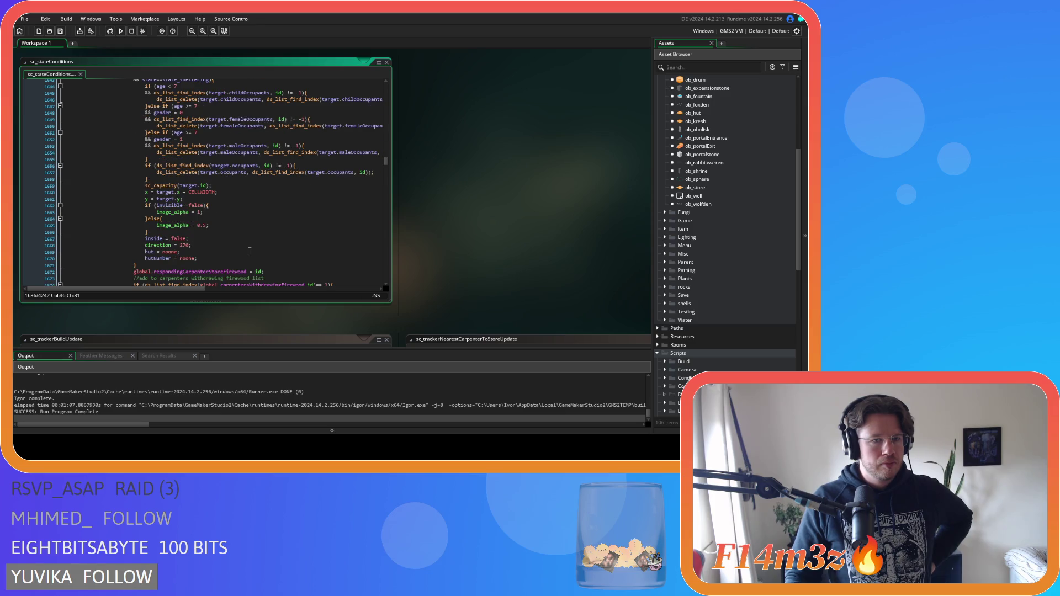
scroll(249, 251, up, 3)
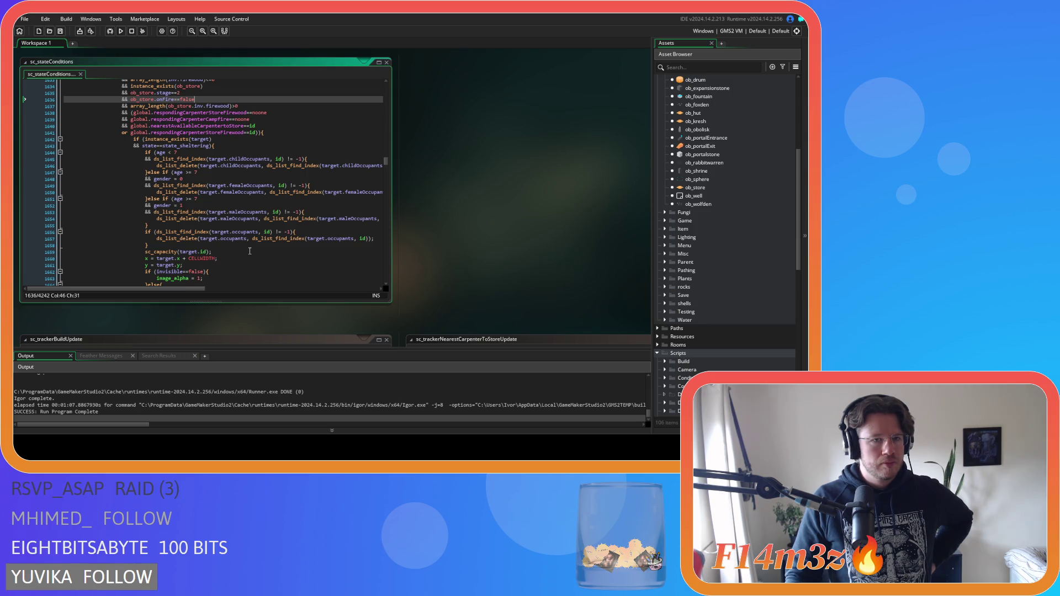
scroll(249, 251, up, 3)
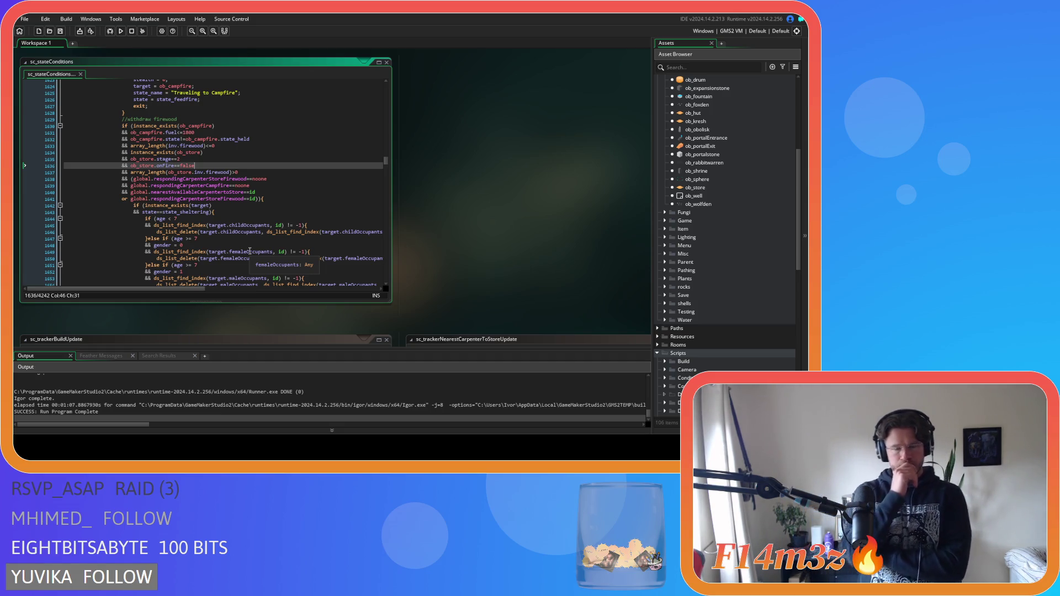
scroll(714, 334, down, 5)
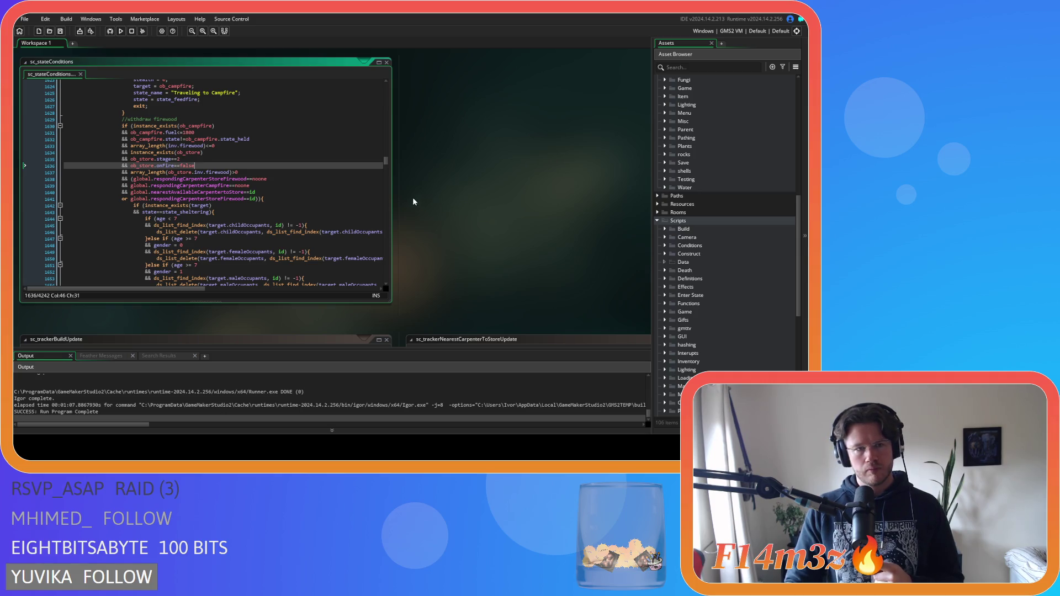
click(363, 193)
click(358, 186)
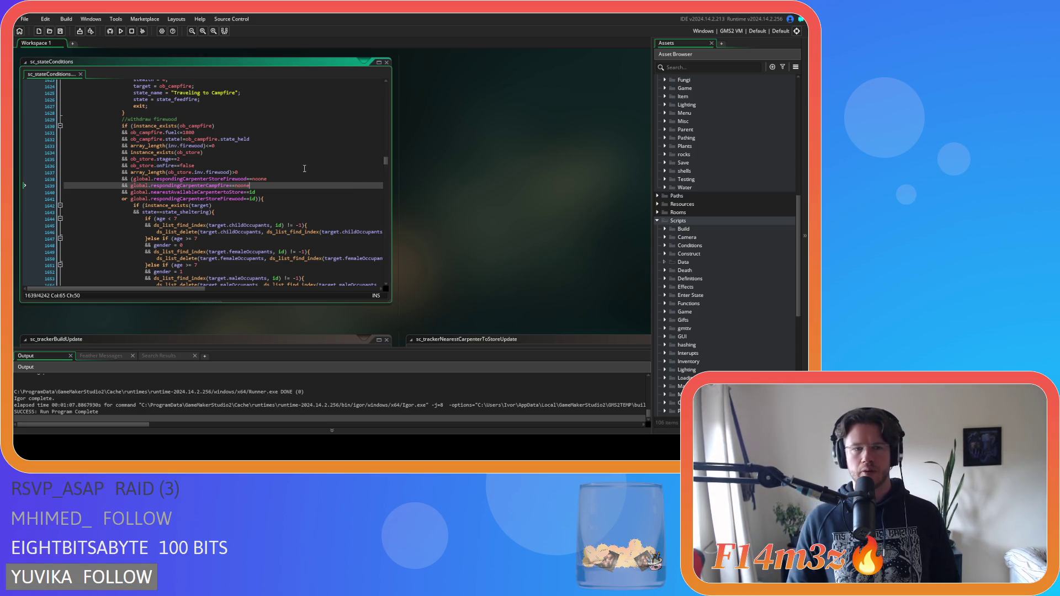
scroll(305, 168, down, 10)
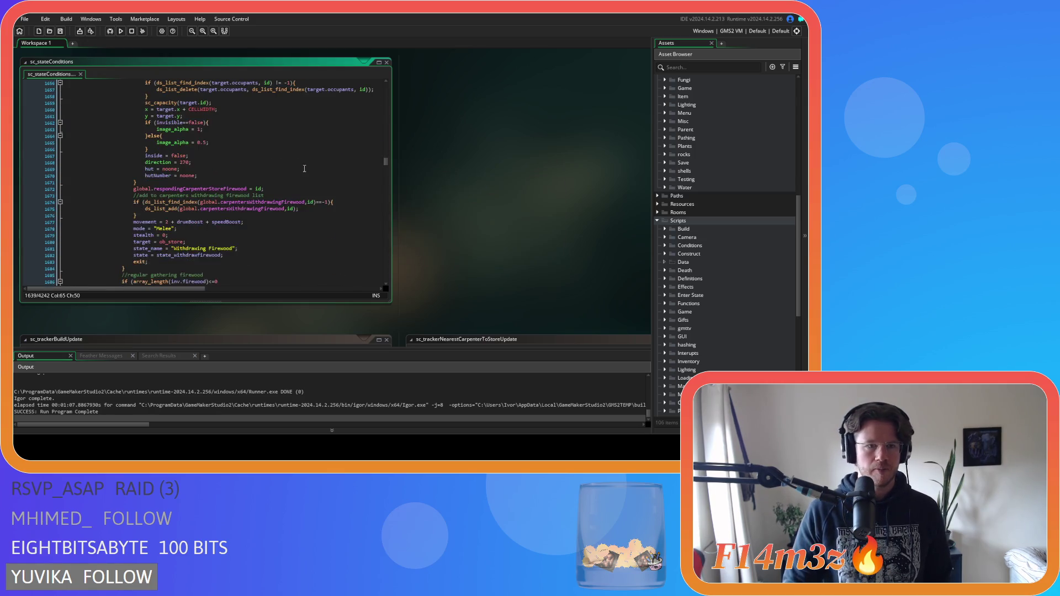
scroll(299, 166, down, 6)
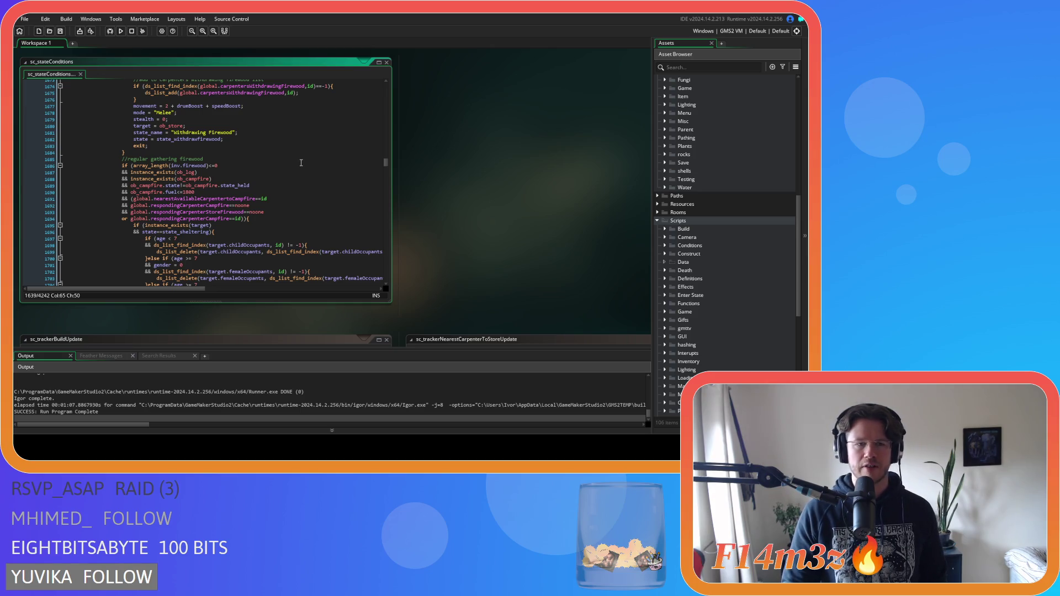
scroll(301, 162, up, 2)
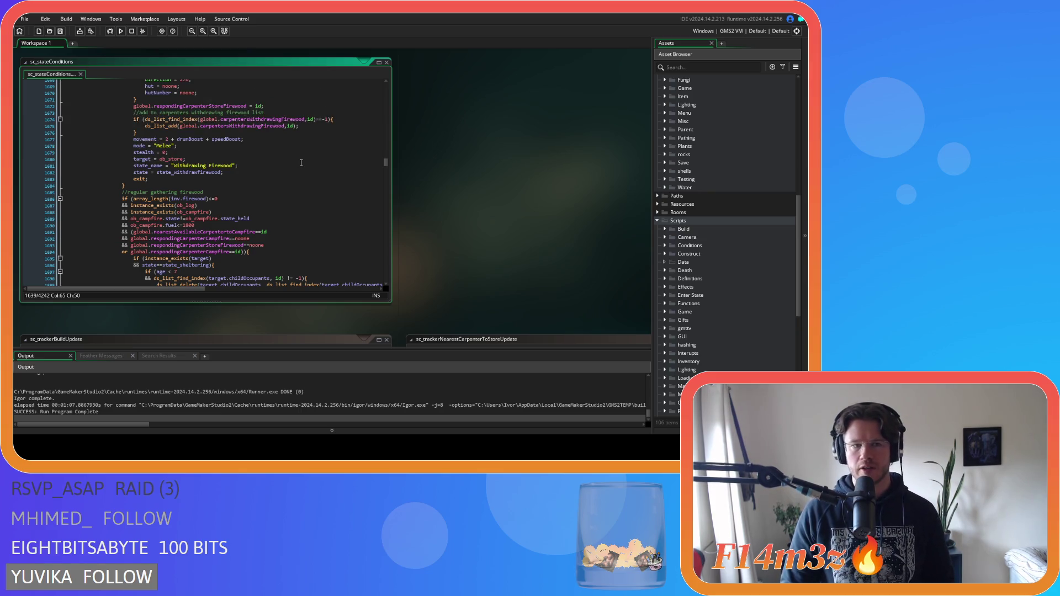
scroll(301, 162, up, 7)
scroll(300, 162, down, 9)
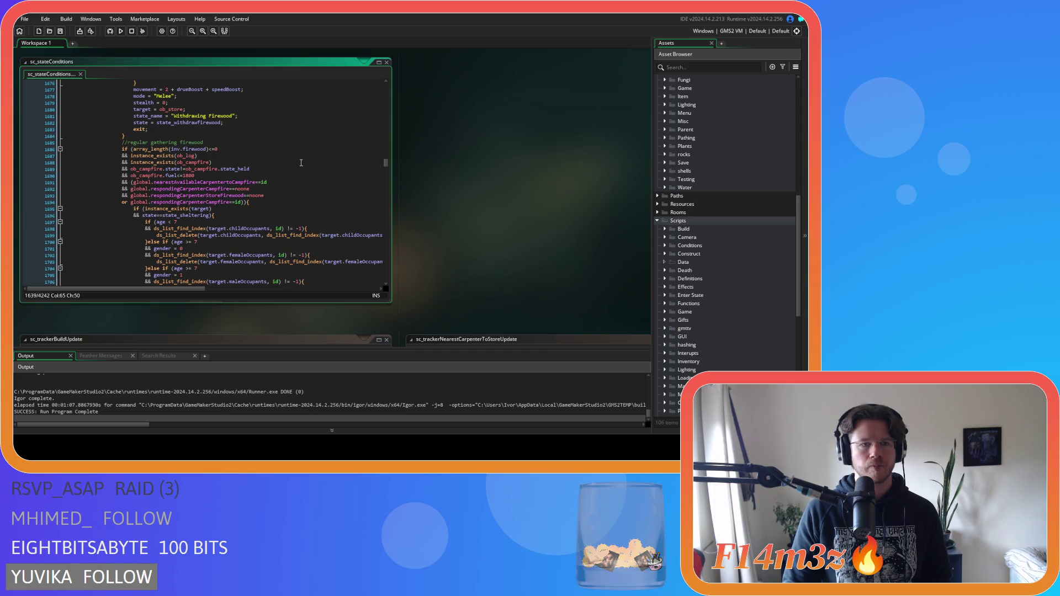
scroll(301, 163, up, 19)
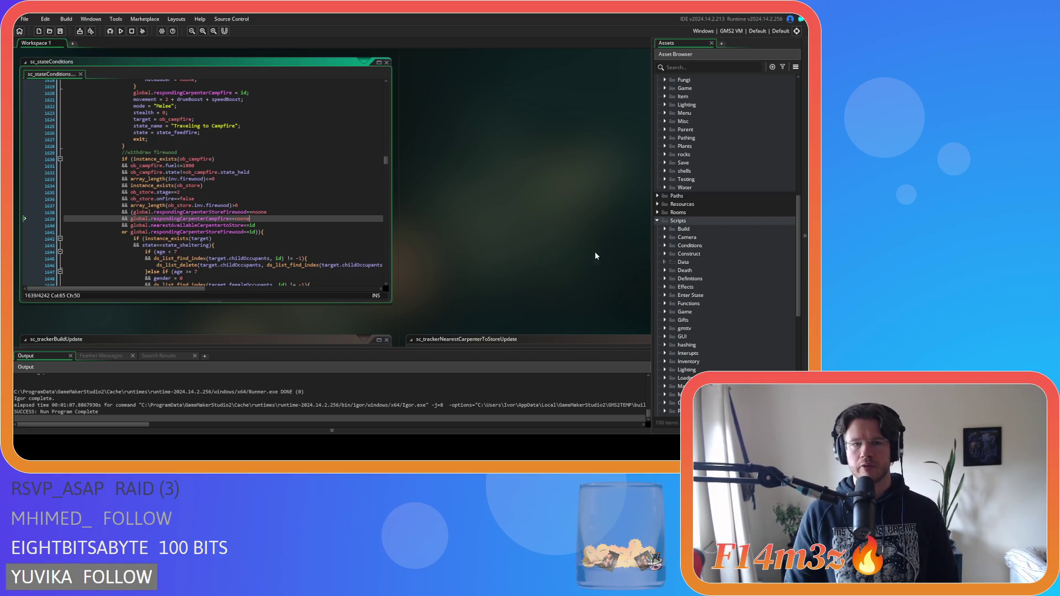
scroll(672, 235, up, 9)
click(665, 303)
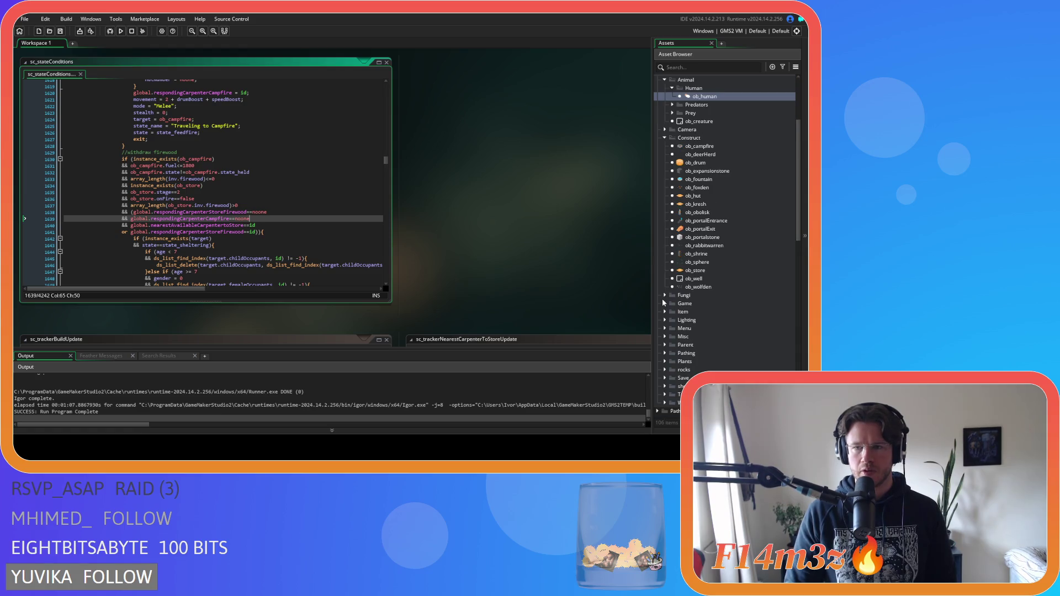
- Open ob_gui's Draw GUI event and select the Speed debug readout lines
scroll(668, 308, down, 3)
double_click(693, 245)
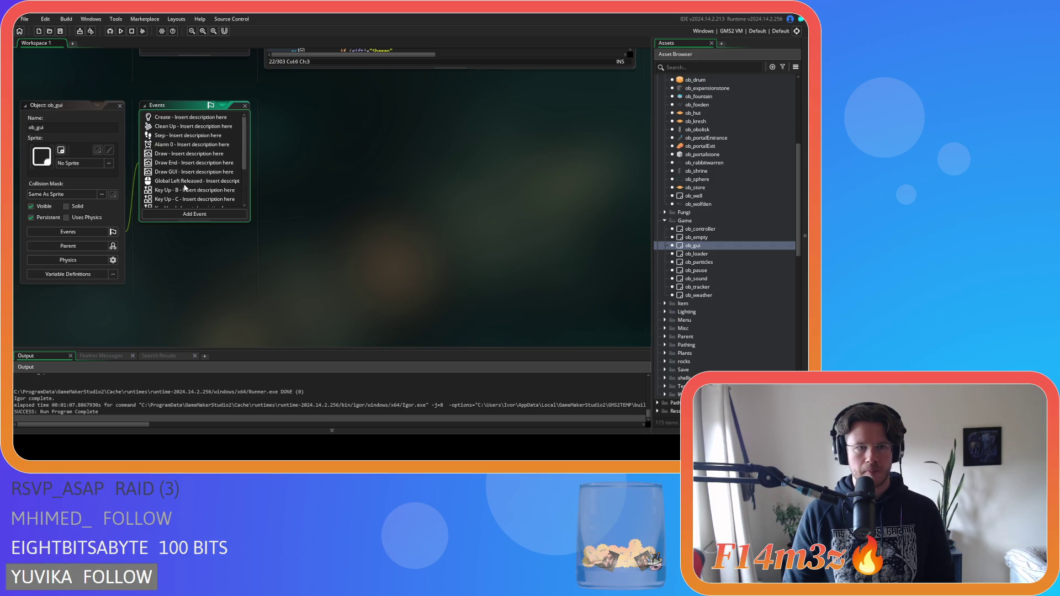
double_click(190, 172)
scroll(398, 202, down, 20)
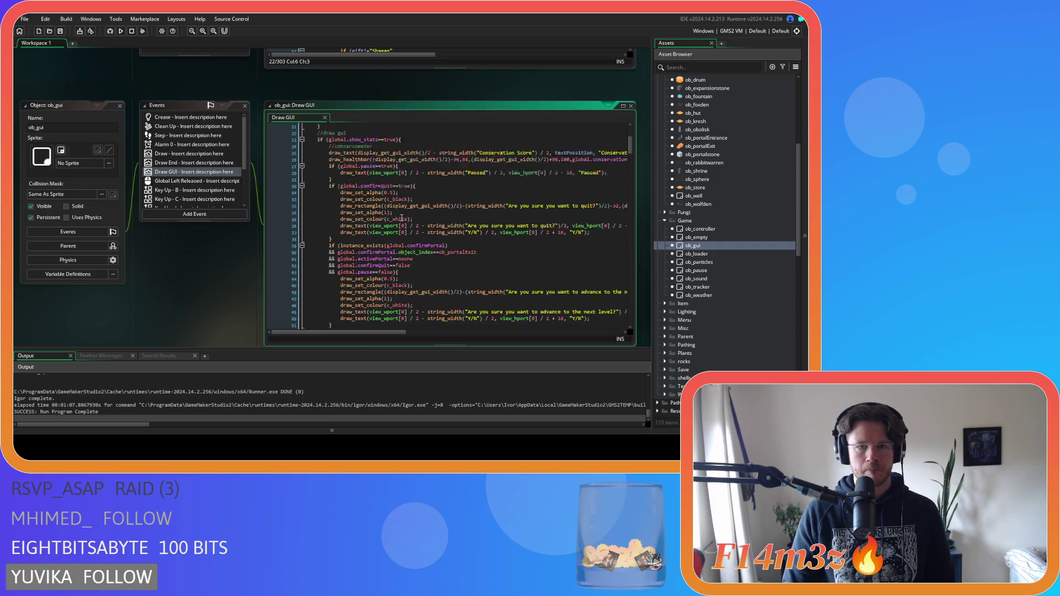
scroll(398, 202, down, 7)
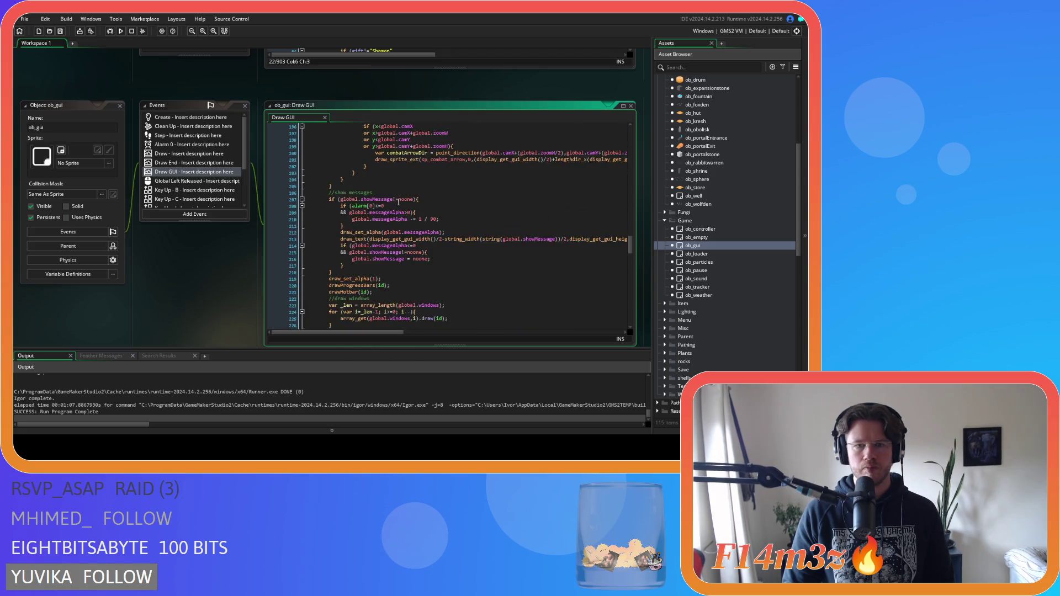
scroll(398, 202, up, 12)
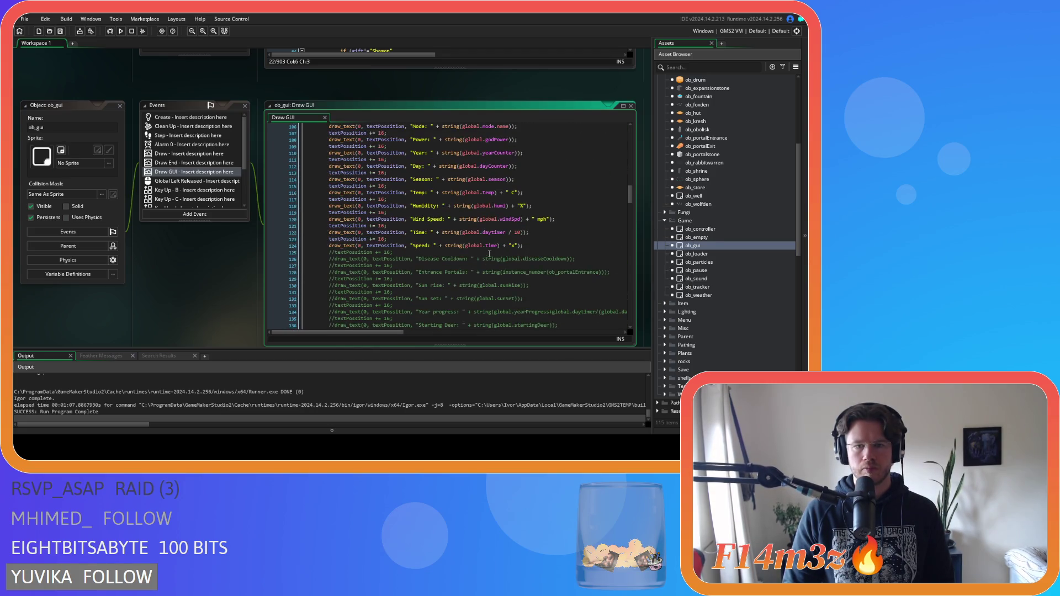
drag(526, 246, 333, 243)
- Select the store firewood responder condition for copying
scroll(157, 208, up, 5)
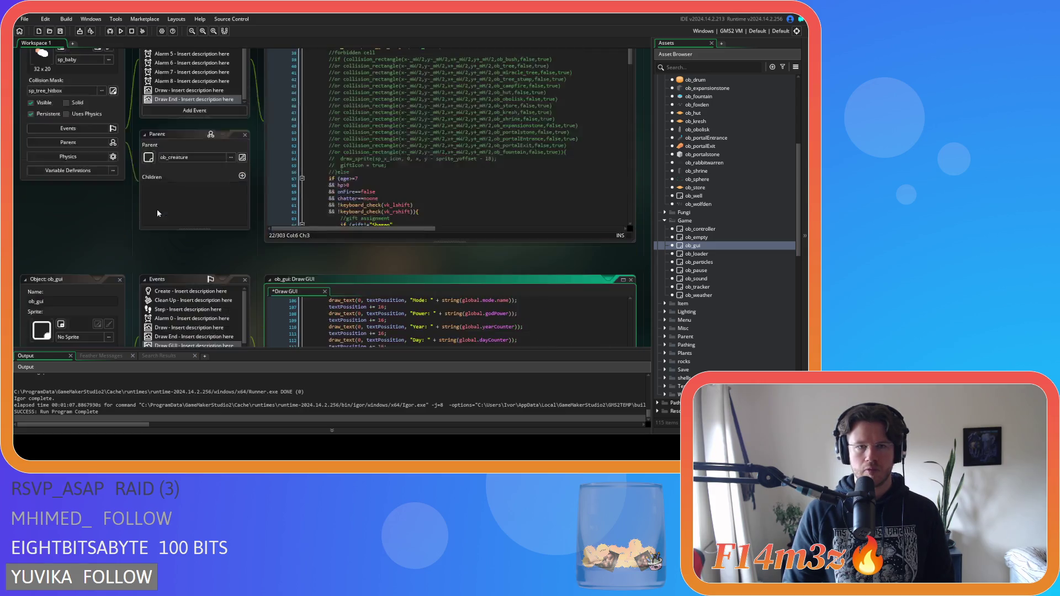
scroll(203, 212, up, 3)
scroll(221, 207, up, 8)
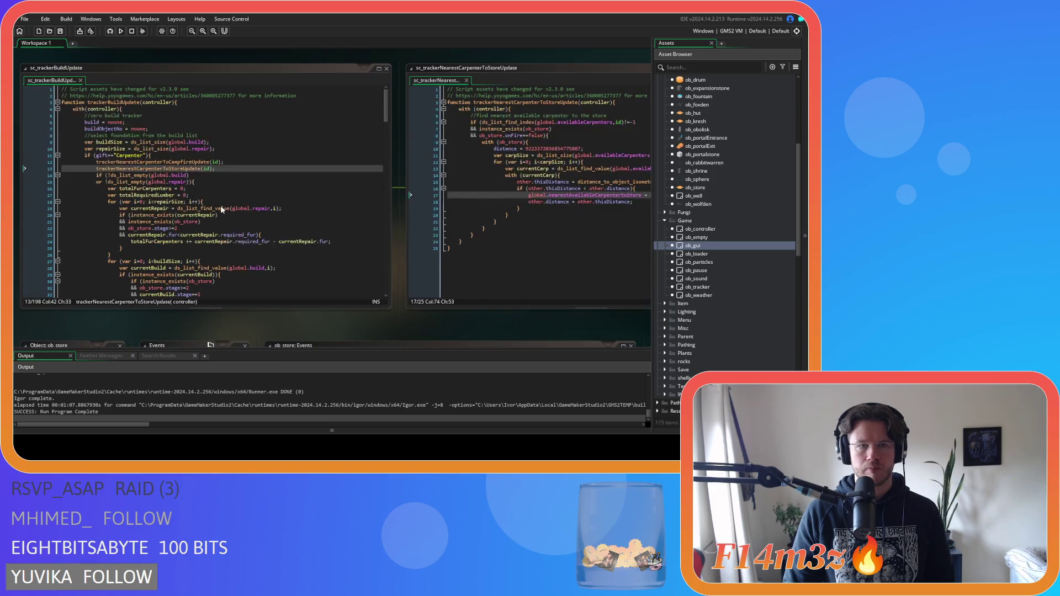
drag(267, 214, 135, 218)
key(ctrl+c)
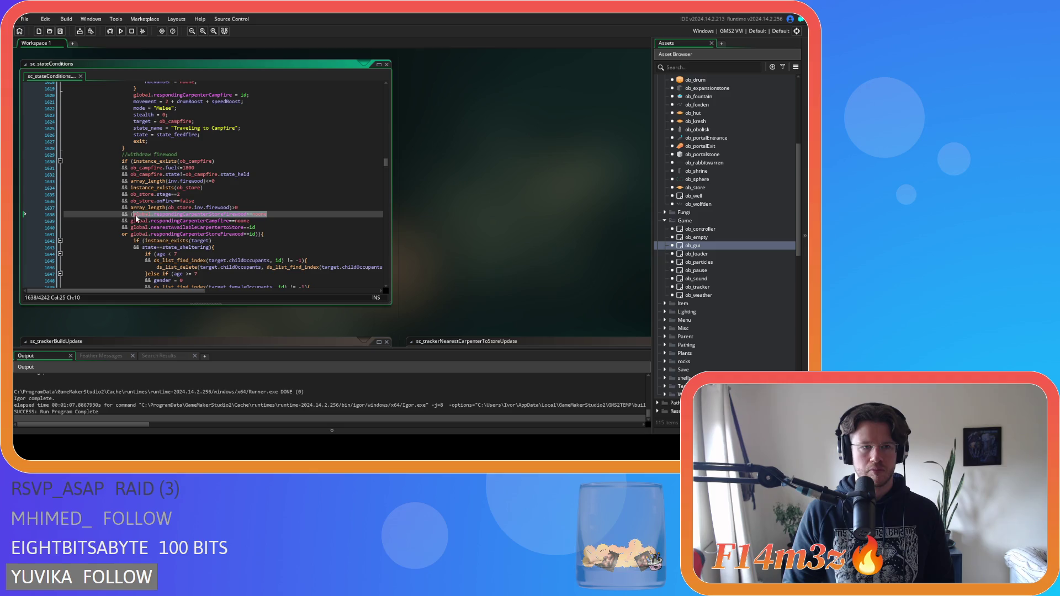
scroll(445, 195, down, 10)
scroll(357, 156, down, 8)
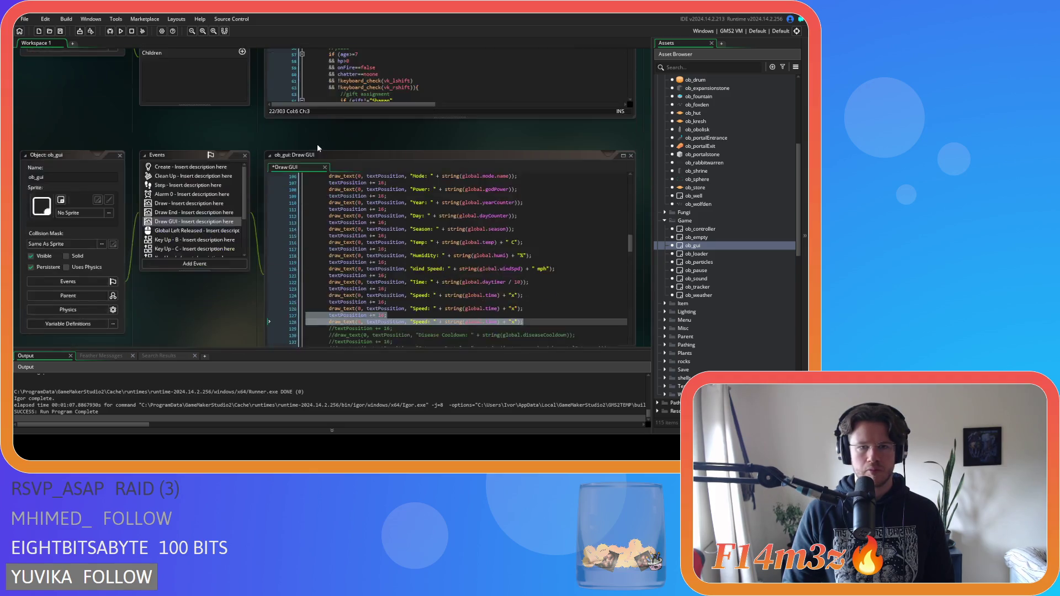
- Swap the readout variables for global.respondingCarpenterStoreFirewood (line 126) and global.respondingCarpenterCampfire (line 128)
drag(516, 159, 467, 161)
key(BackSpace)
key(ctrl+v)
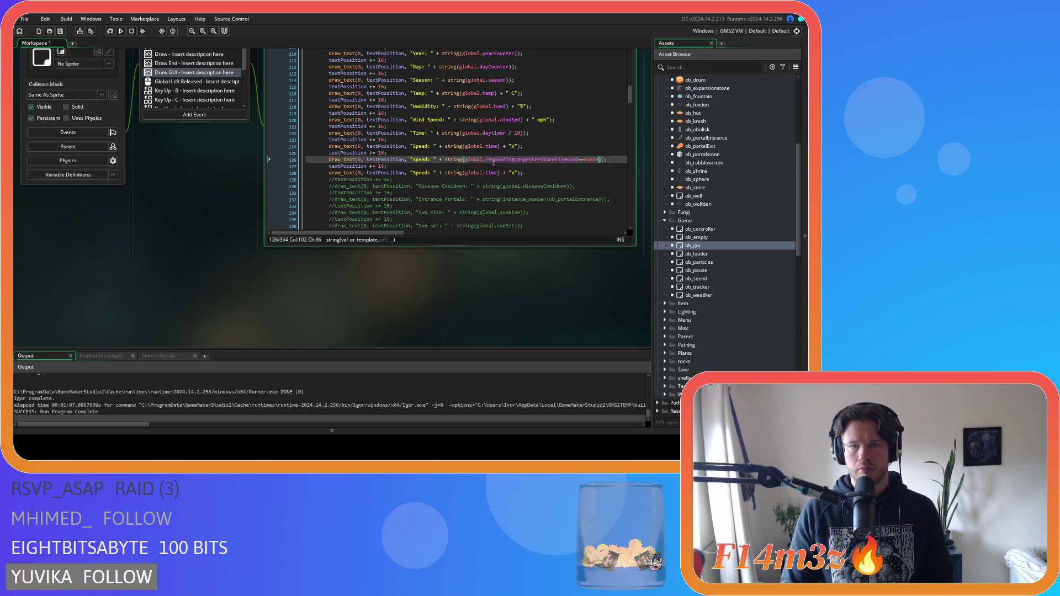
key(BackSpace)
key(BackSpace)
key(BackSpace)
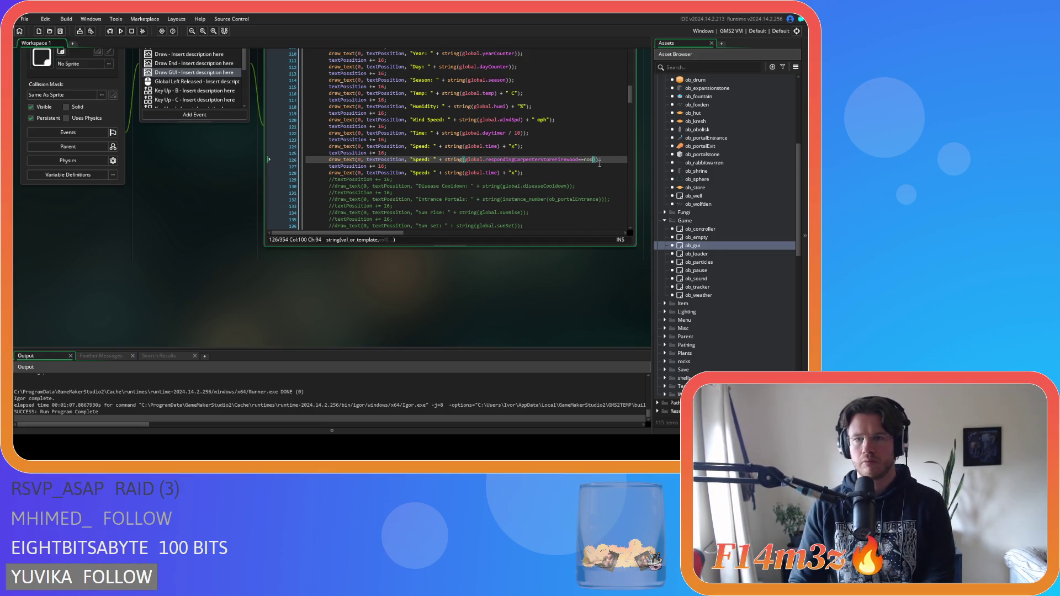
drag(500, 173, 519, 173)
key(BackSpace)
click(491, 173)
double_click(491, 173)
text(res)
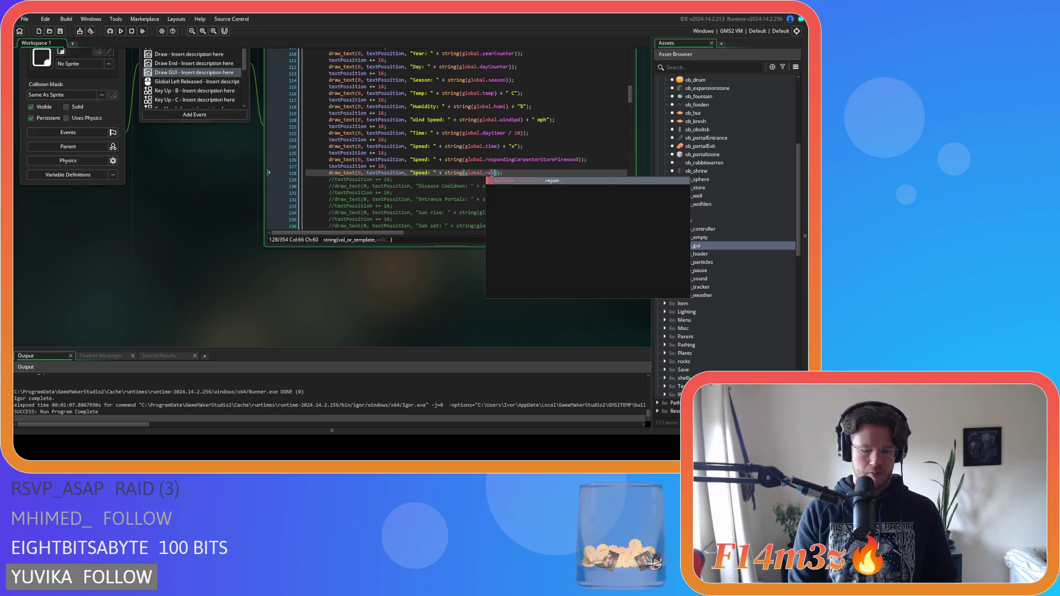
text(pond)
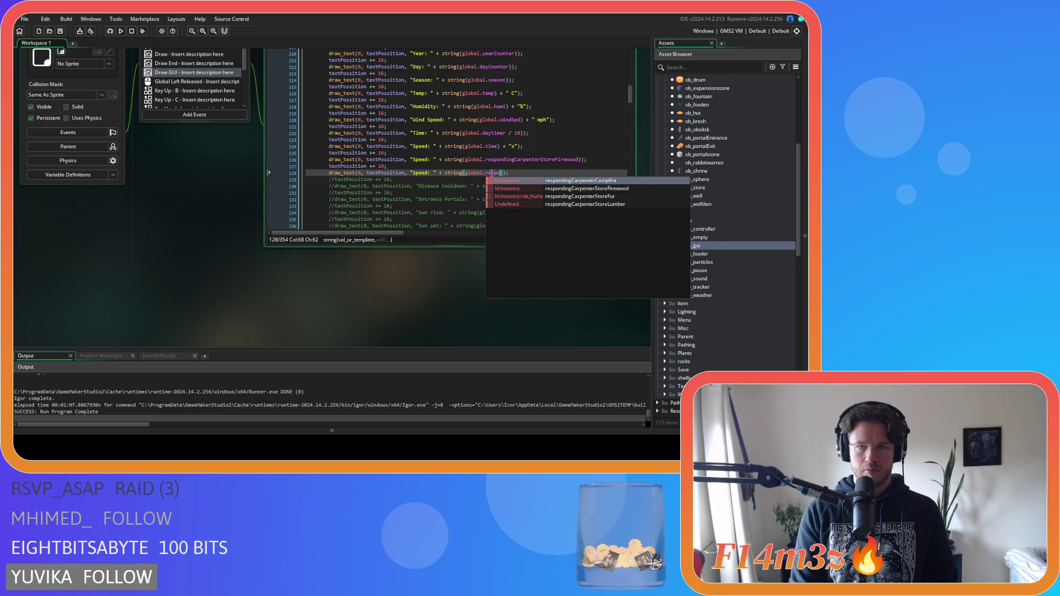
key(Return)
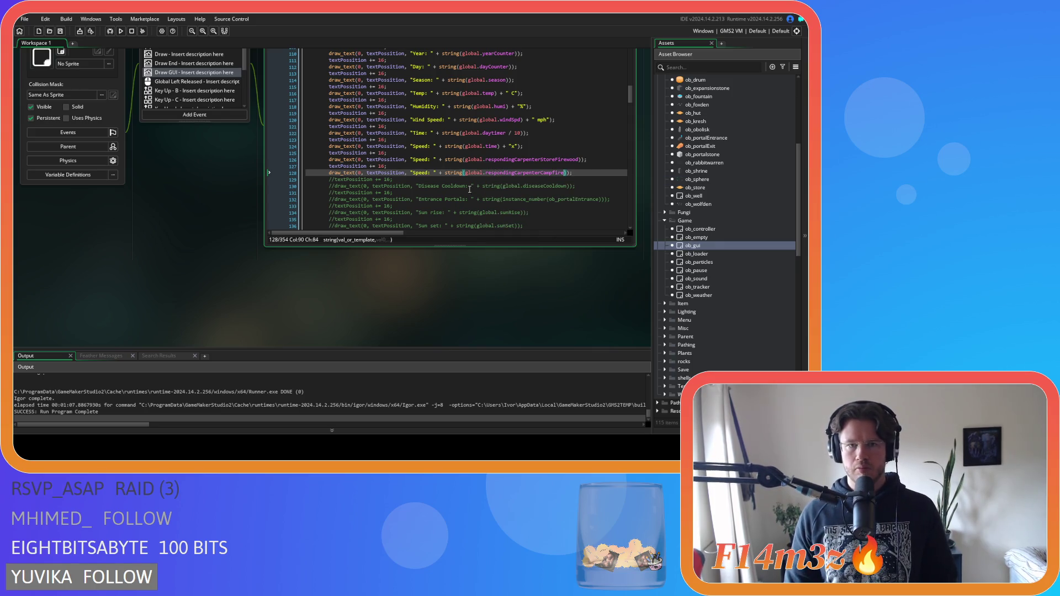
- Relabel the two readouts 'RCSF: ' and 'RCC: ', then run the game with F5
double_click(420, 160)
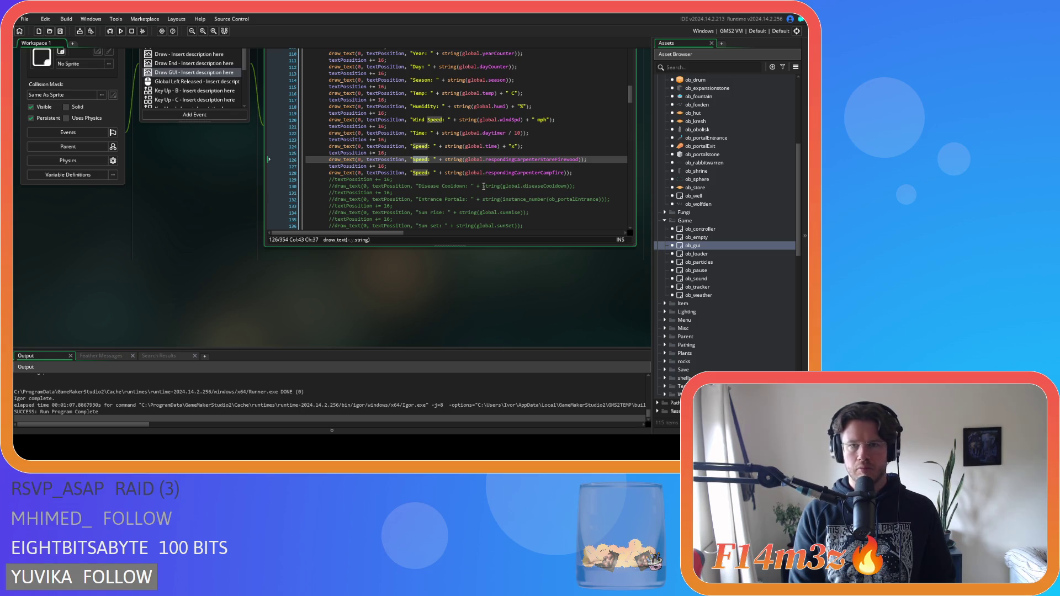
text(RCSF)
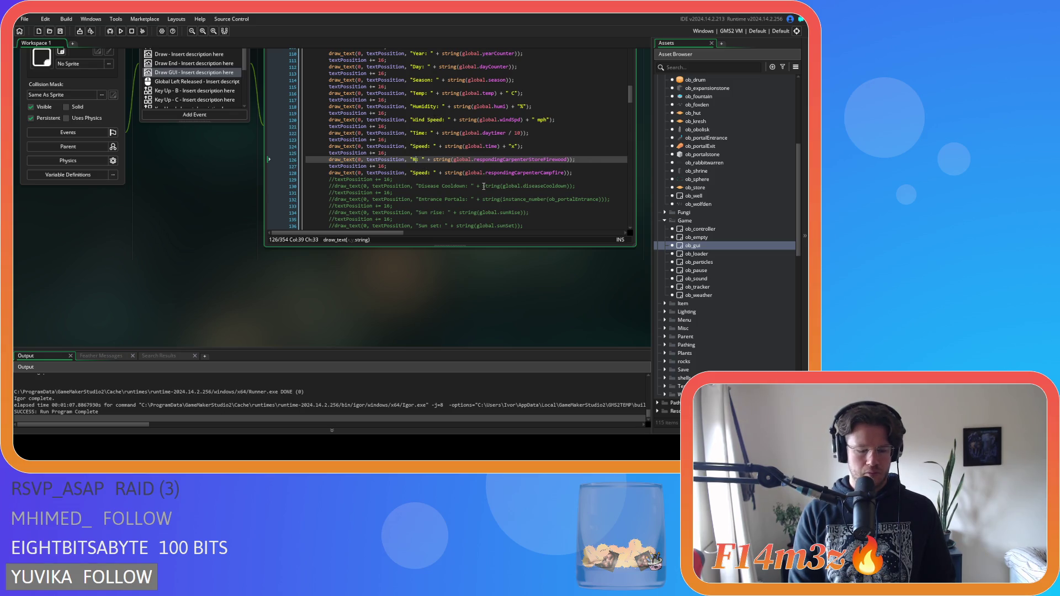
double_click(420, 173)
text(RCC)
key(F5)
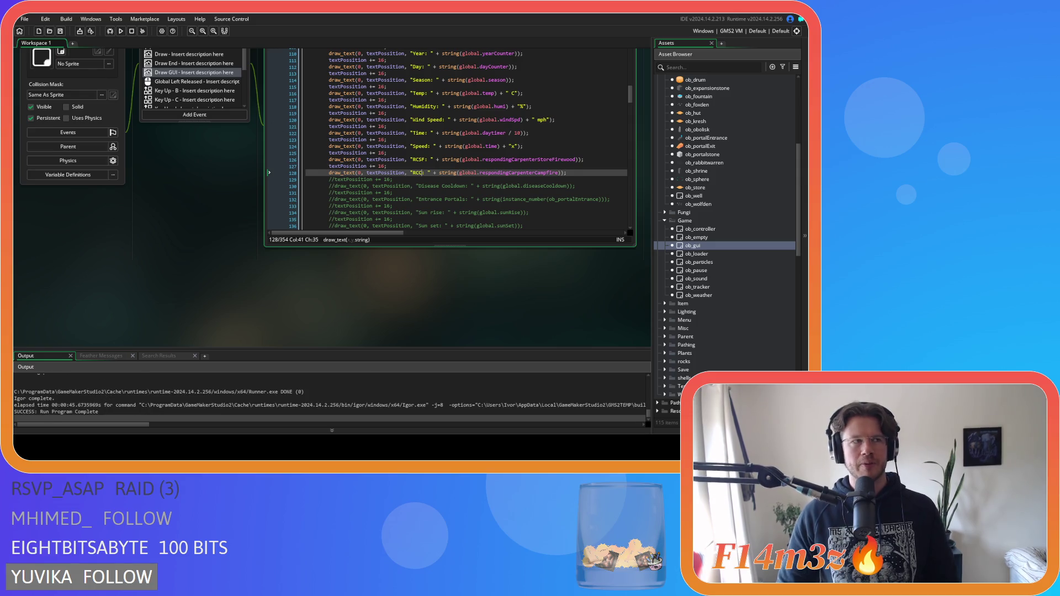
click(200, 230)
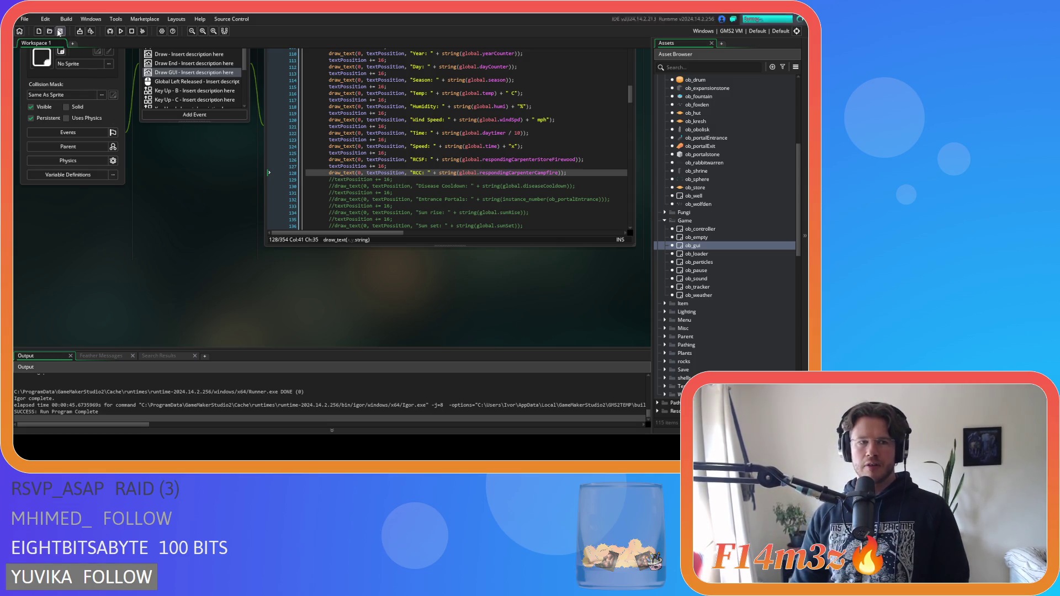
- Open sc_giftWorshipper from the Gifts scripts folder and scroll through its code
scroll(718, 259, down, 10)
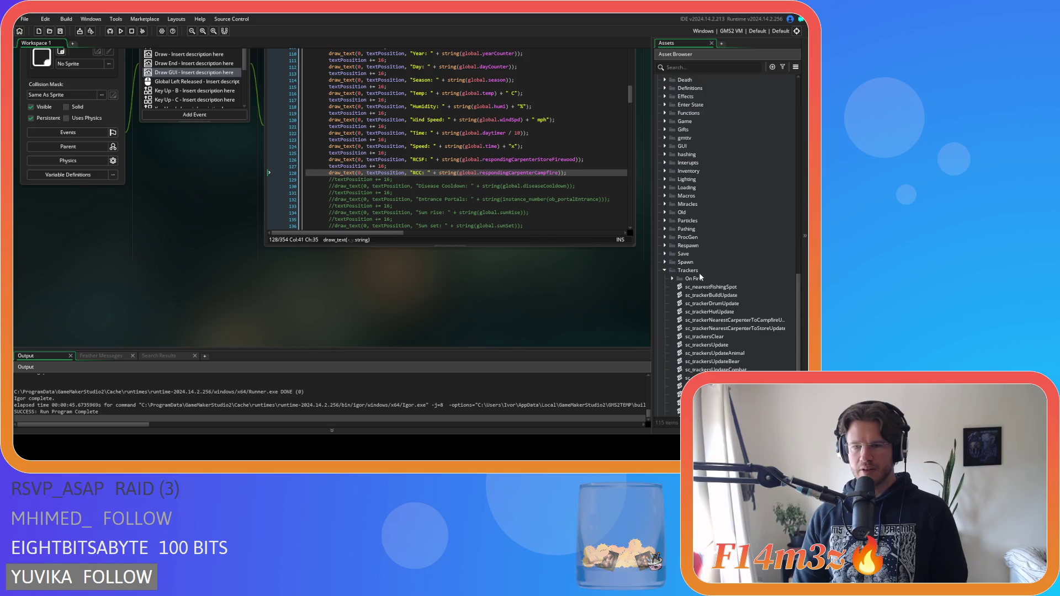
click(665, 204)
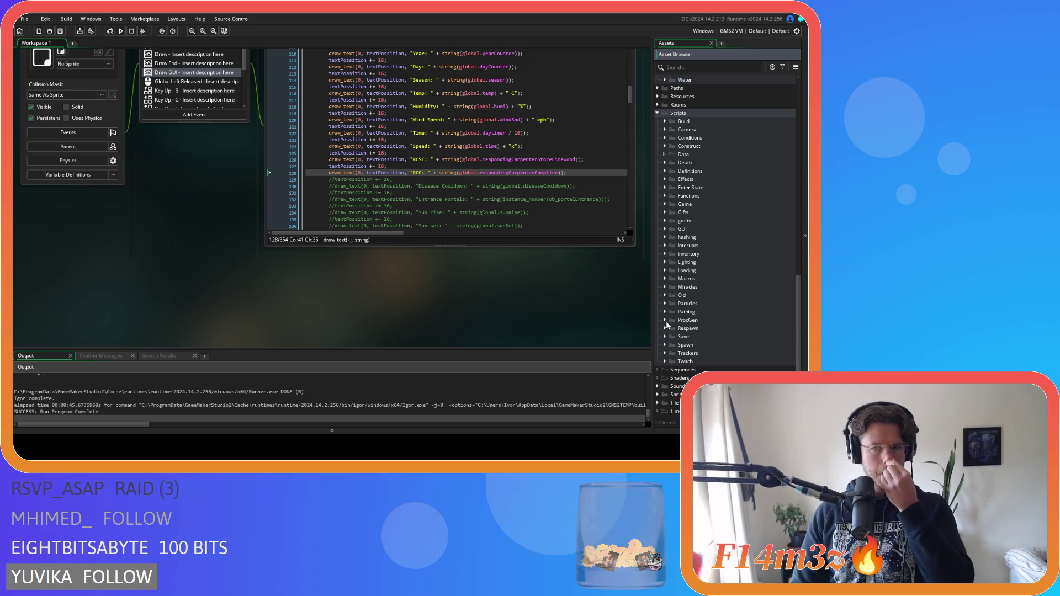
click(665, 213)
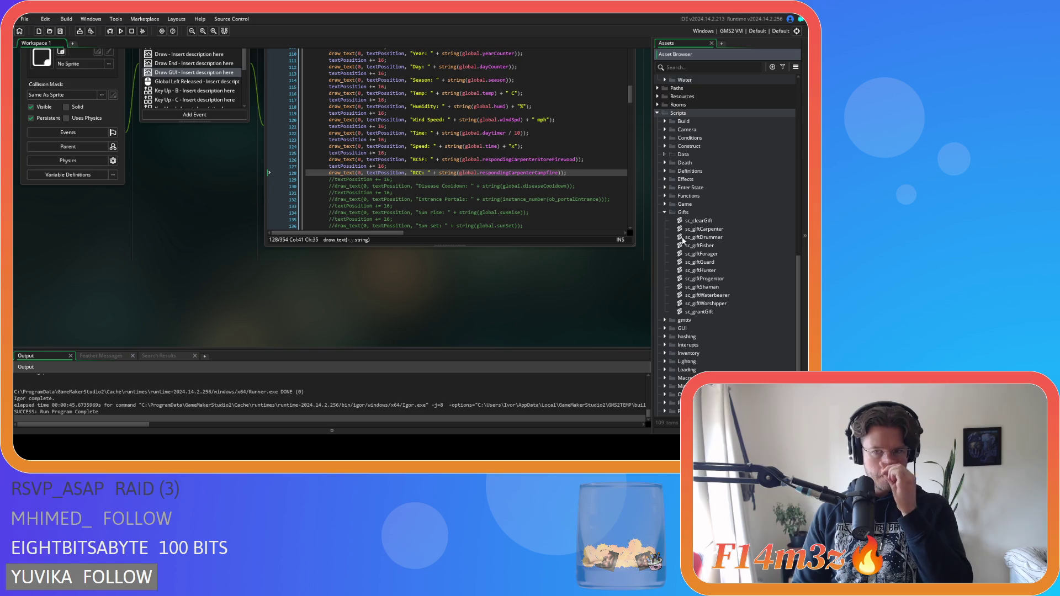
double_click(712, 304)
scroll(389, 178, down, 5)
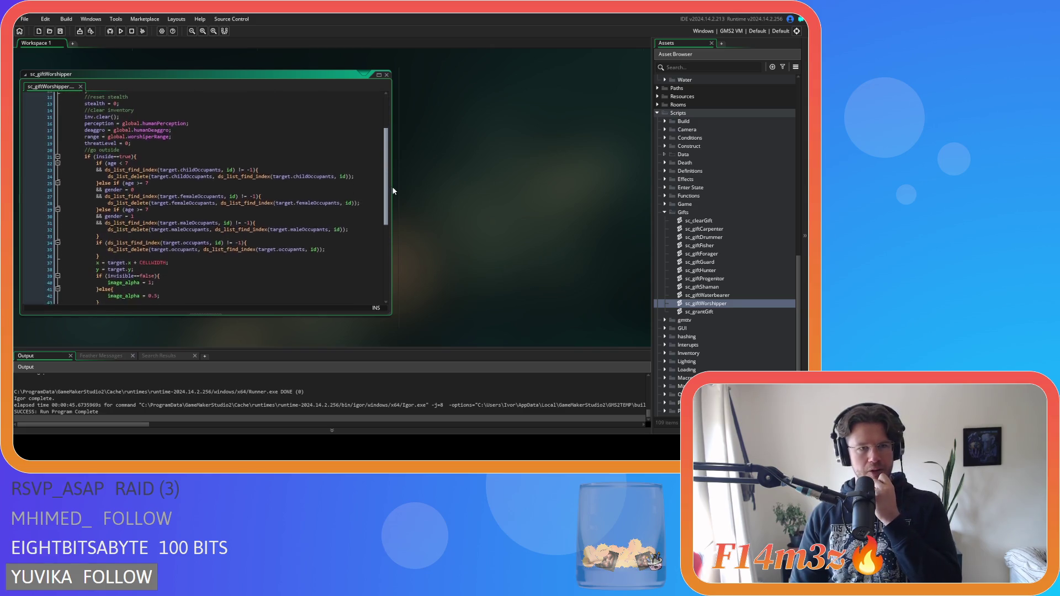
scroll(383, 232, down, 8)
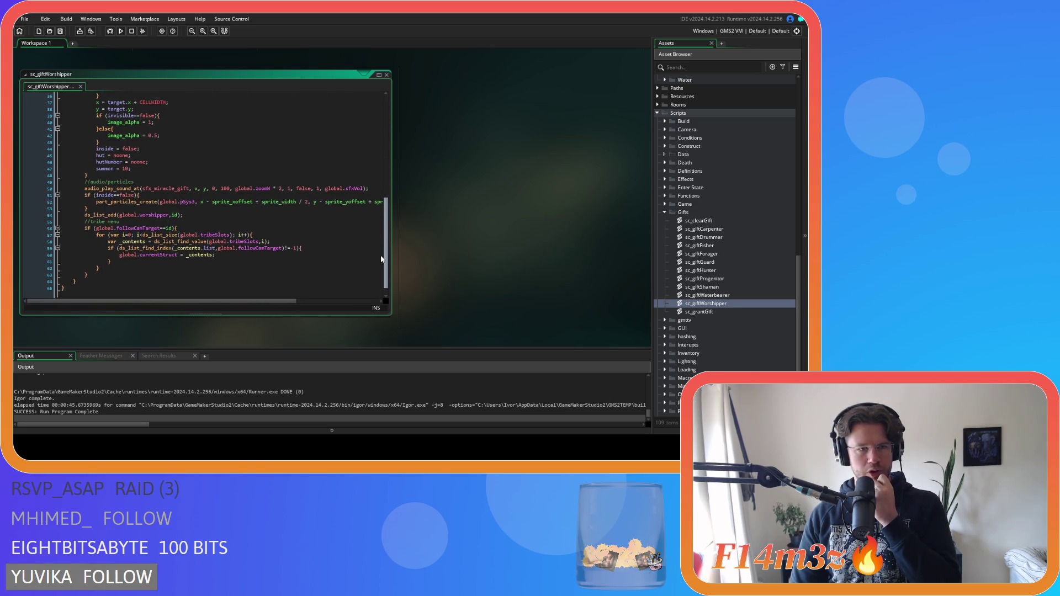
scroll(381, 259, up, 5)
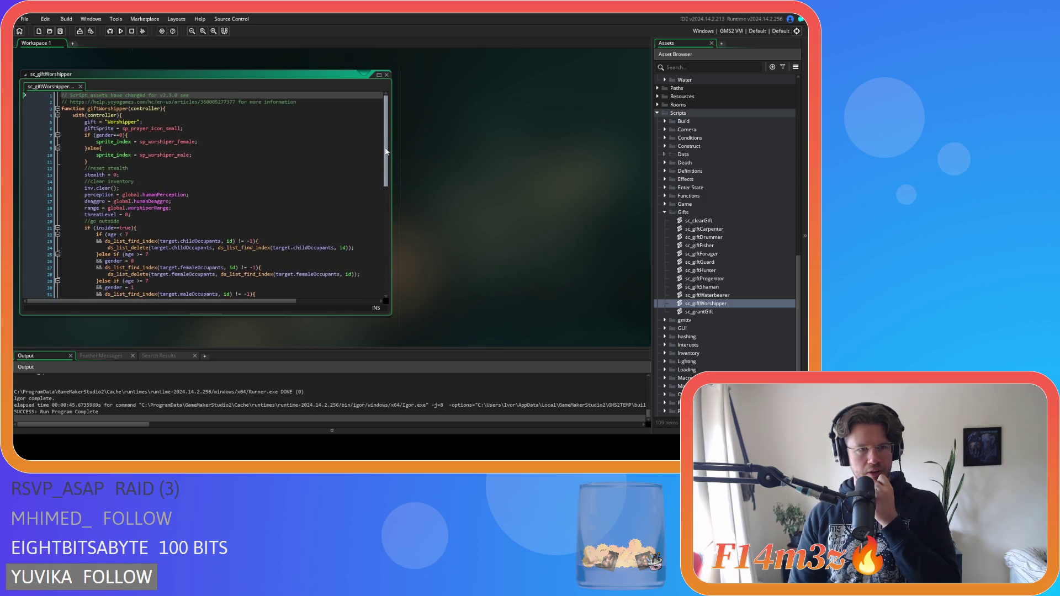
scroll(371, 232, down, 6)
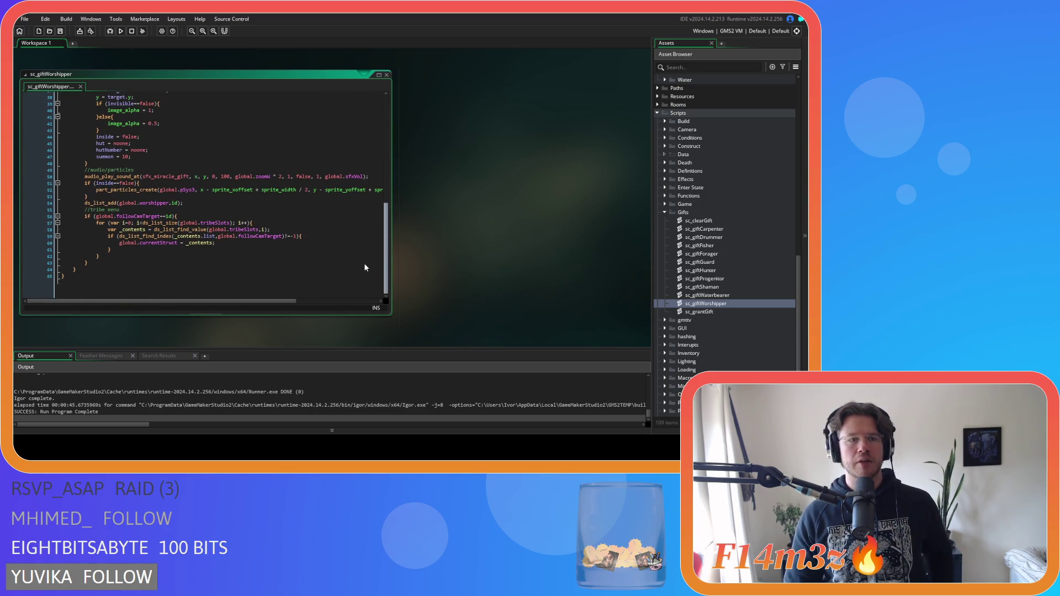
scroll(364, 259, up, 11)
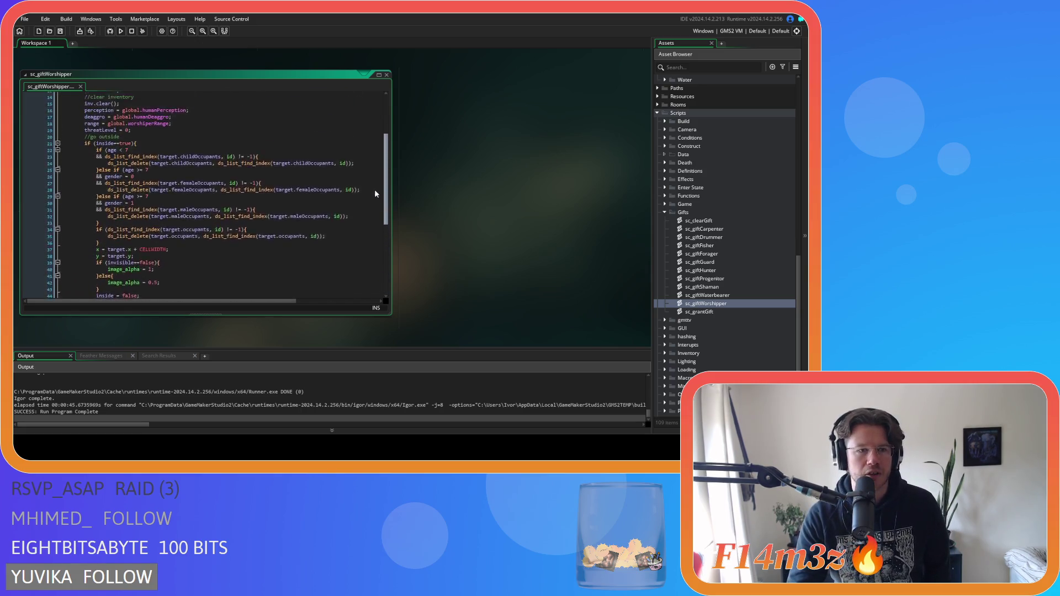
scroll(379, 154, up, 1)
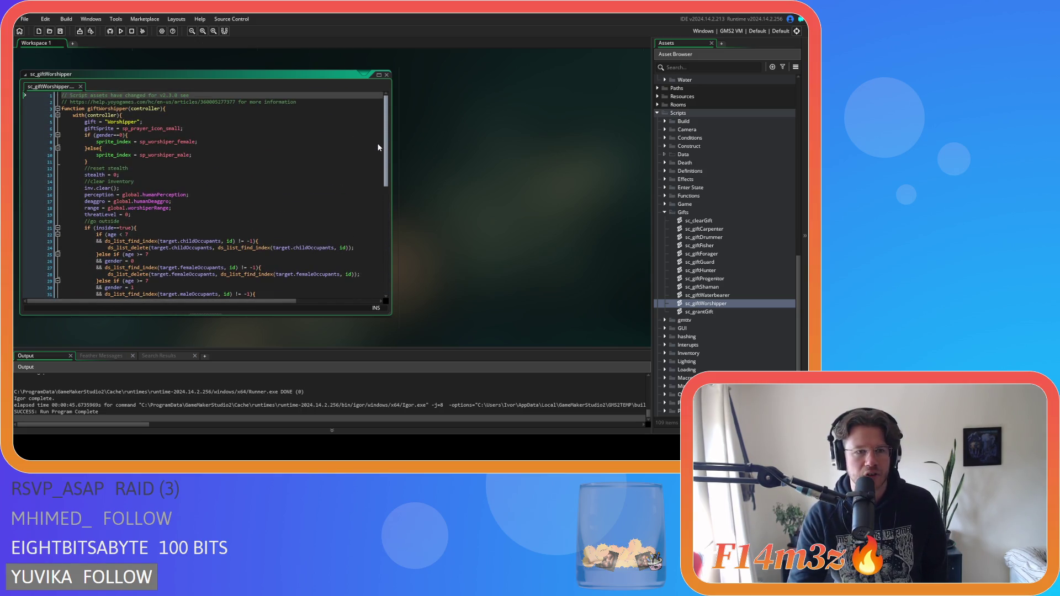
scroll(379, 148, down, 12)
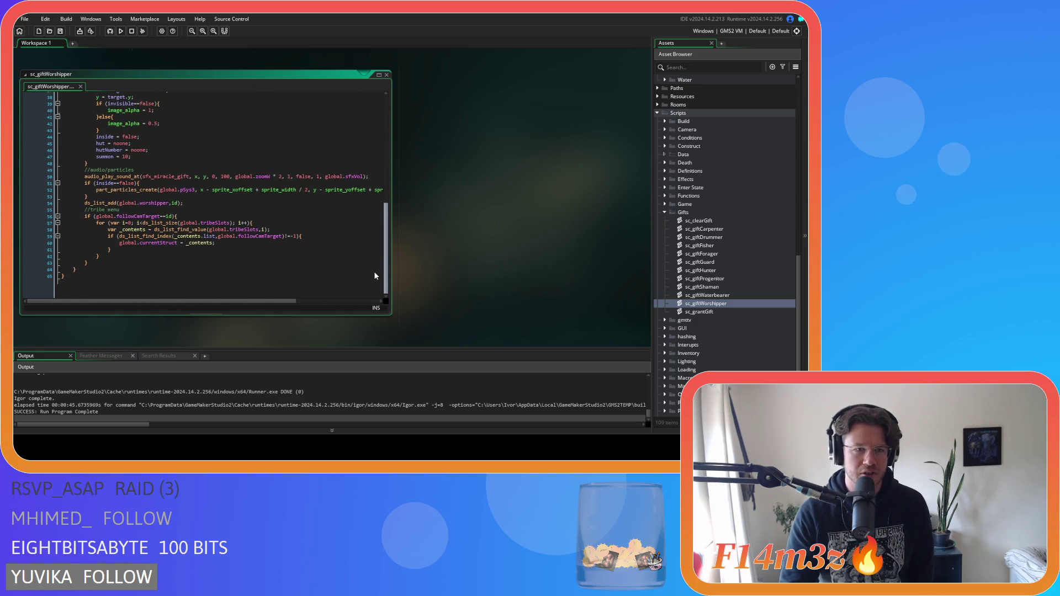
scroll(374, 275, up, 12)
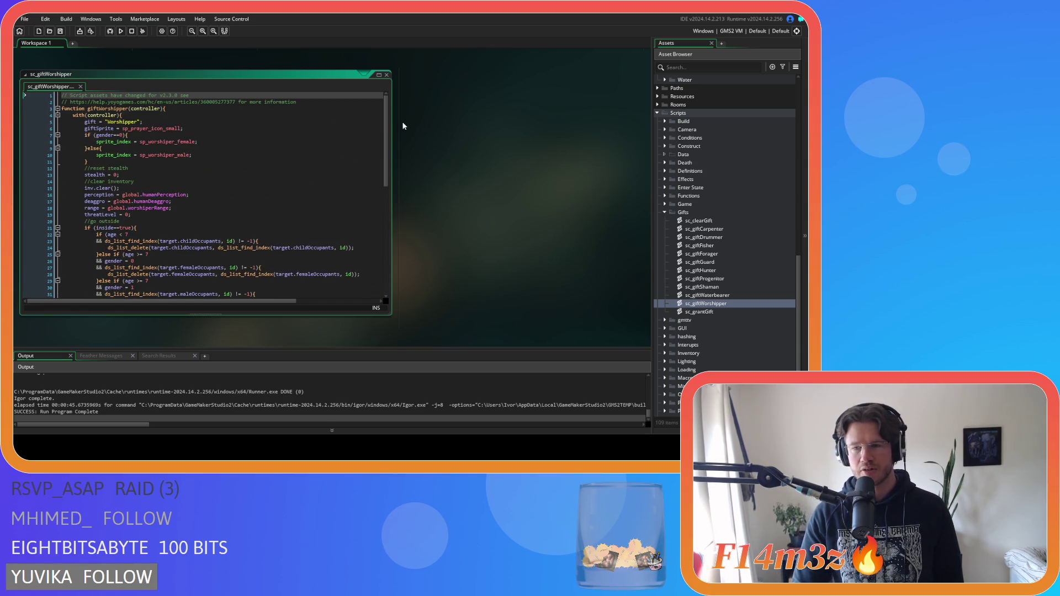
- Collapse the sc_giftWorshipper editor and open the sc_clearGift script
click(389, 76)
click(388, 75)
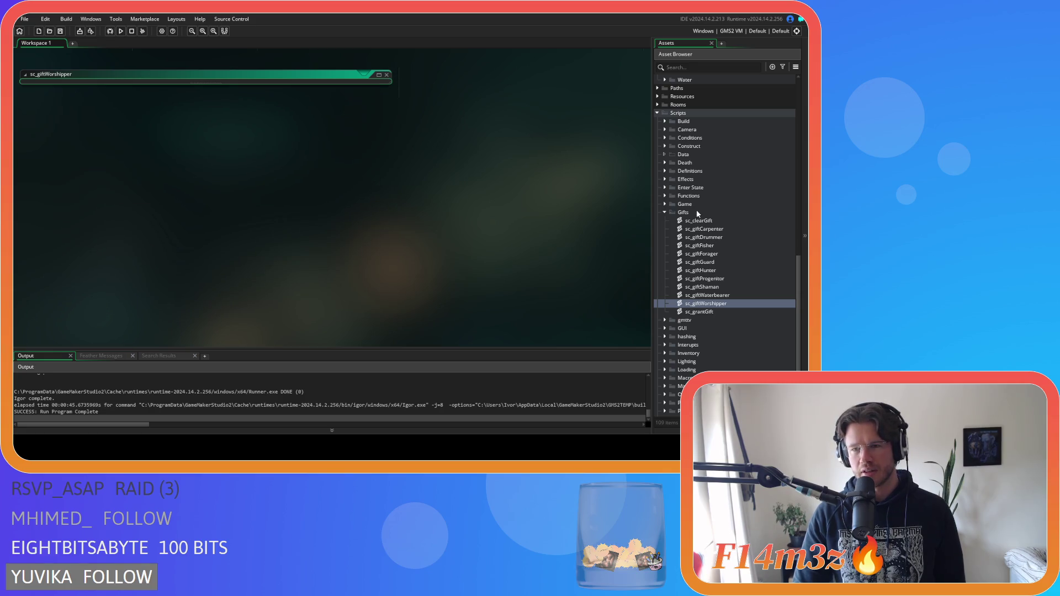
double_click(698, 220)
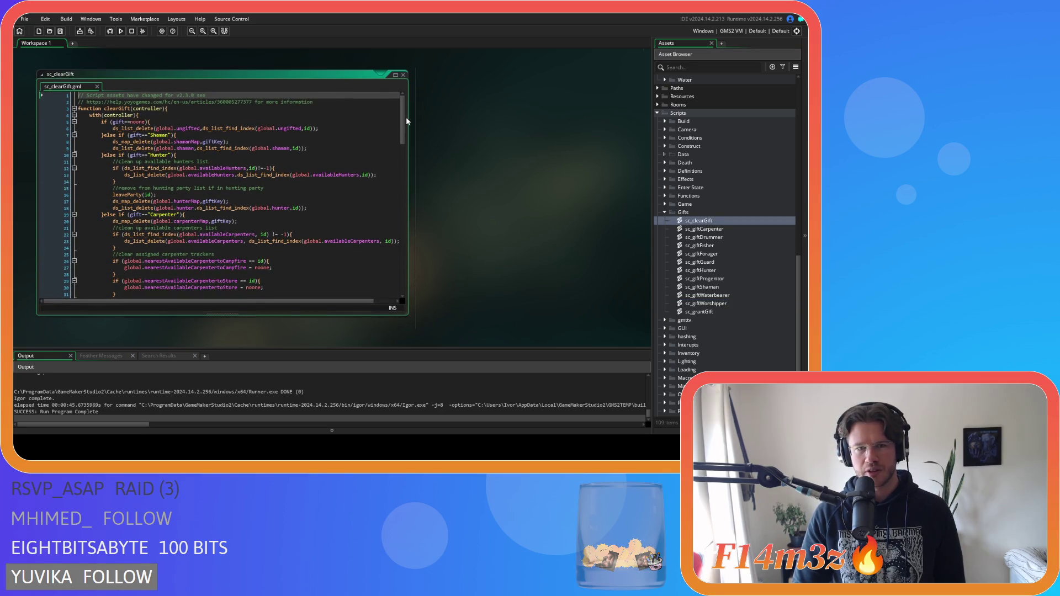
scroll(331, 166, down, 5)
- Review sc_clearGift's nearest and responding carpenter tracker checks on lines 26 through 42
click(300, 203)
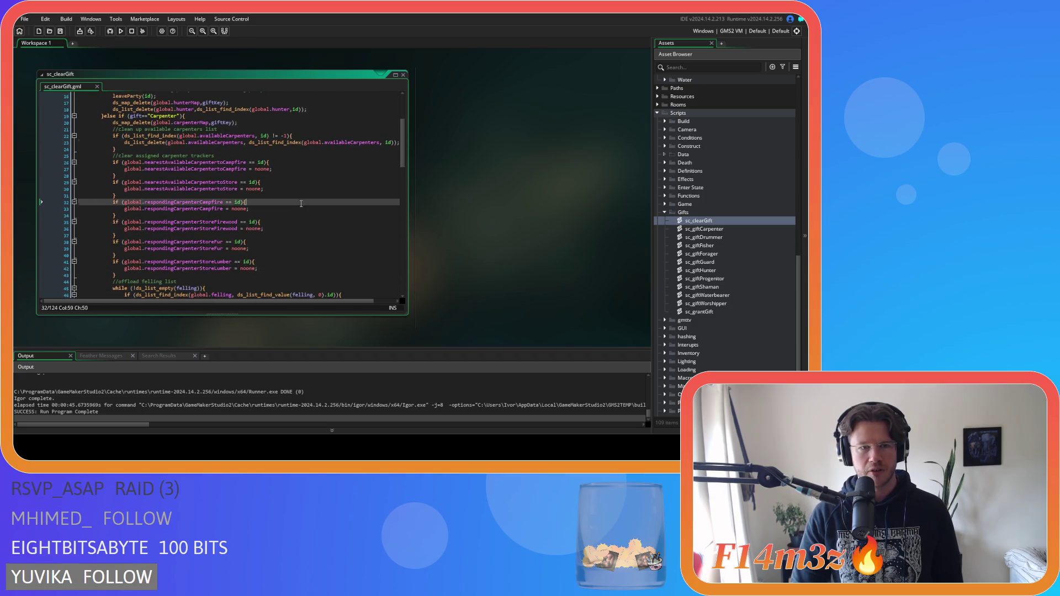
click(280, 268)
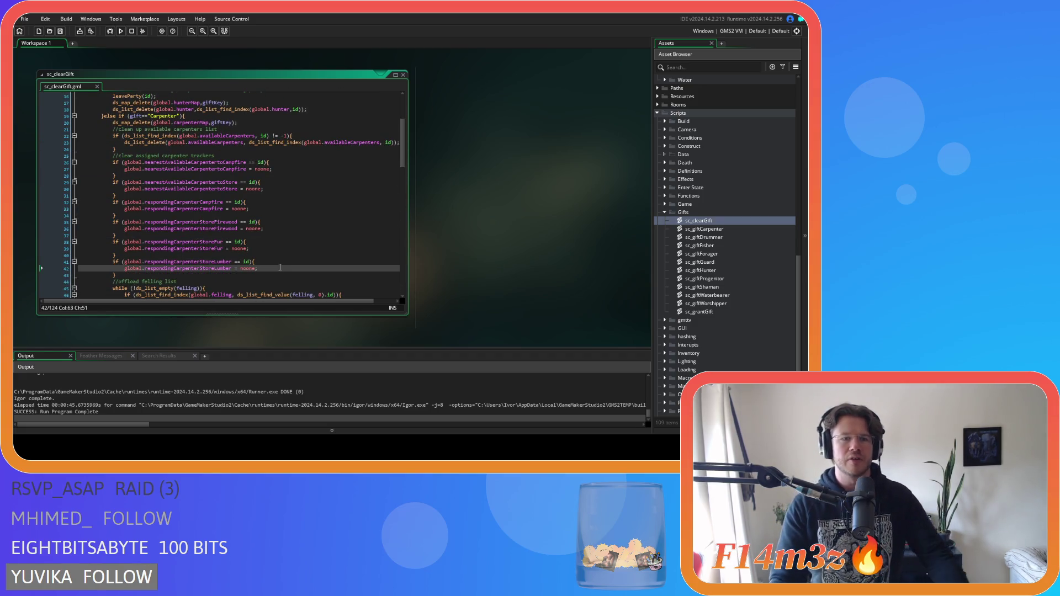
click(269, 163)
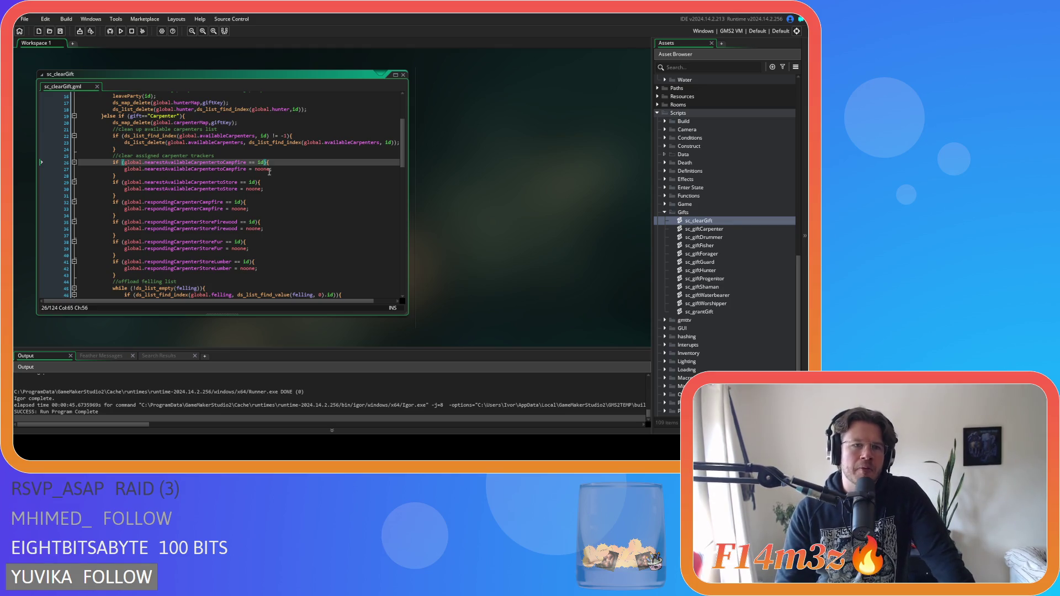
click(272, 181)
key(shift+Up)
key(shift+Up)
key(shift+Up)
click(272, 177)
click(289, 162)
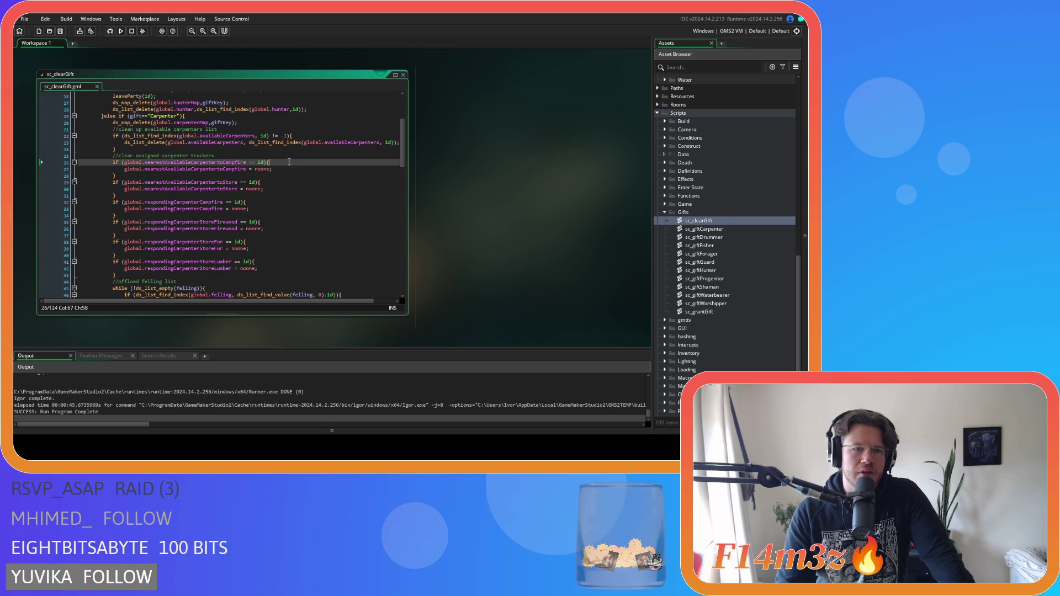
click(283, 189)
click(278, 202)
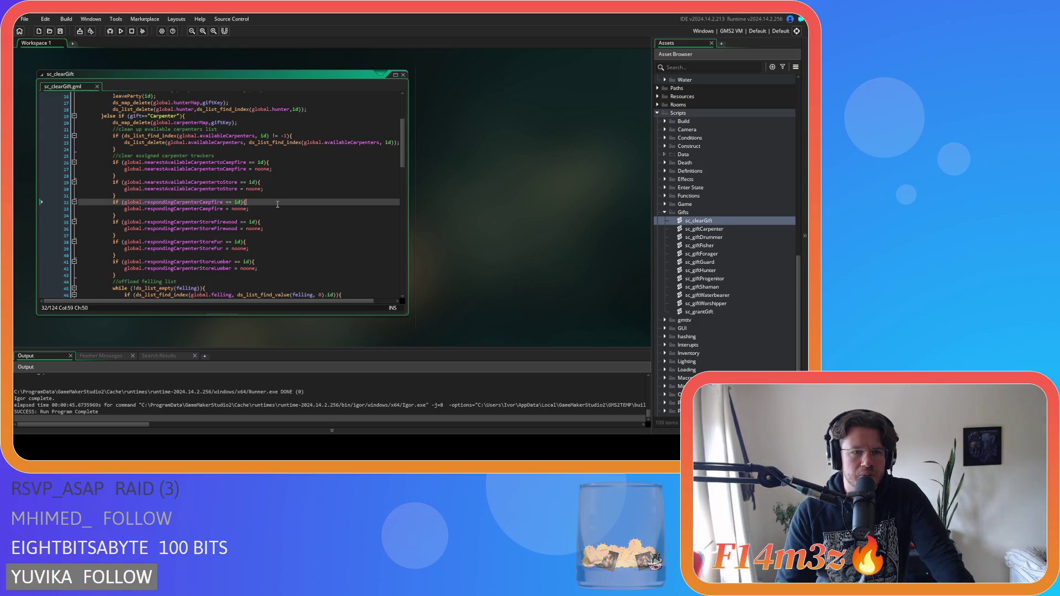
click(274, 223)
click(269, 240)
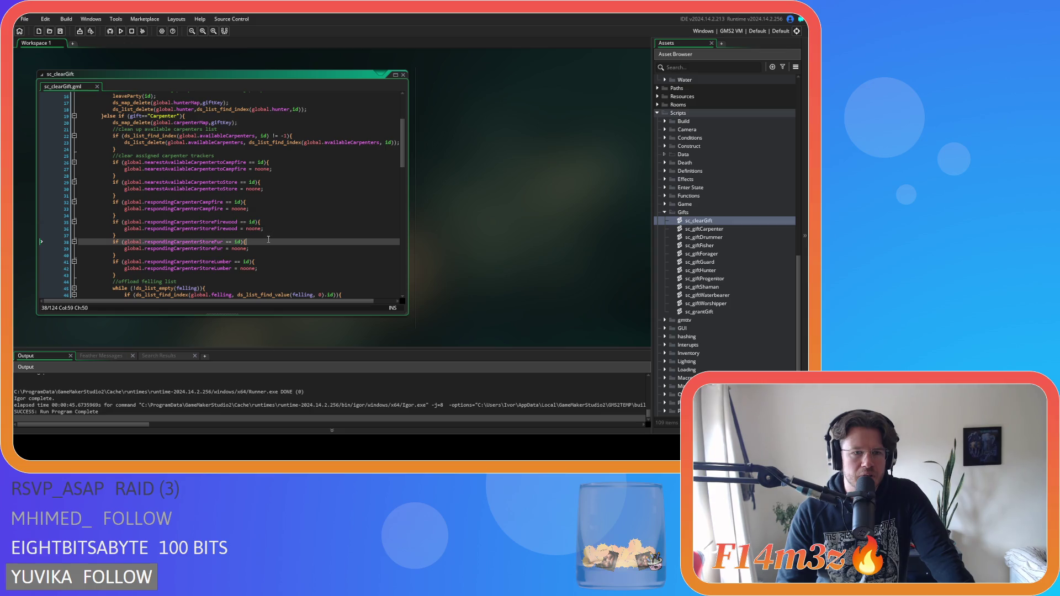
click(270, 263)
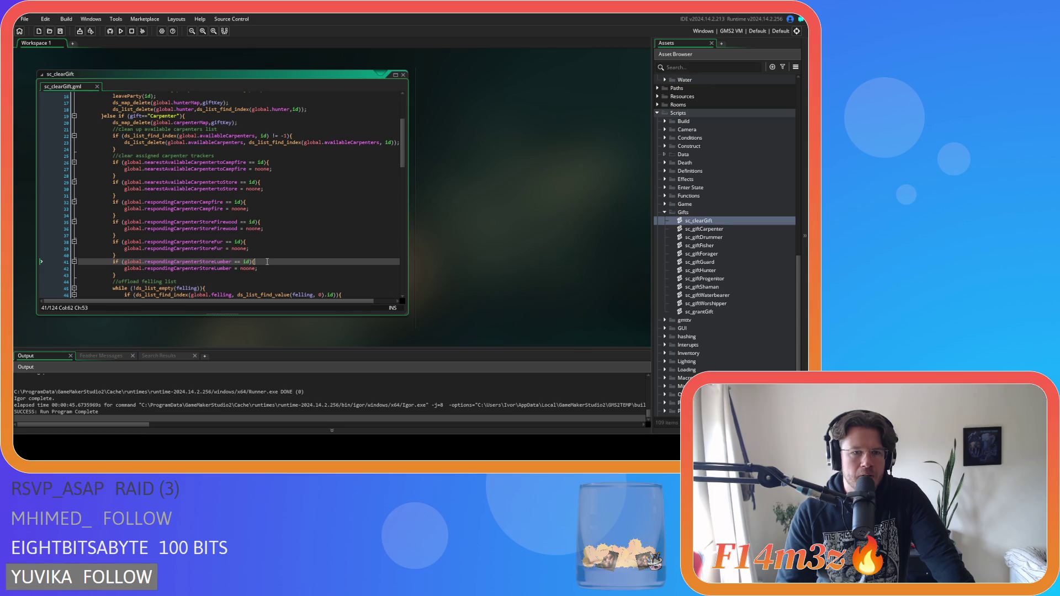
scroll(267, 262, down, 3)
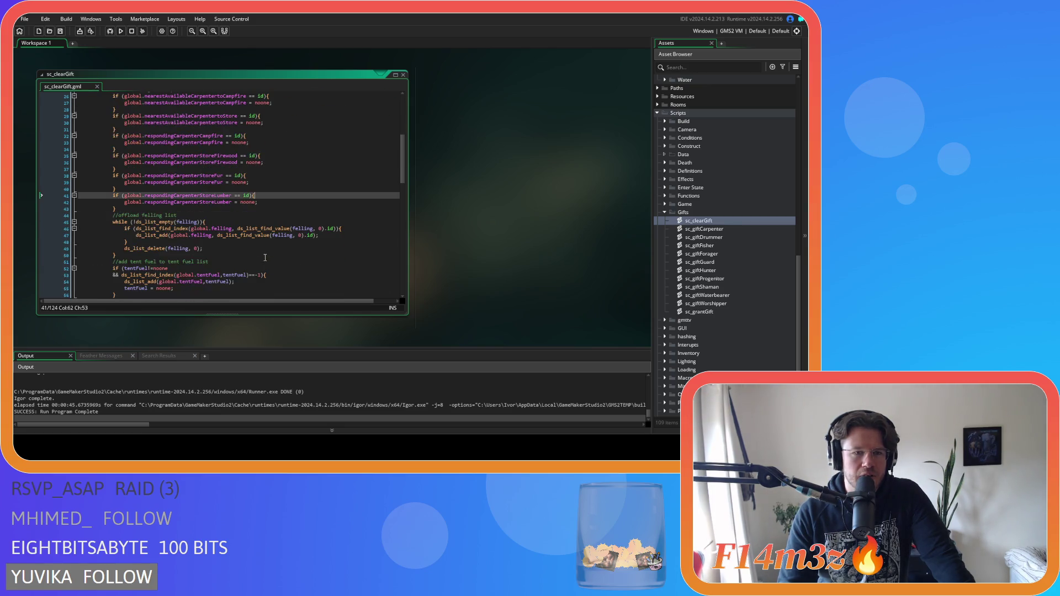
scroll(279, 228, up, 3)
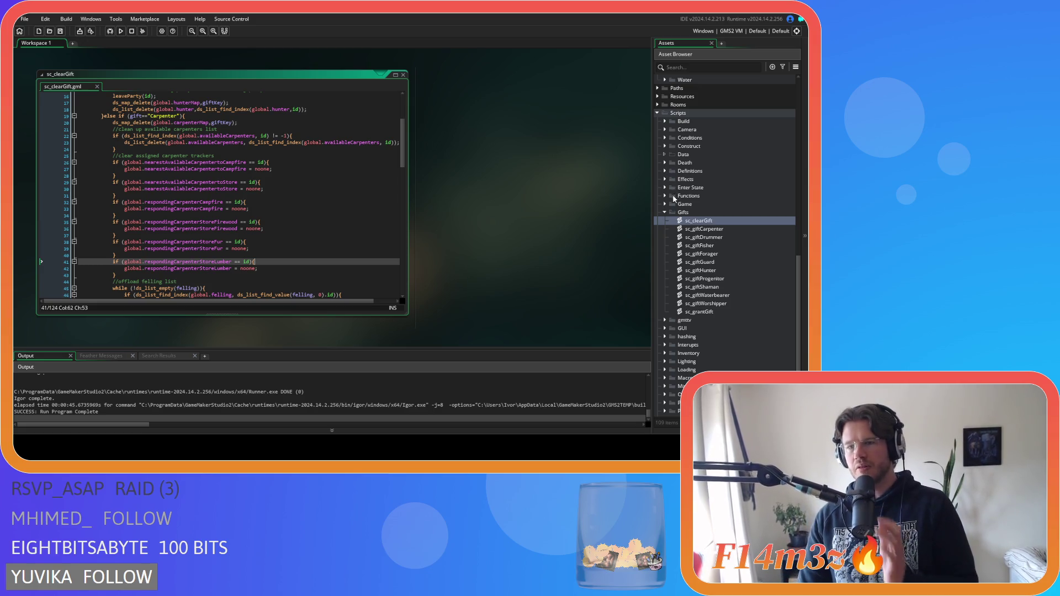
- Expand the GUI > Tribe > Interaction folders and read through the sc_windowTribe script
scroll(666, 265, down, 2)
click(665, 295)
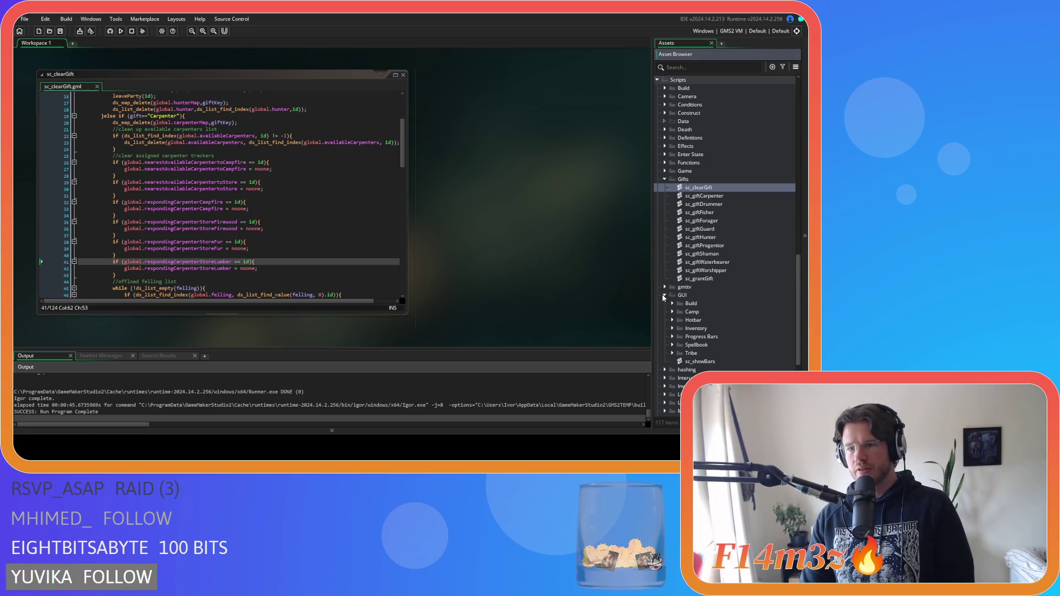
scroll(683, 304, down, 7)
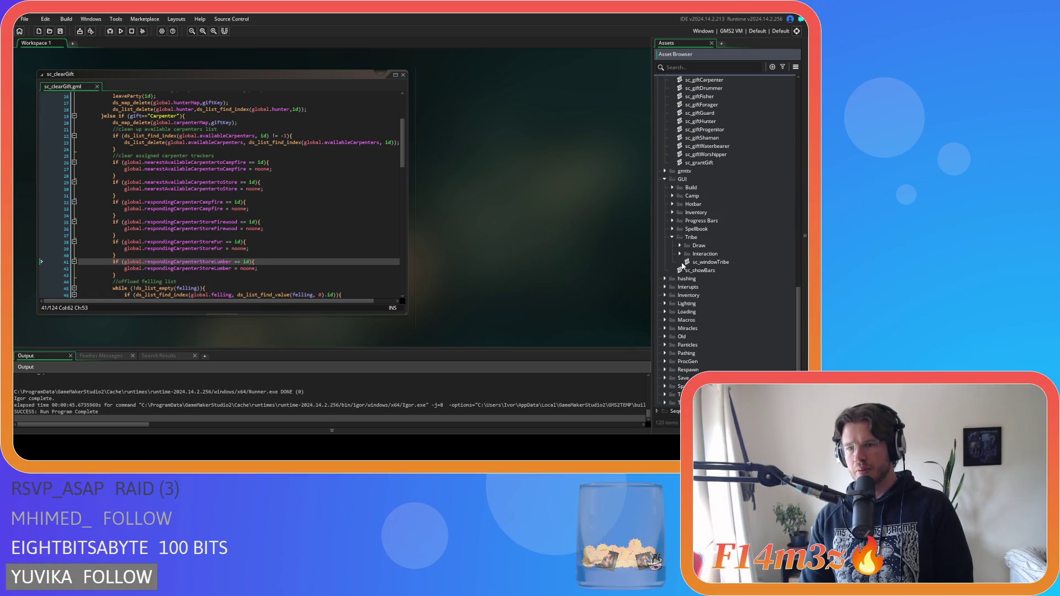
click(680, 255)
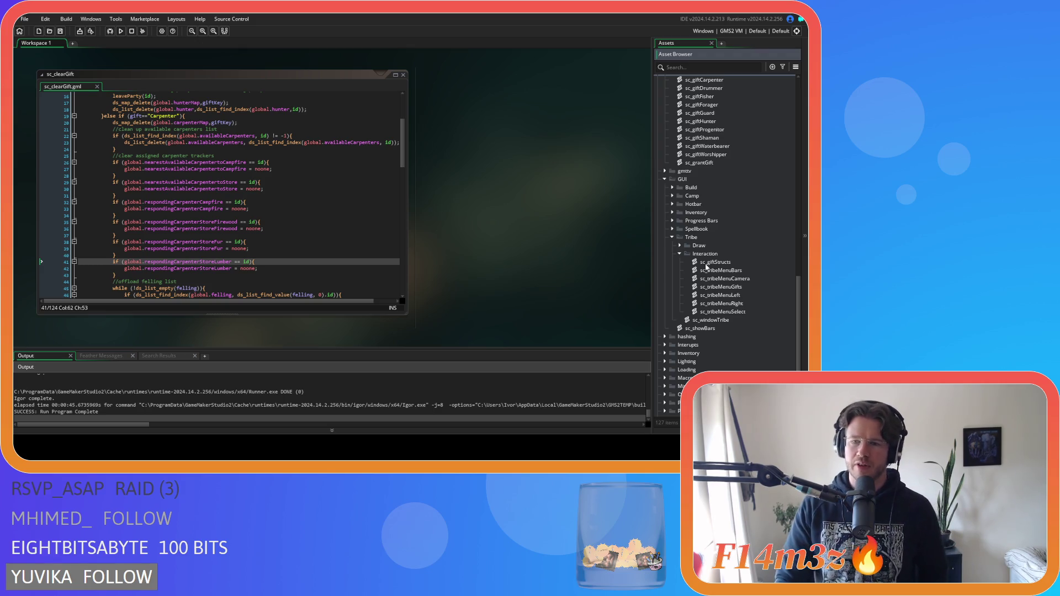
double_click(710, 321)
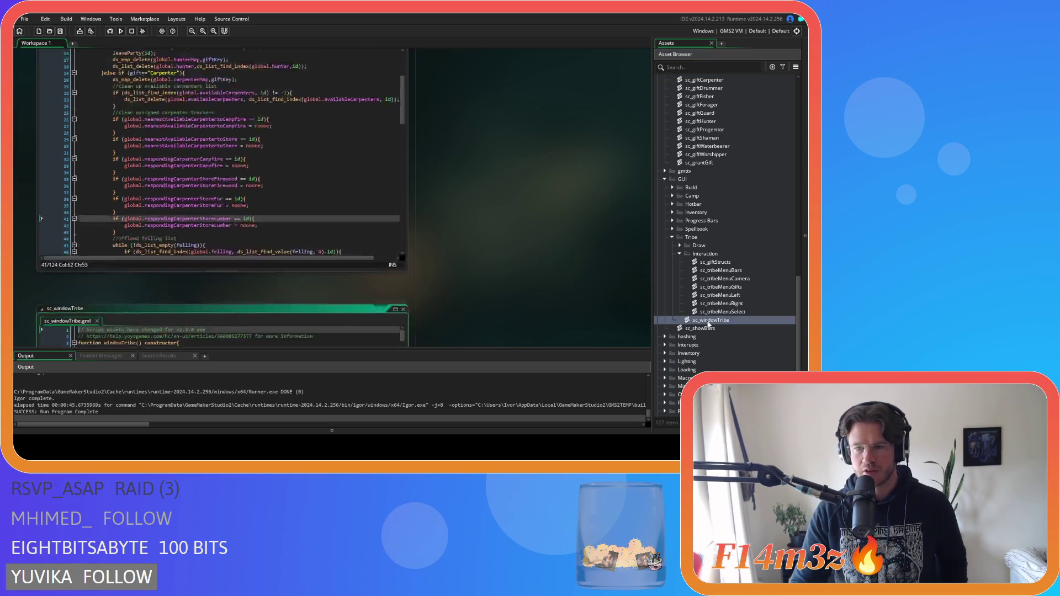
drag(402, 103, 405, 278)
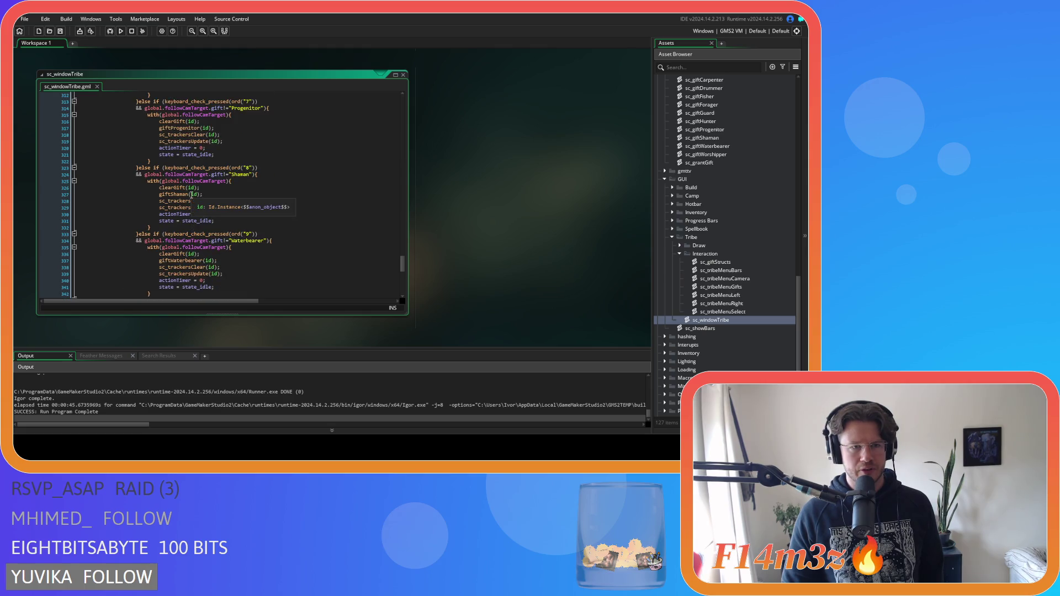
scroll(192, 195, up, 9)
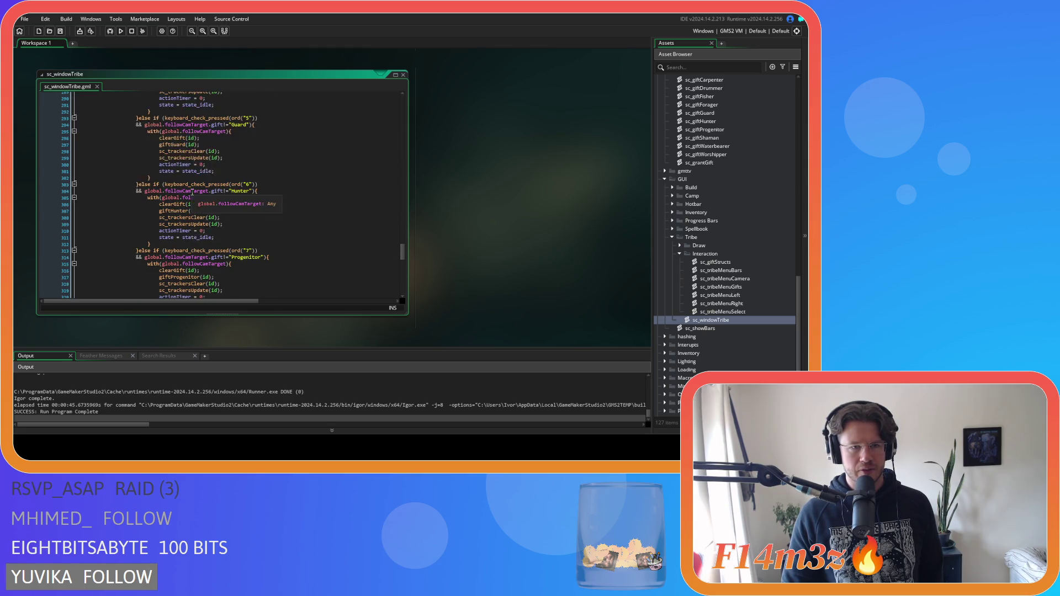
scroll(193, 190, up, 3)
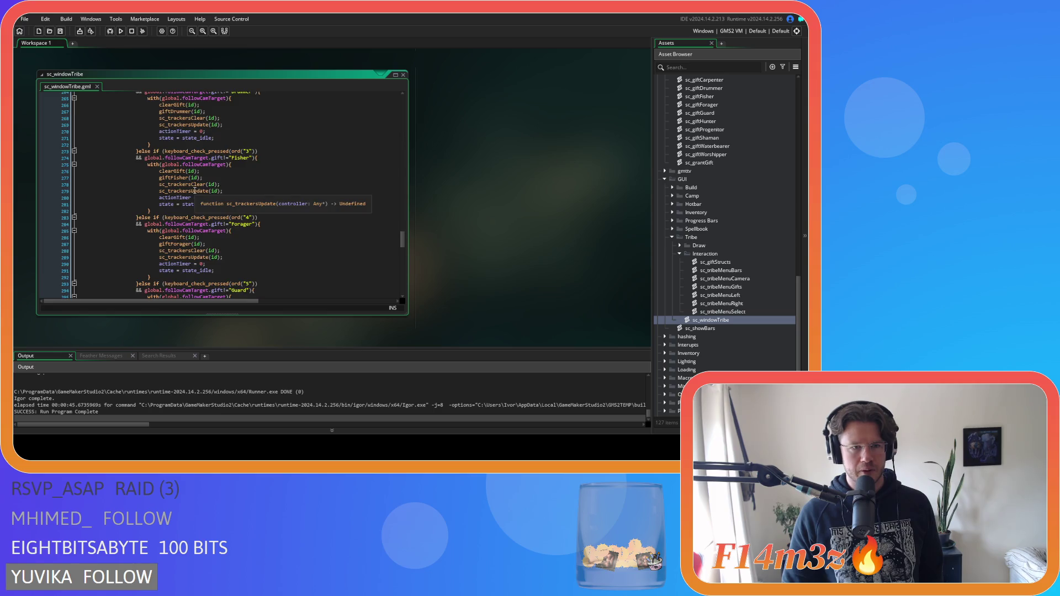
scroll(204, 194, up, 7)
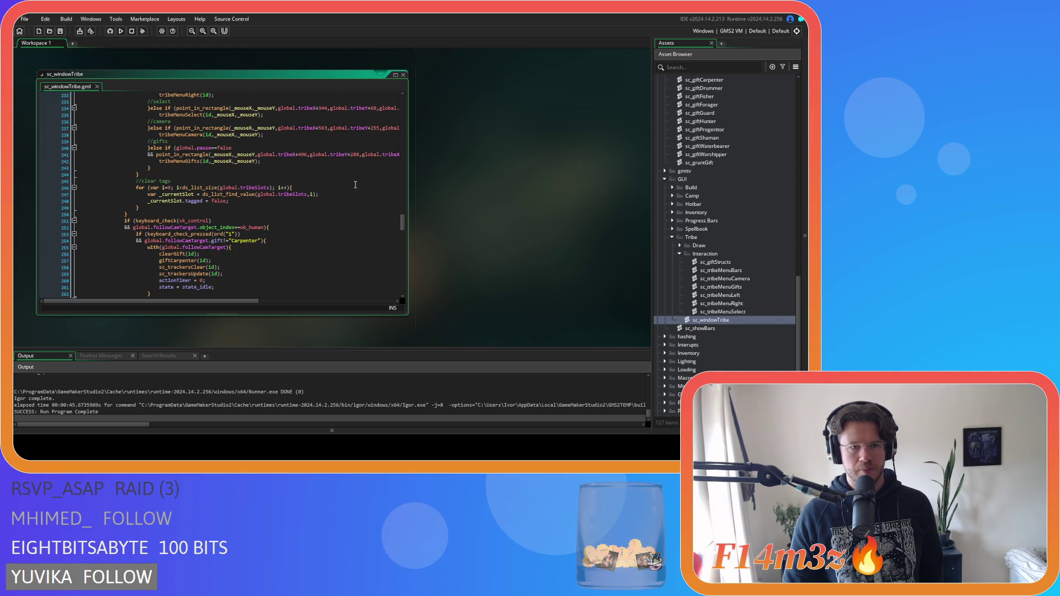
scroll(391, 111, down, 20)
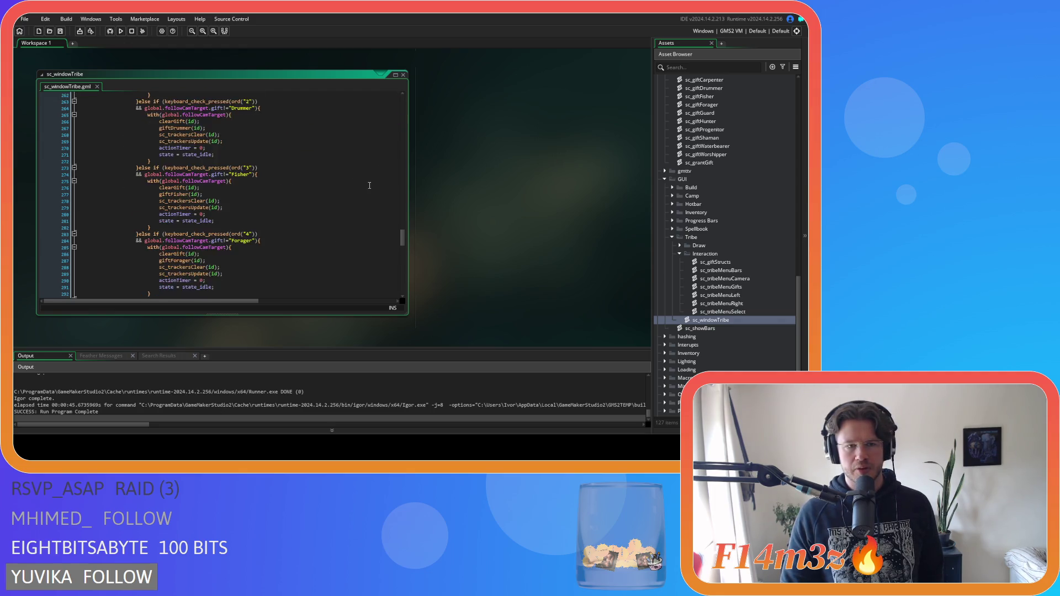
scroll(369, 186, down, 4)
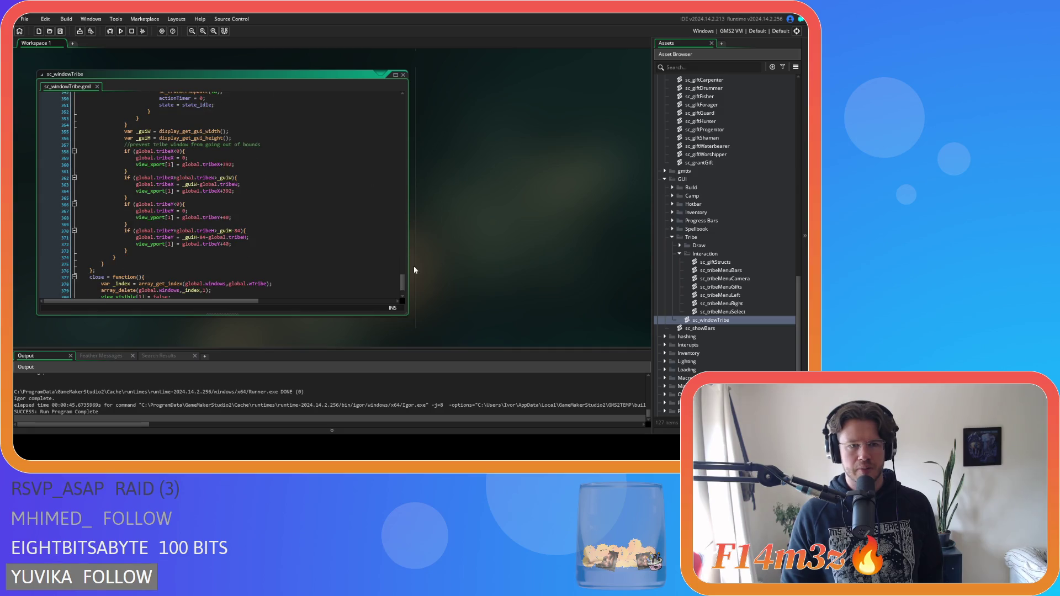
mouse_move(404, 282)
mouse_down()
mouse_move(390, 157)
mouse_move(387, 187)
mouse_up()
scroll(387, 187, up, 2)
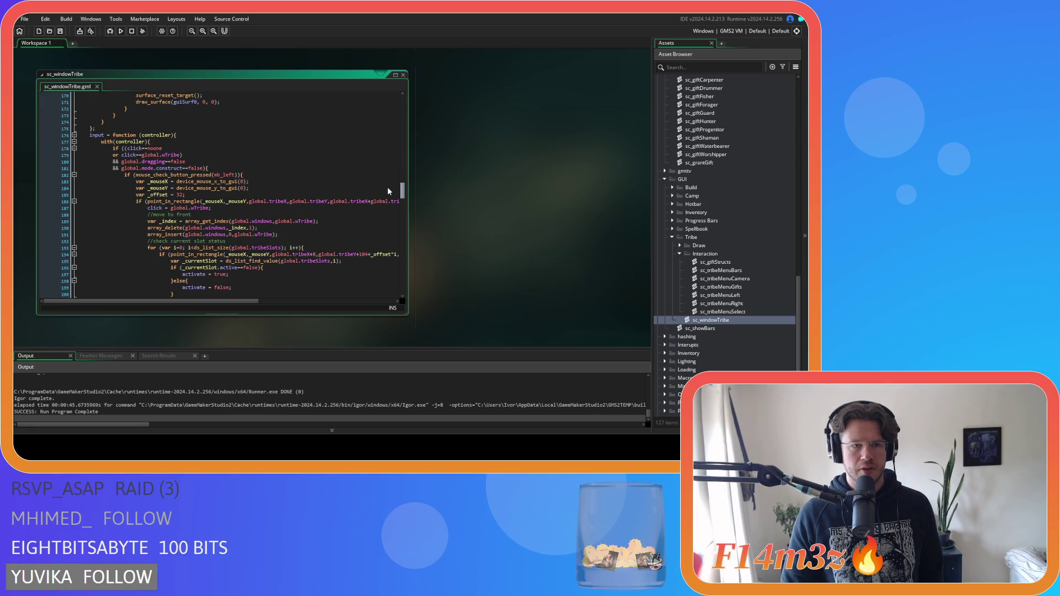
scroll(387, 191, down, 3)
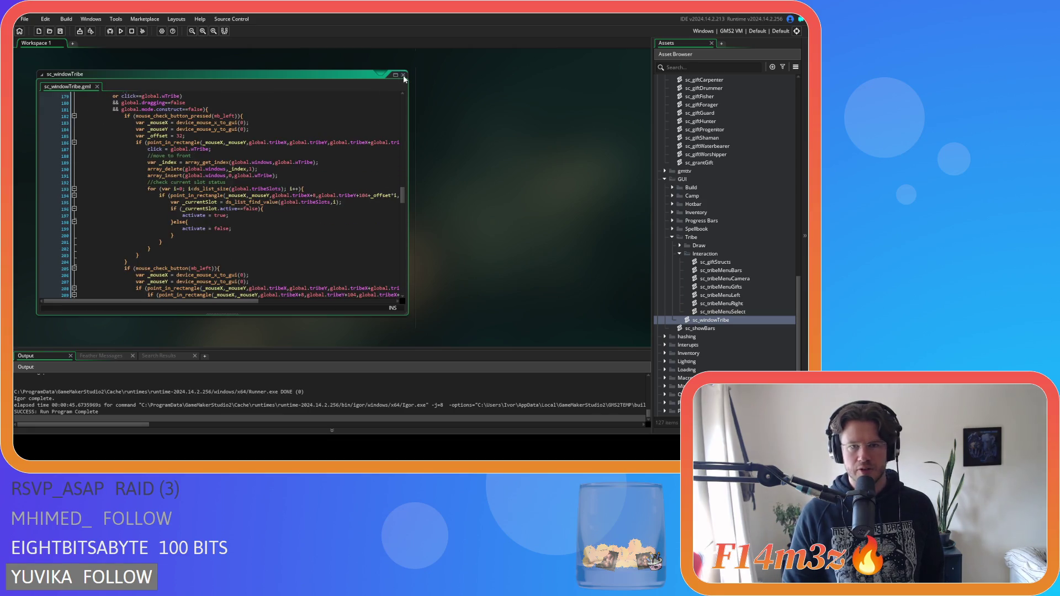
- Open sc_tribeMenuGifts, scroll through its gift assignments, and close it
double_click(741, 288)
mouse_move(403, 132)
mouse_down()
mouse_move(419, 227)
mouse_move(407, 124)
mouse_up()
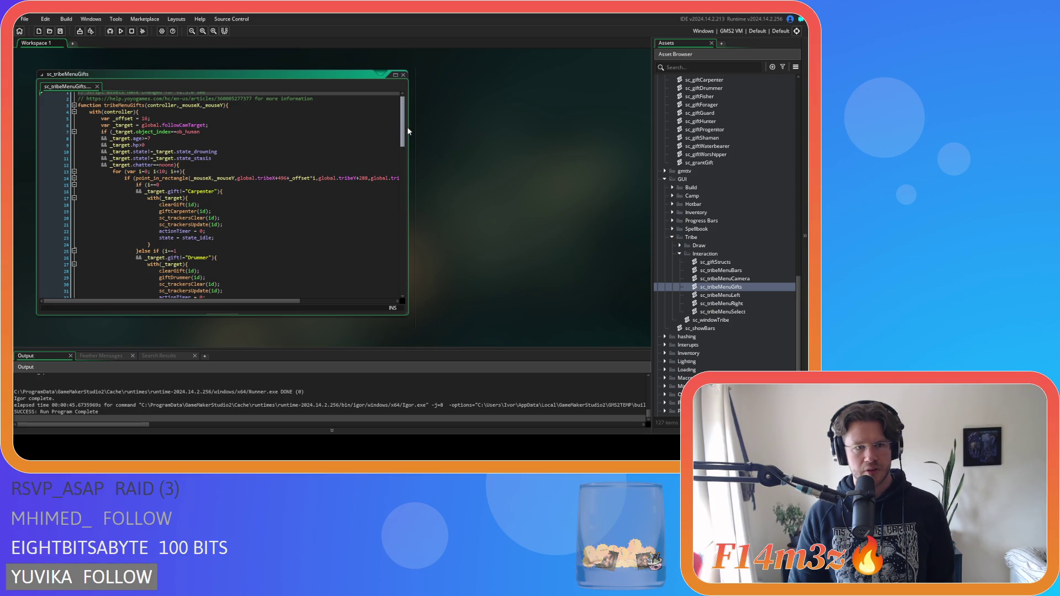
drag(406, 127, 387, 282)
click(403, 74)
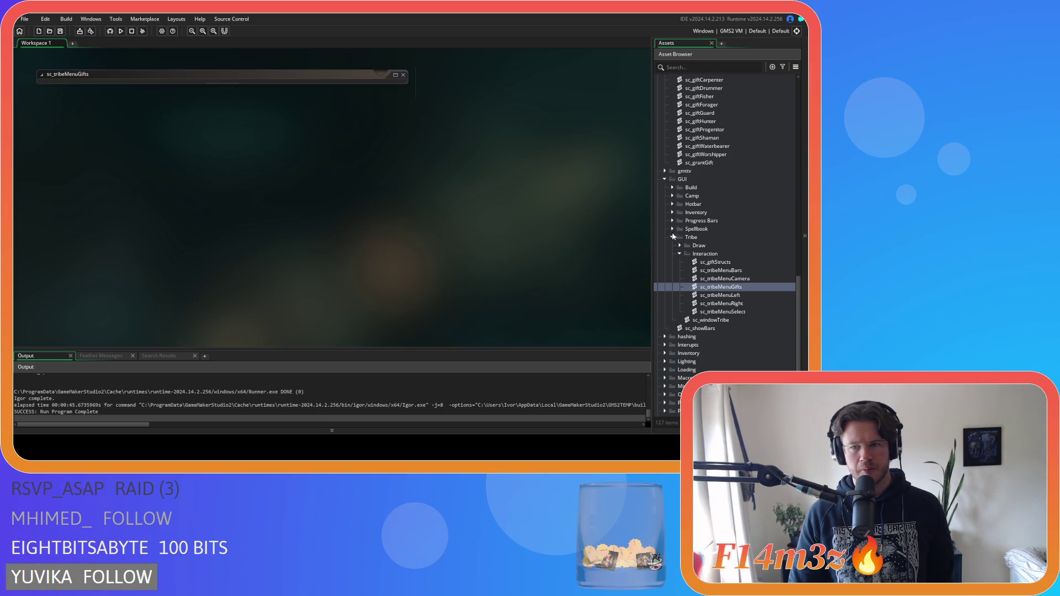
- Collapse the Interaction, Tribe and GUI folders, then expand the Scripts > Game folder
click(679, 254)
click(672, 237)
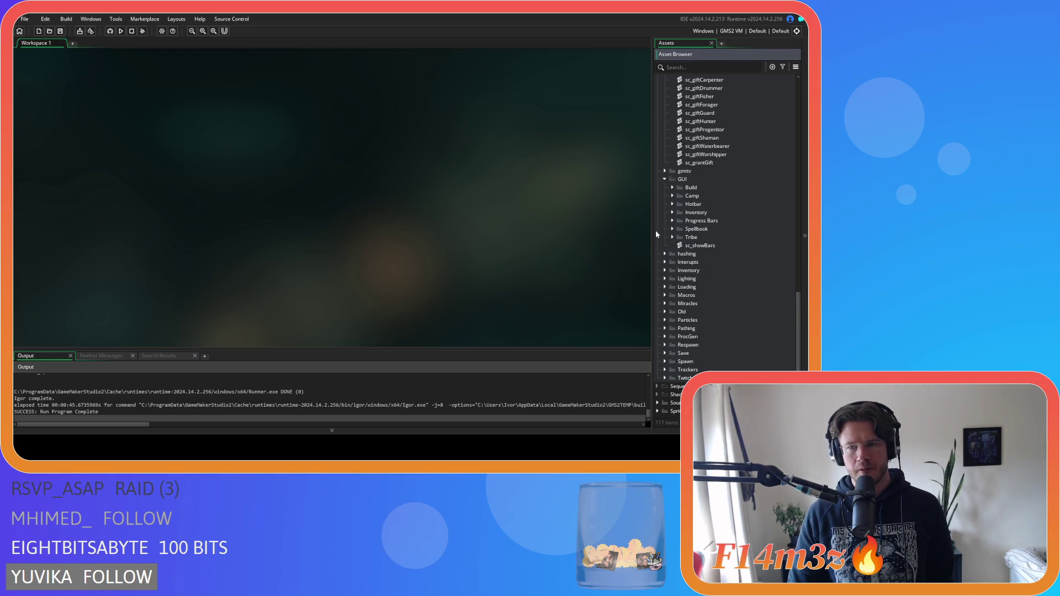
click(664, 179)
scroll(700, 248, up, 3)
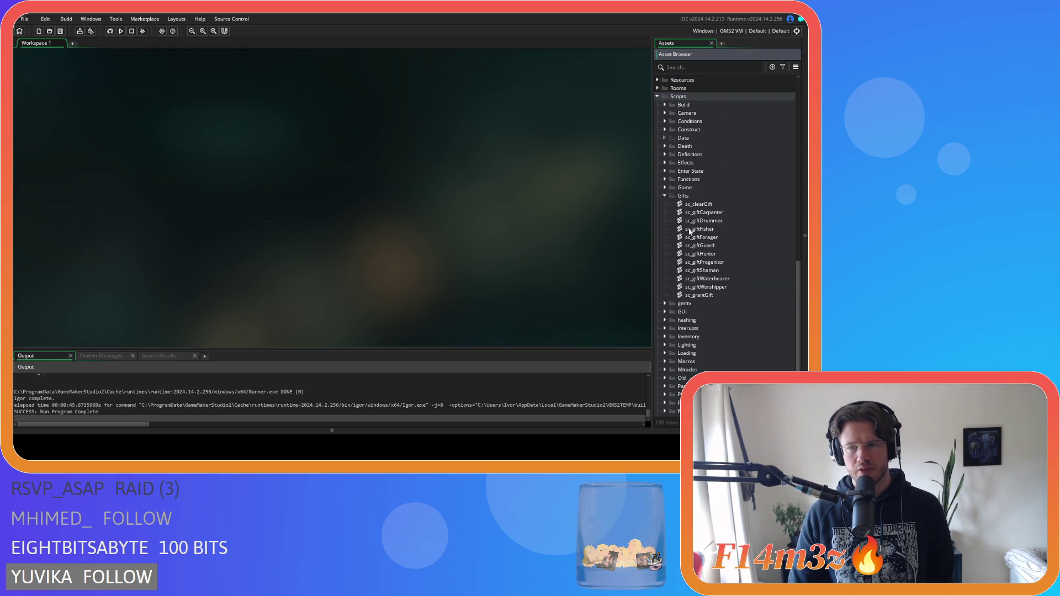
scroll(668, 217, up, 2)
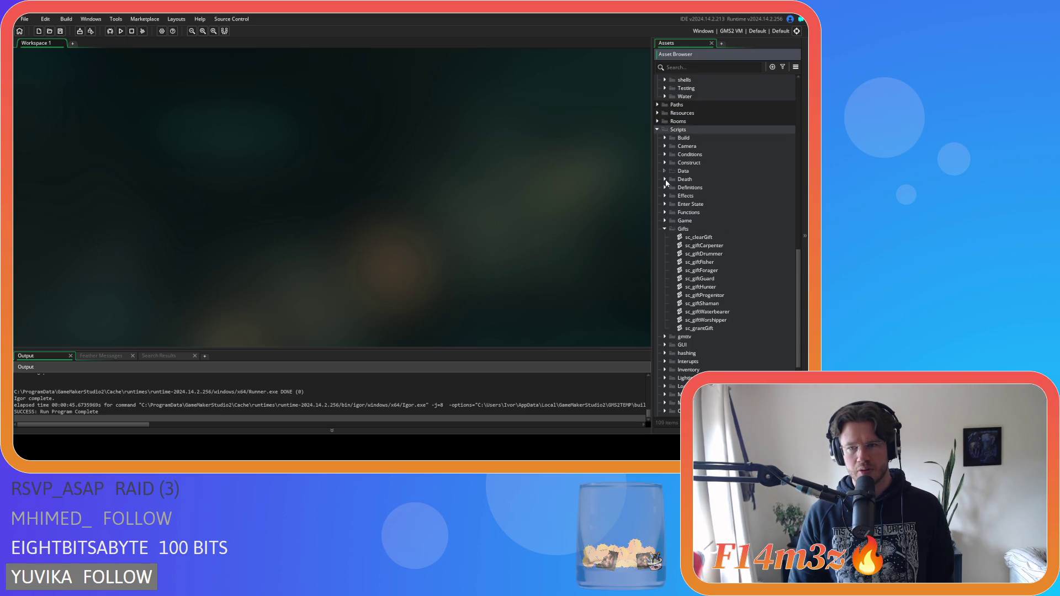
scroll(669, 203, down, 4)
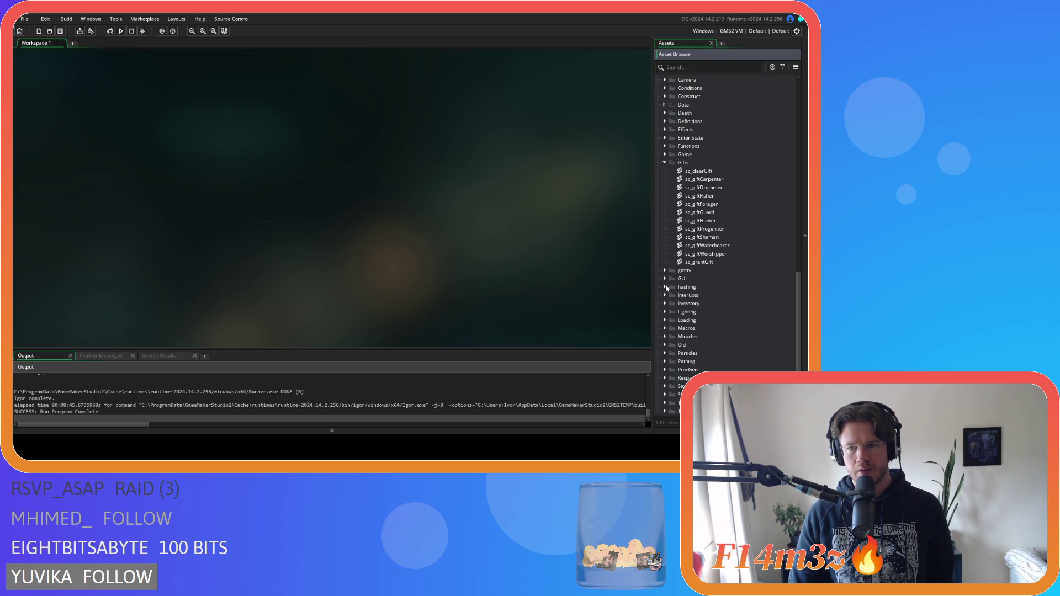
scroll(669, 265, up, 2)
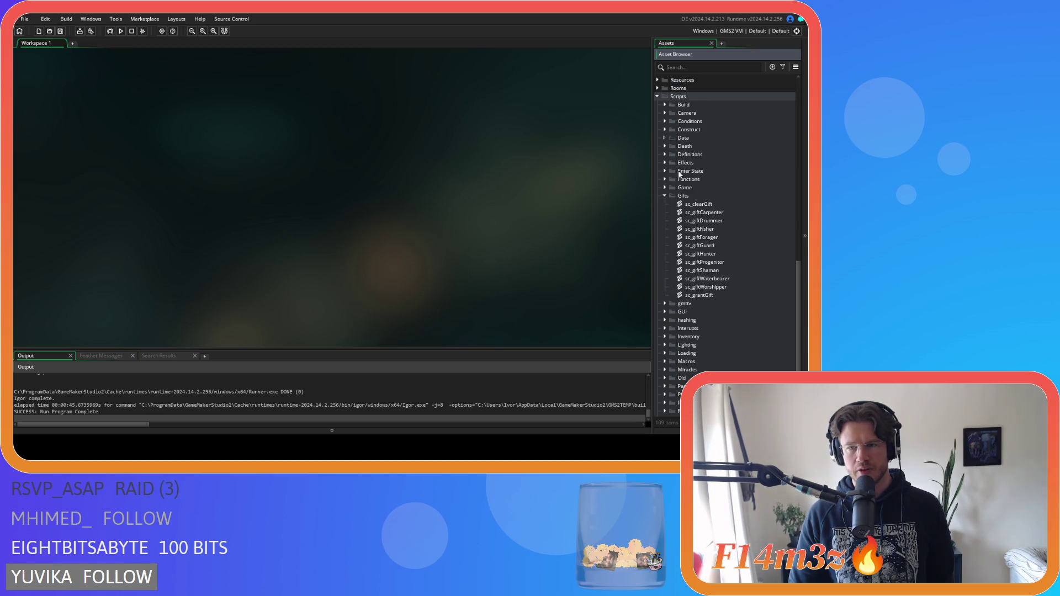
click(666, 187)
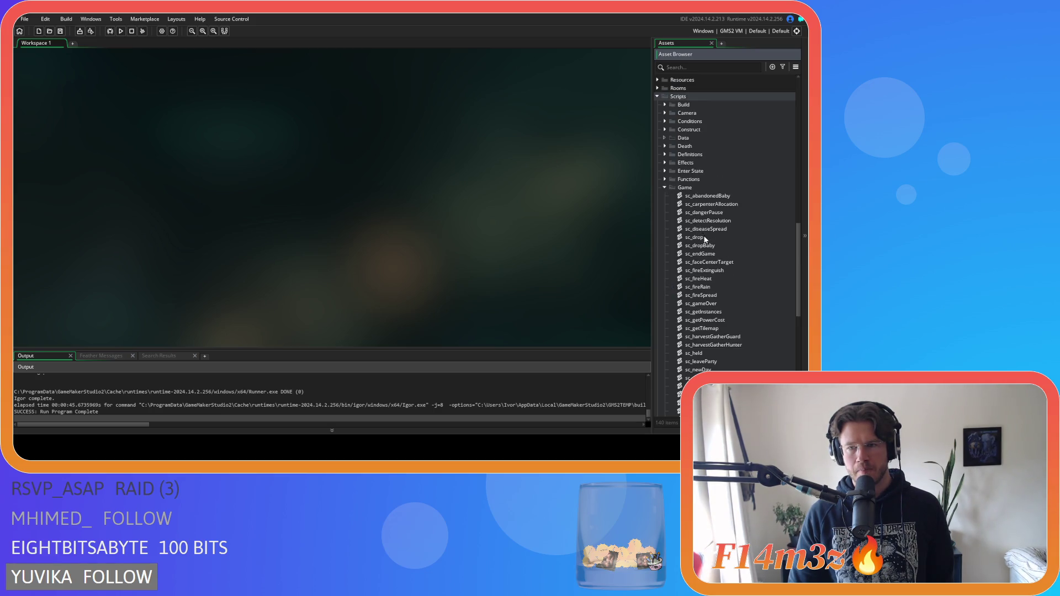
- Open sc_drop and scroll to its grantGift(id) call on line 82
double_click(696, 237)
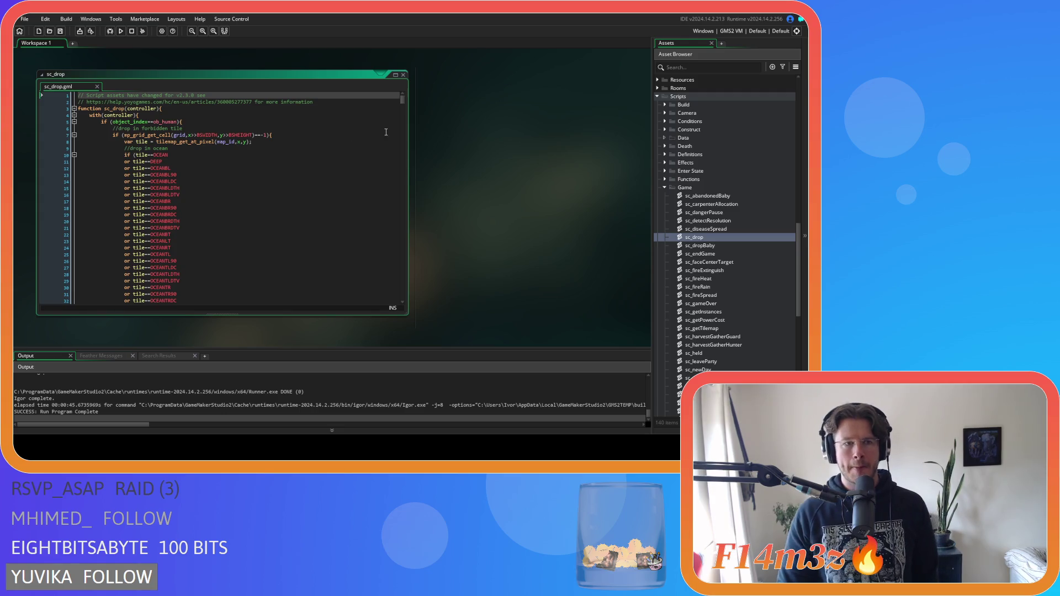
scroll(334, 177, down, 10)
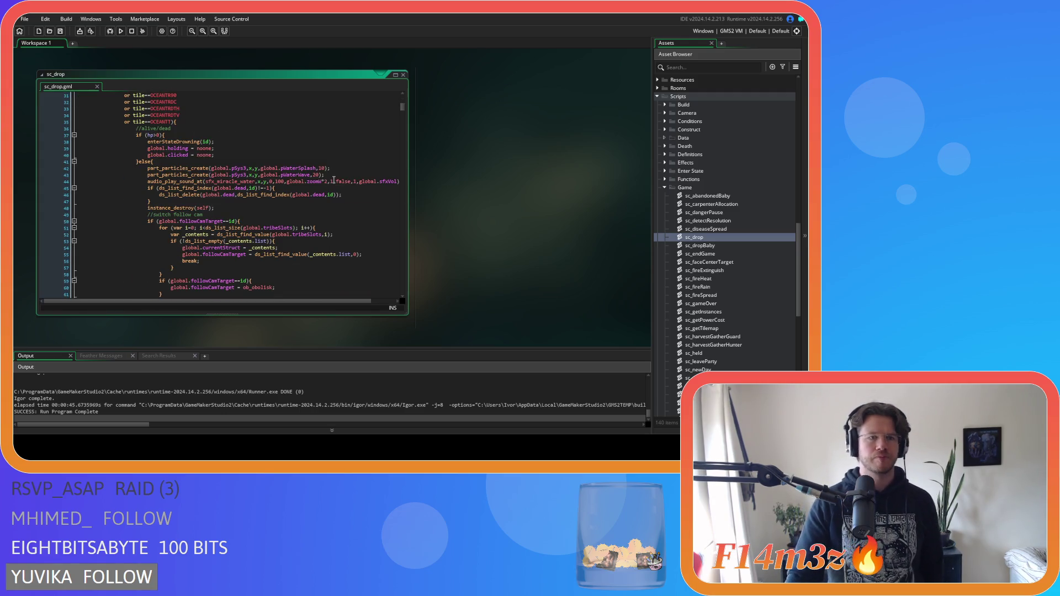
scroll(334, 179, down, 9)
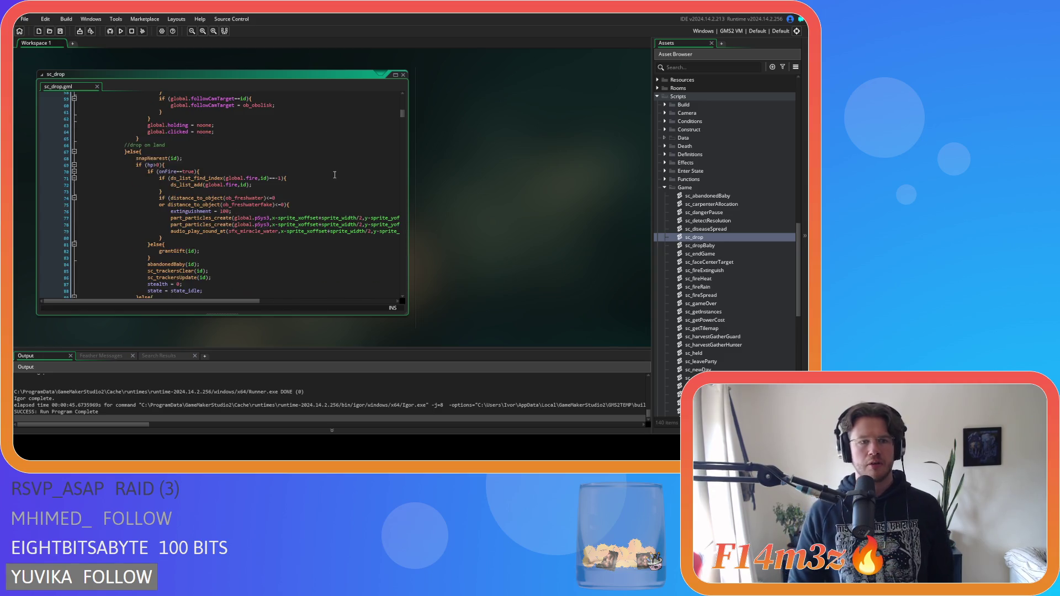
click(191, 252)
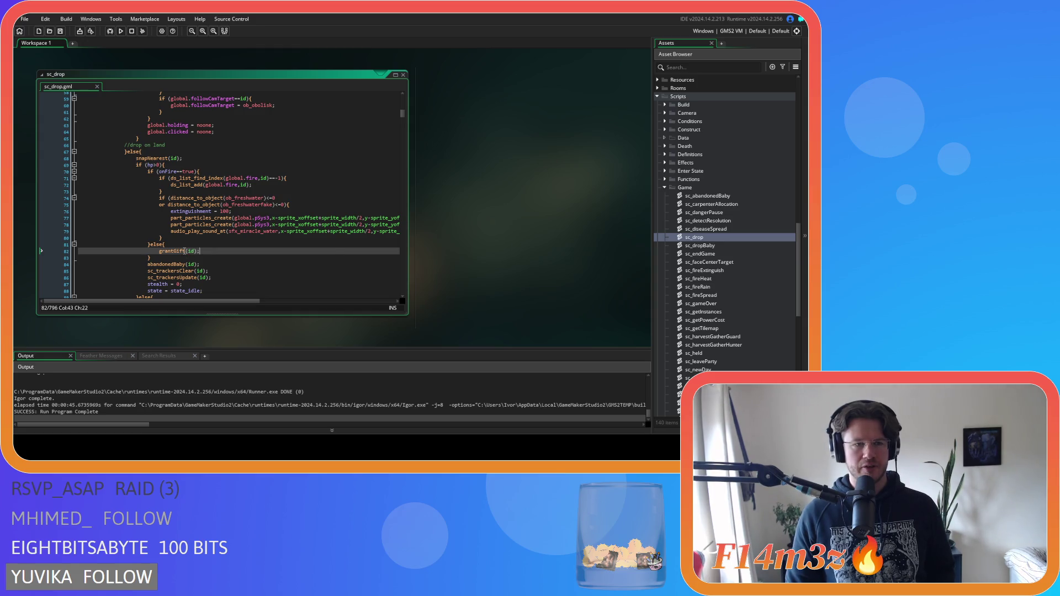
mouse_move(182, 250)
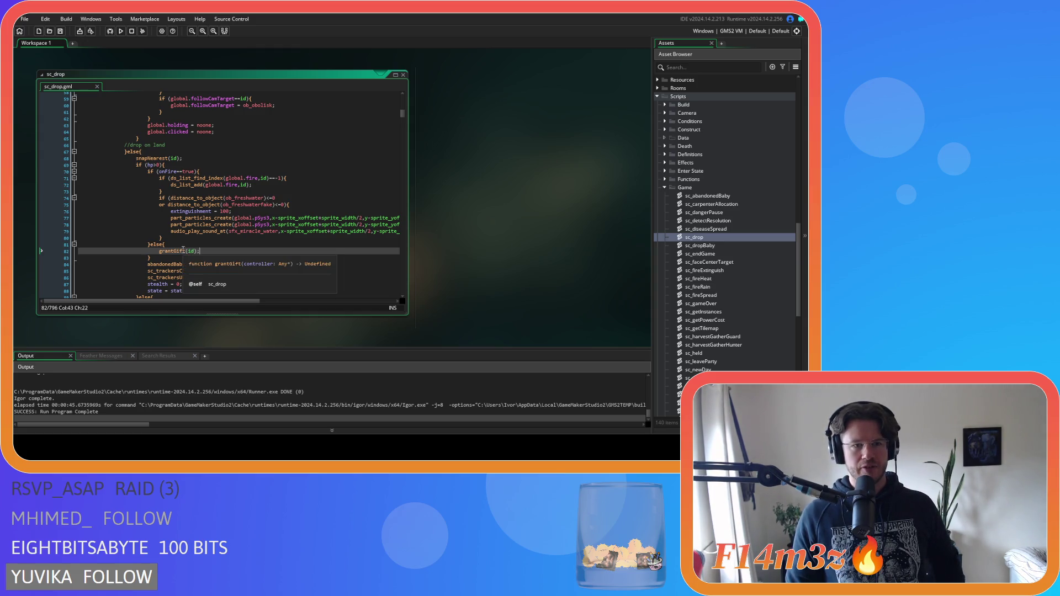
scroll(304, 190, up, 15)
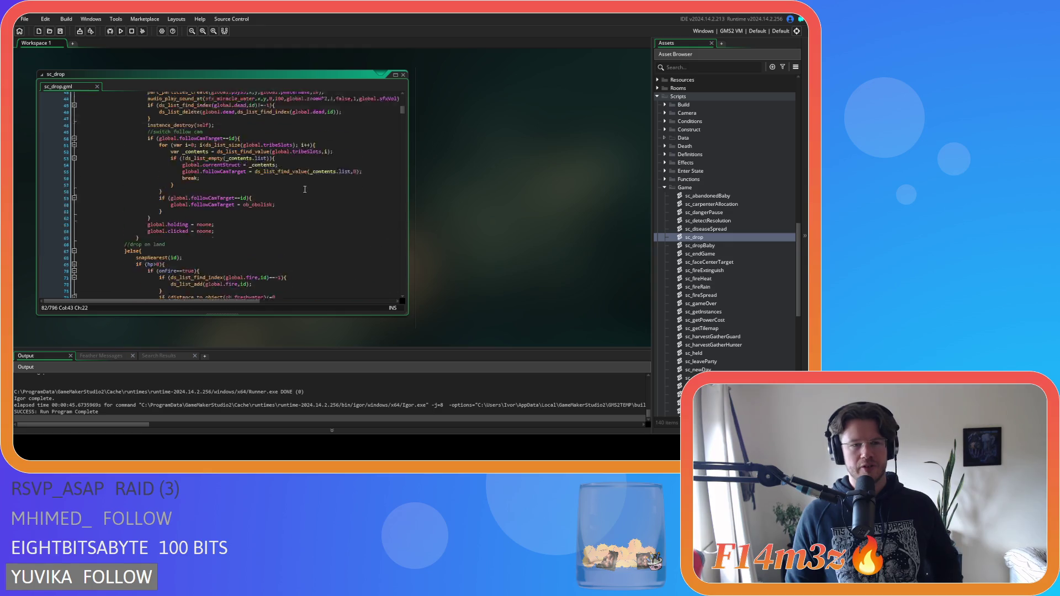
scroll(303, 189, down, 20)
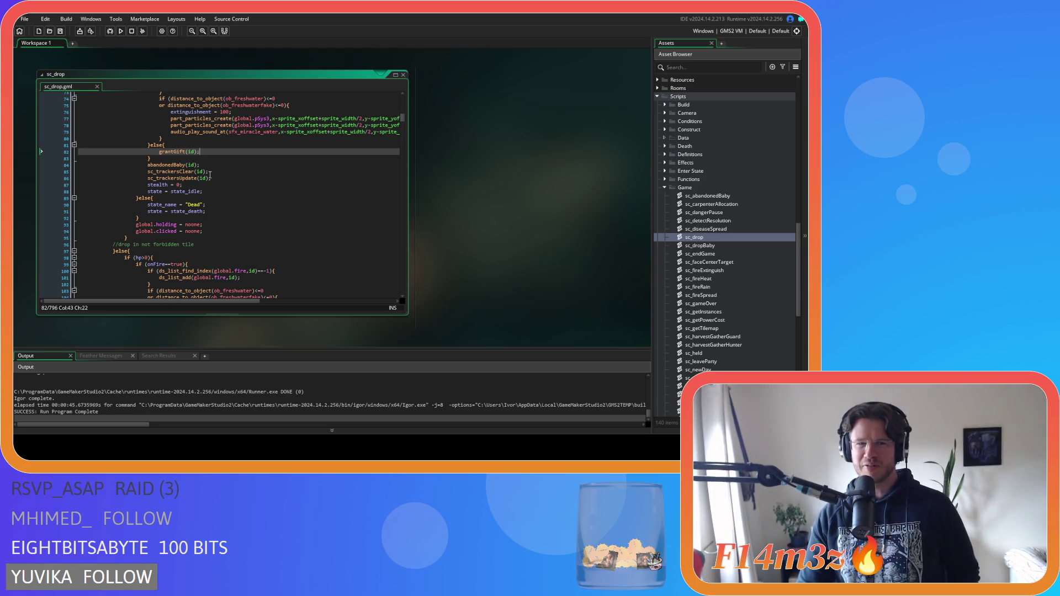
- Open the grantGift function's definition from its call in sc_drop
mouse_move(207, 173)
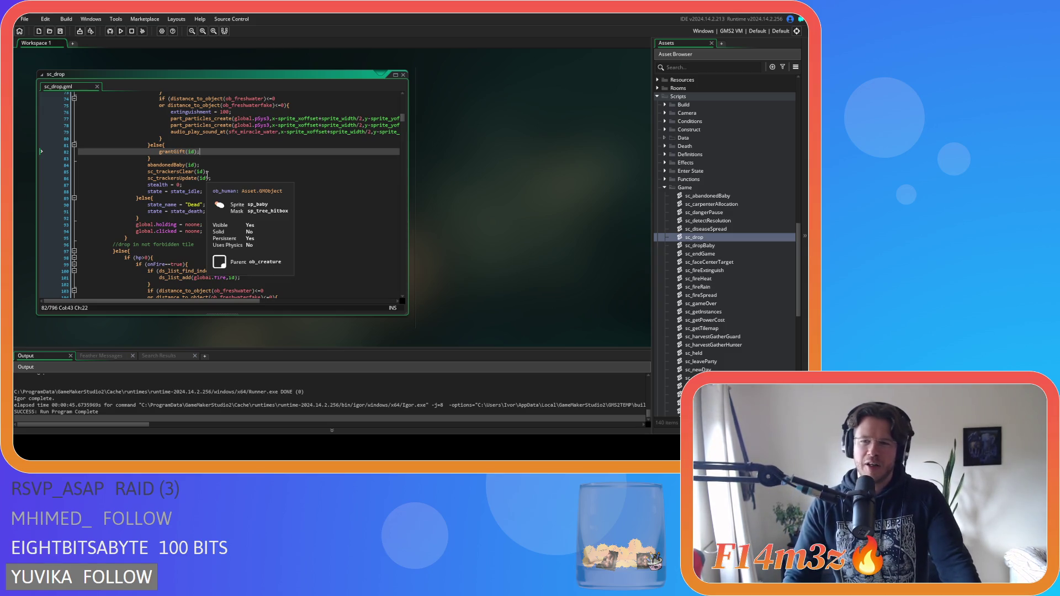
key(Home)
scroll(209, 163, up, 5)
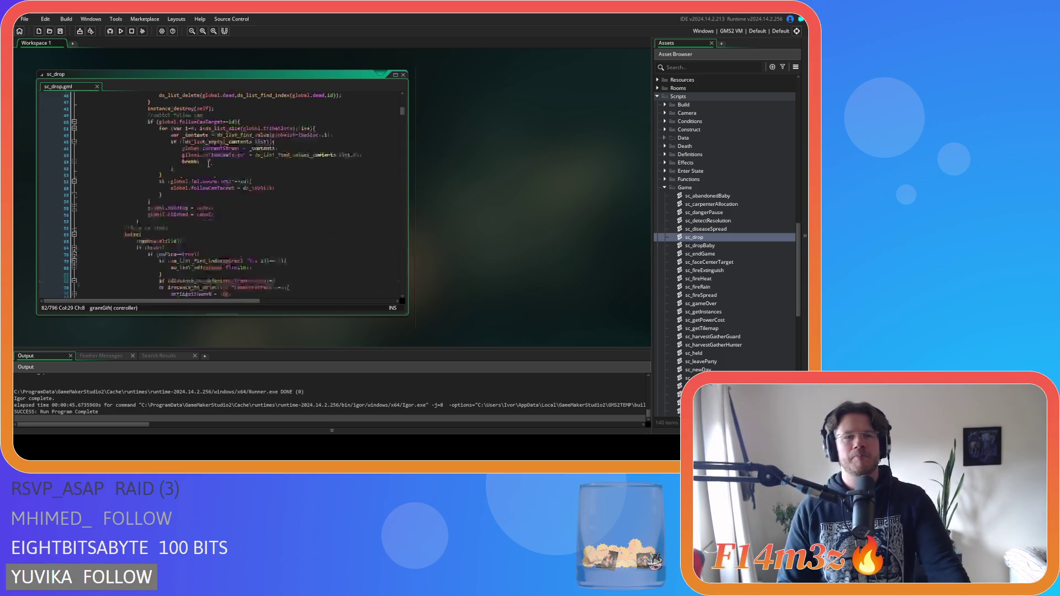
scroll(208, 164, down, 10)
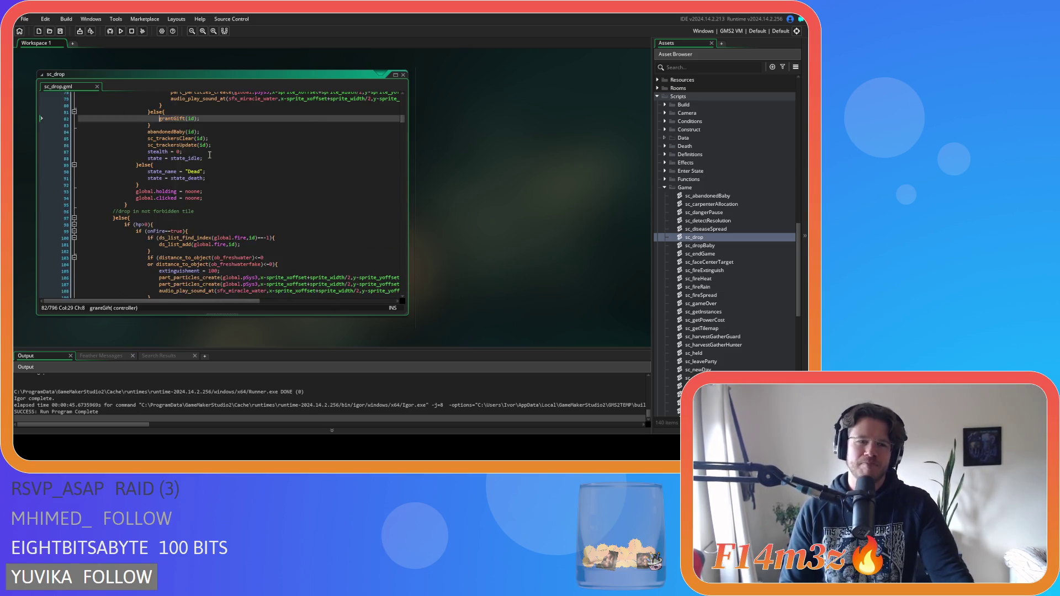
mouse_move(177, 114)
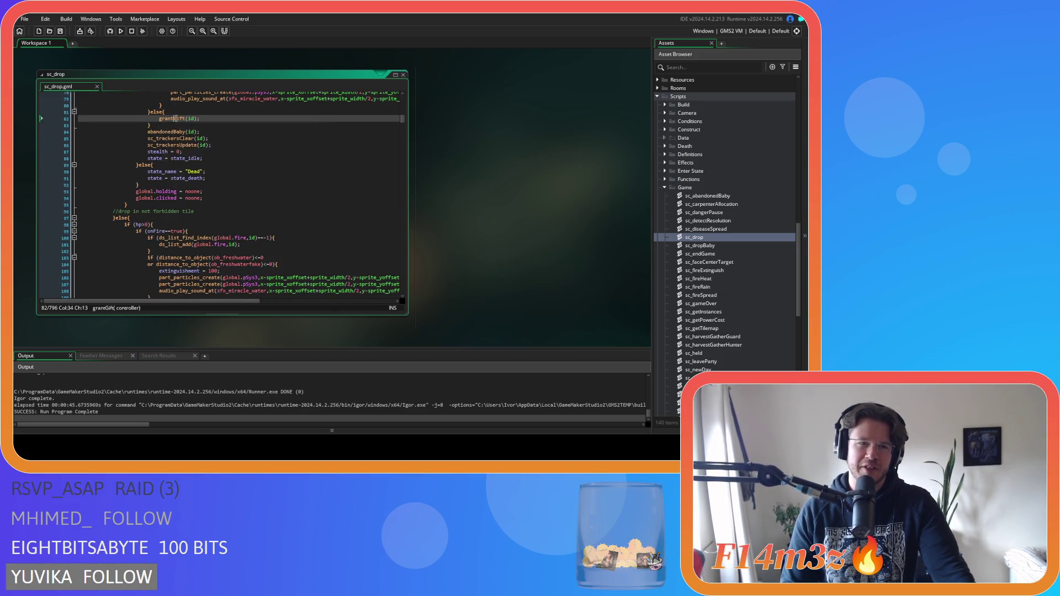
middle_click(175, 119)
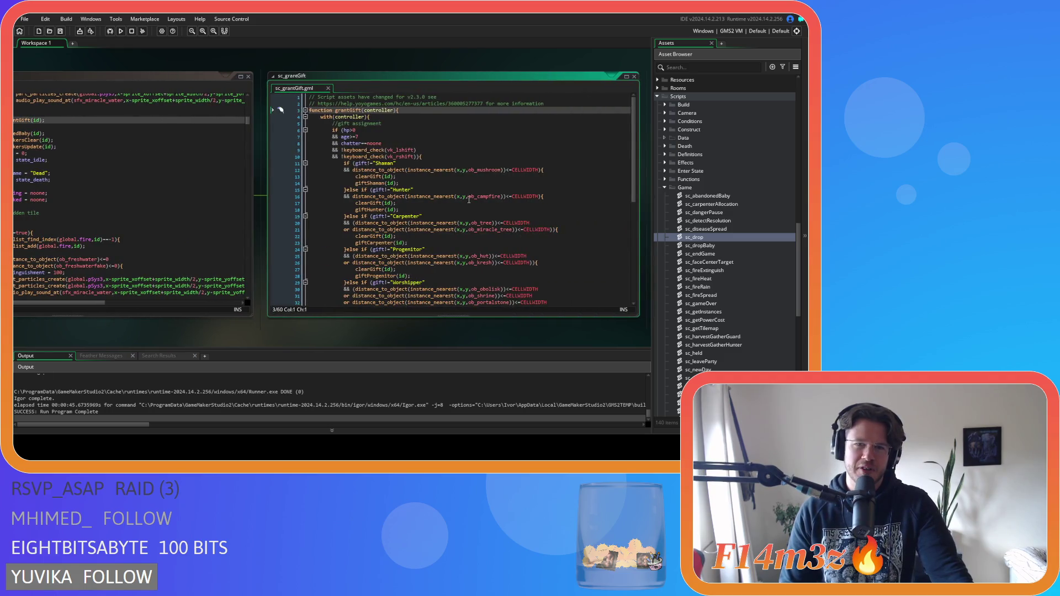
- Read sc_grantGift, close it, and collapse the Game scripts folder
scroll(475, 193, down, 3)
scroll(481, 193, up, 3)
mouse_move(481, 193)
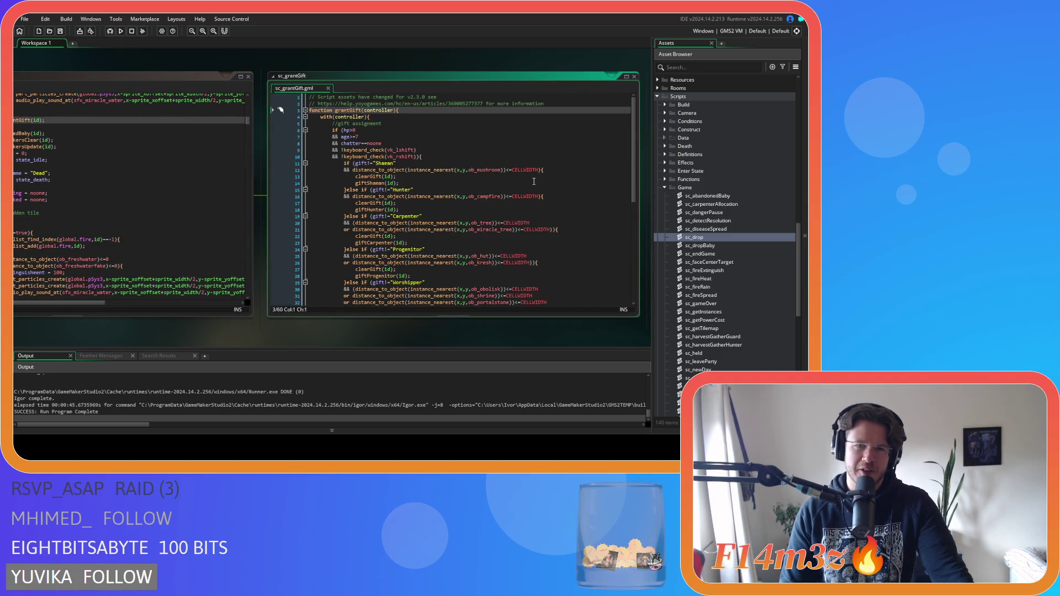
click(634, 76)
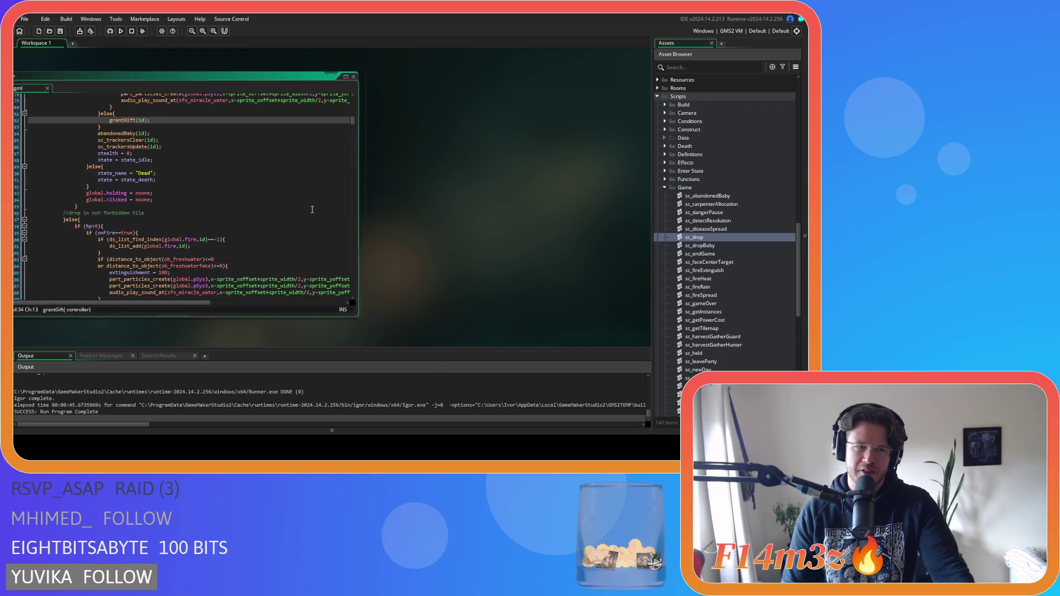
scroll(660, 120, down, 4)
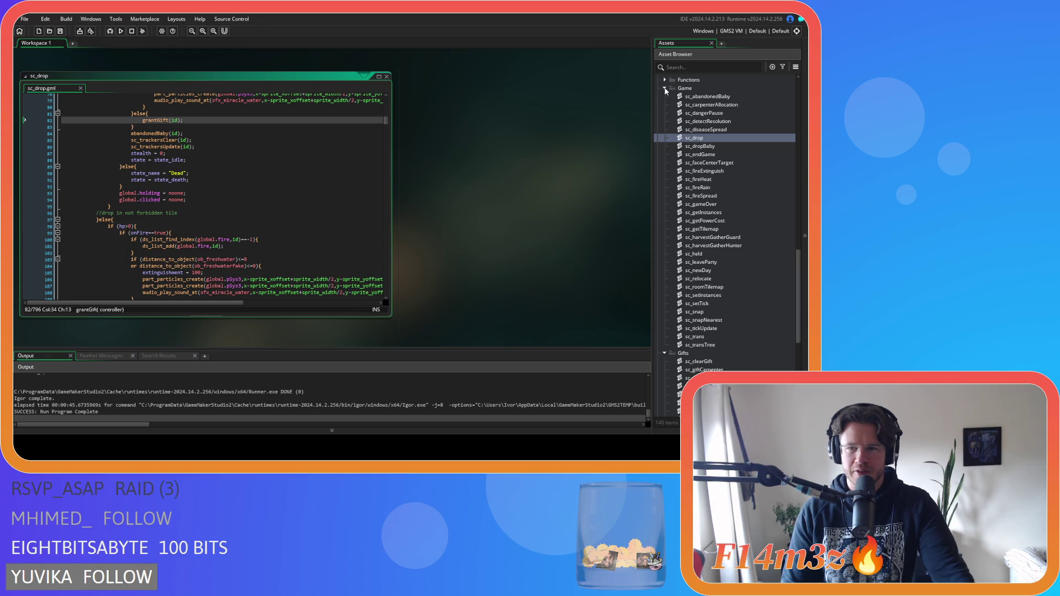
click(665, 88)
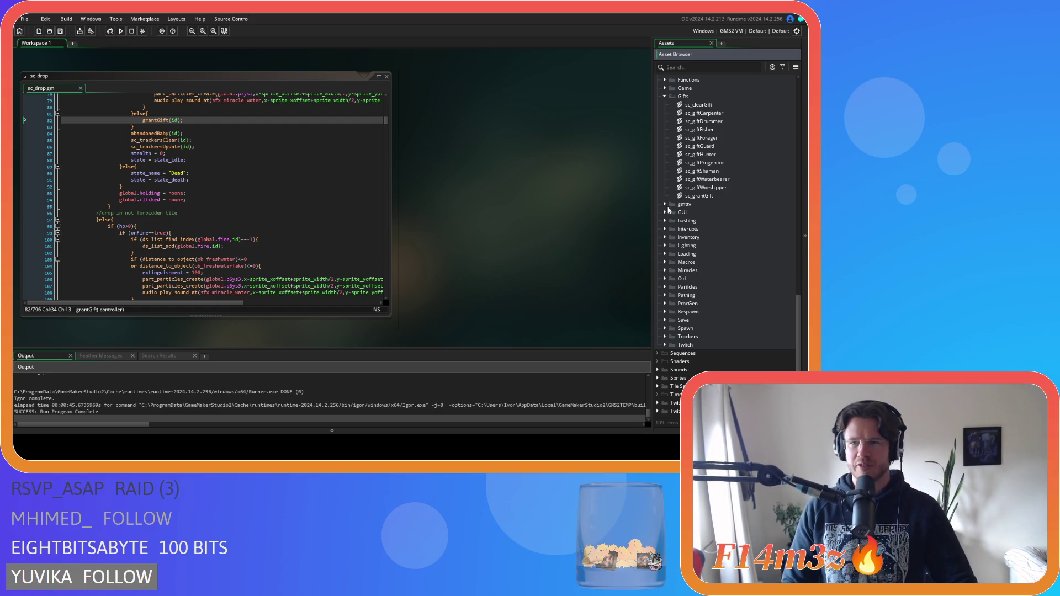
- Open sc_clearGift, check its no-gift test and ungifted-list removal on lines 5–6, then close it
double_click(697, 104)
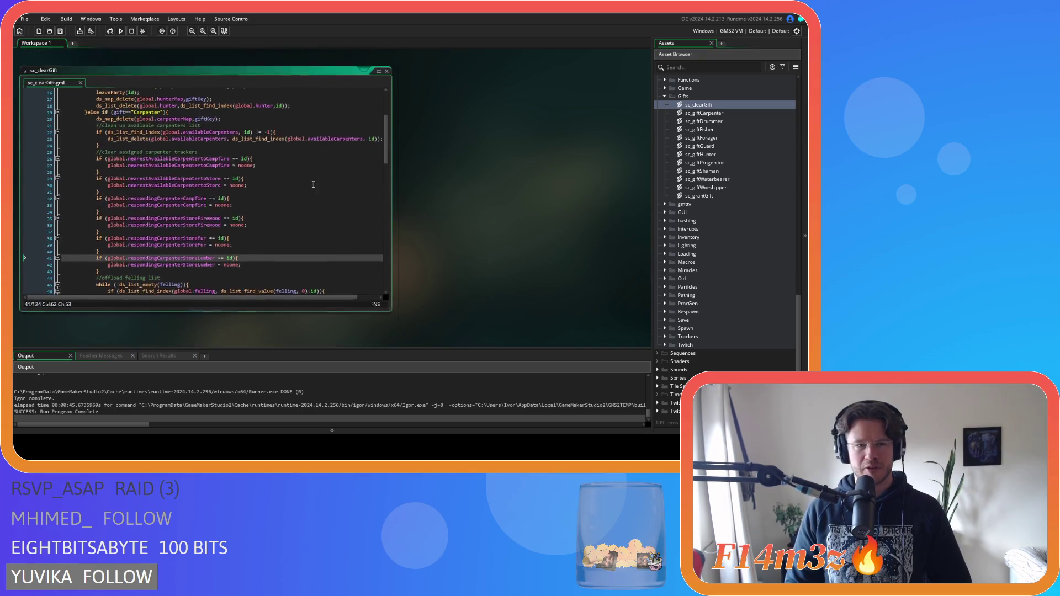
drag(389, 148, 387, 95)
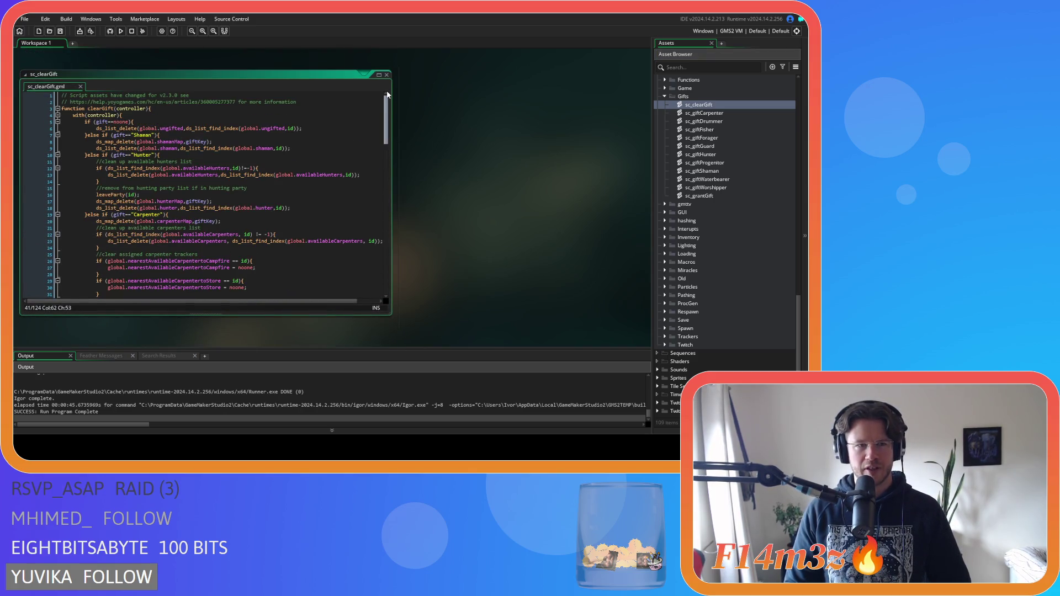
click(120, 122)
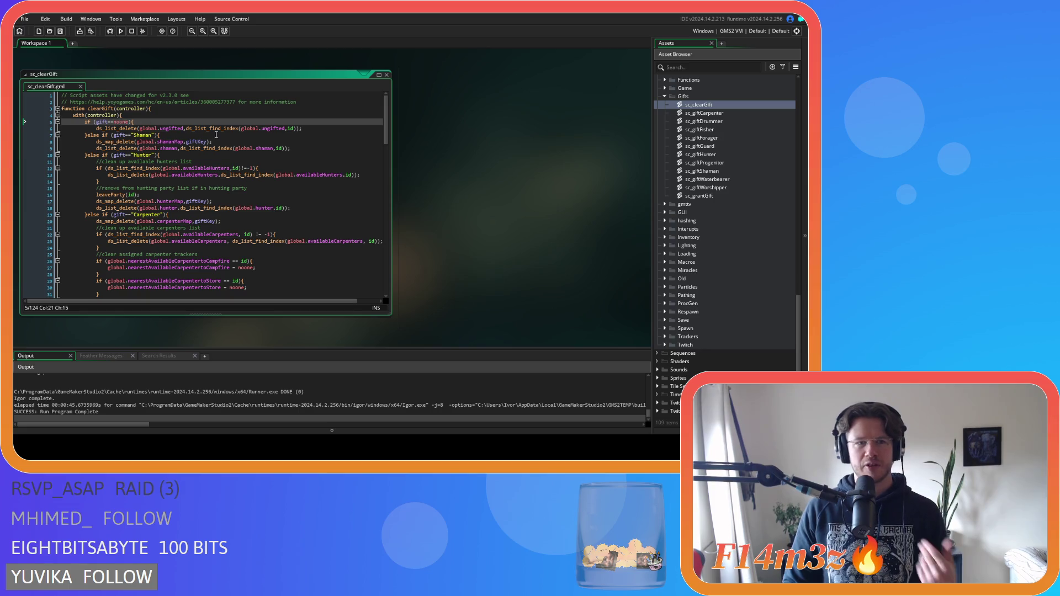
click(308, 128)
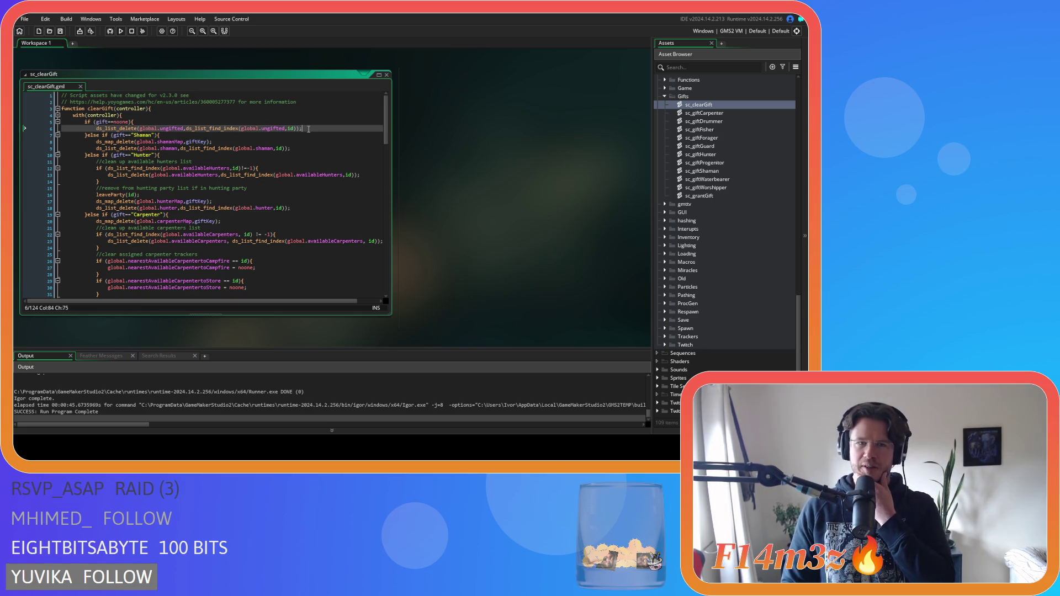
click(387, 75)
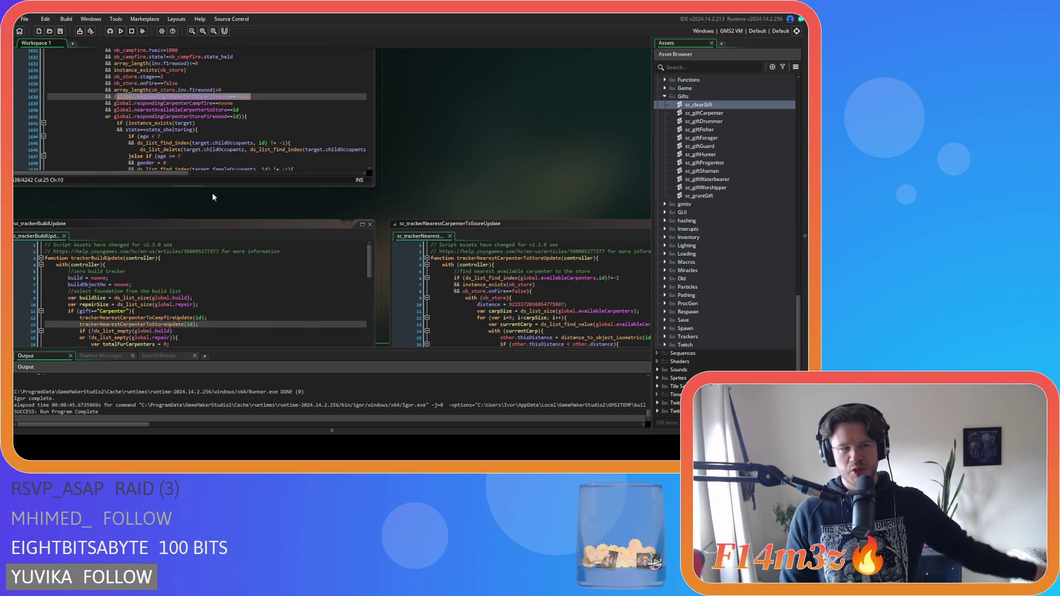
- Scroll the Asset Browser to Scripts, expand the Game folder and reopen sc_drop
scroll(453, 189, down, 3)
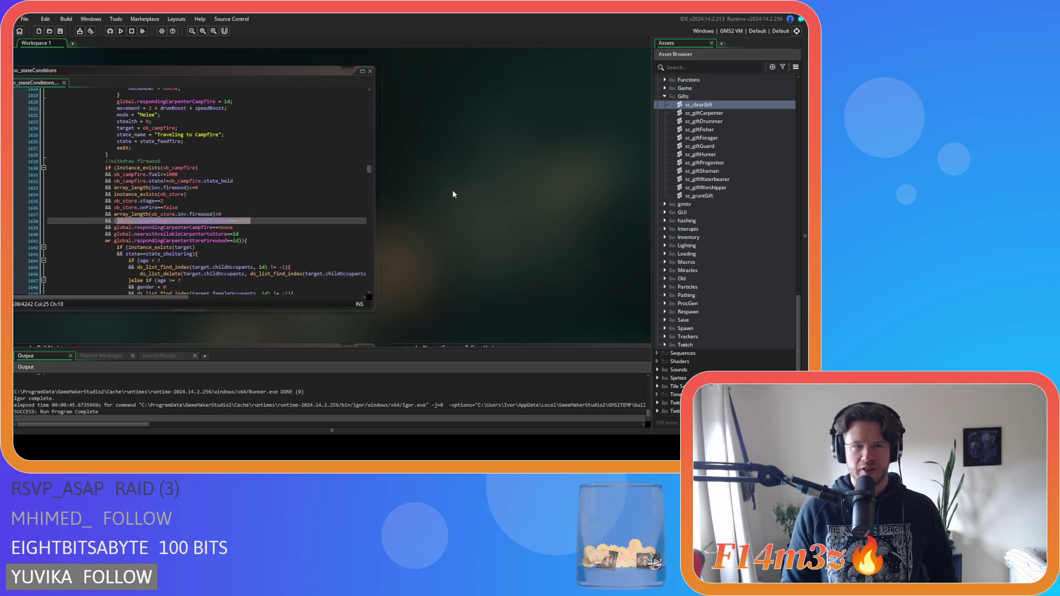
scroll(285, 240, down, 5)
scroll(317, 206, up, 5)
scroll(385, 95, down, 10)
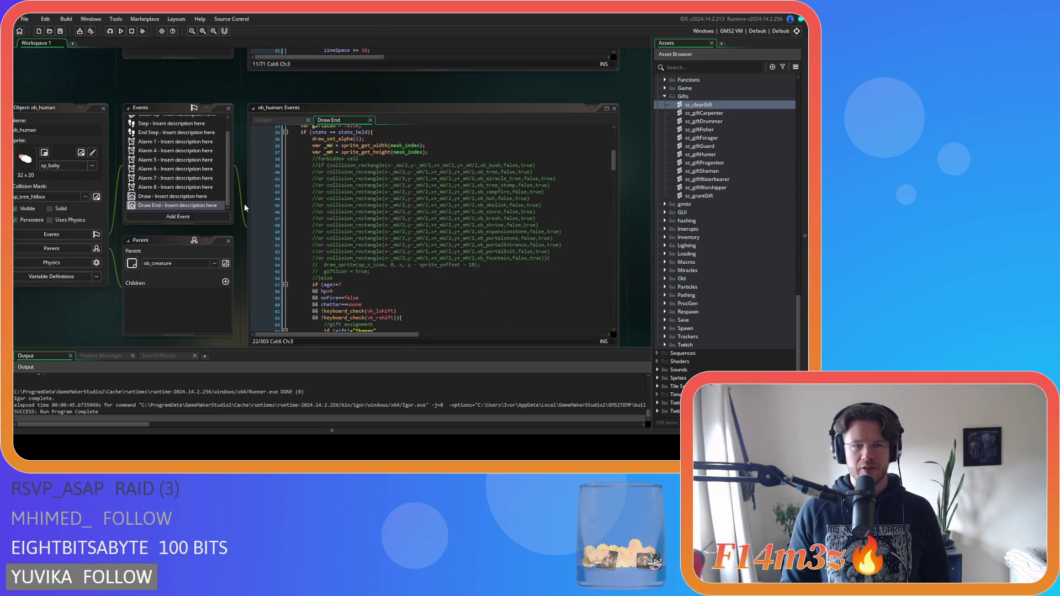
scroll(244, 203, down, 5)
scroll(231, 204, down, 15)
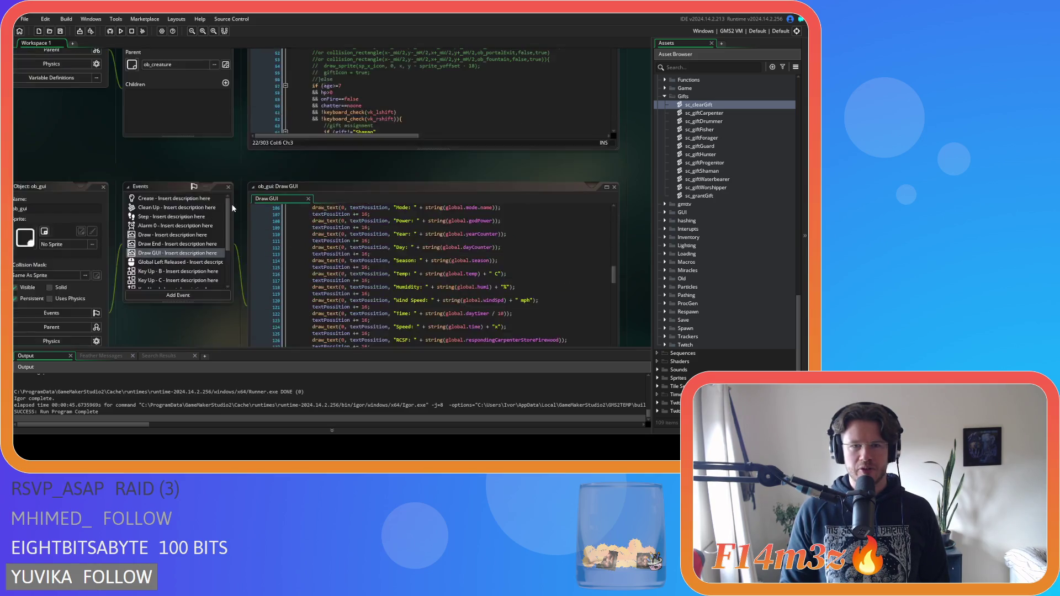
scroll(731, 220, up, 2)
scroll(727, 219, up, 4)
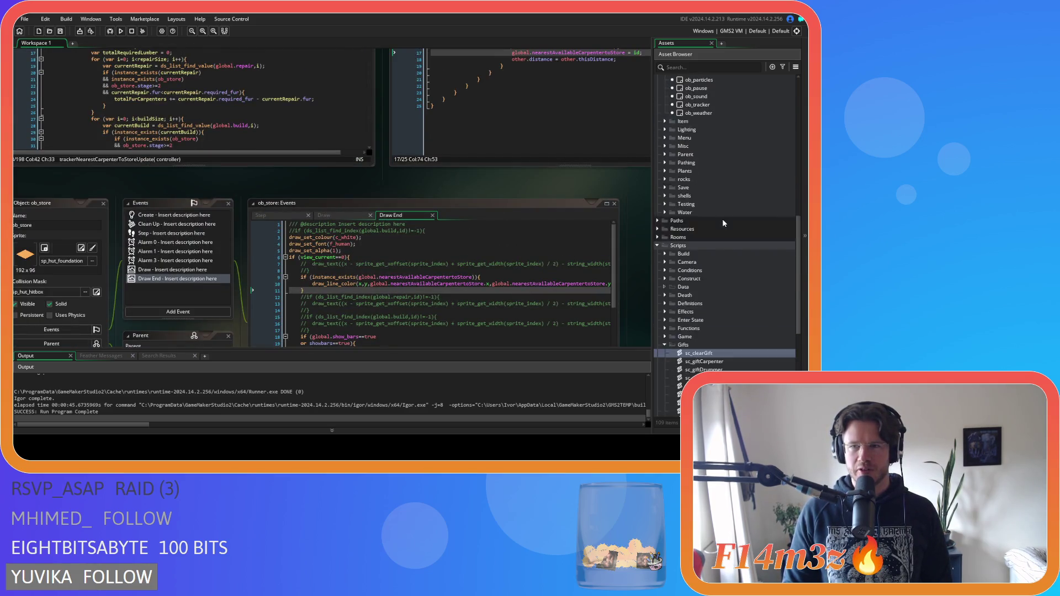
click(665, 188)
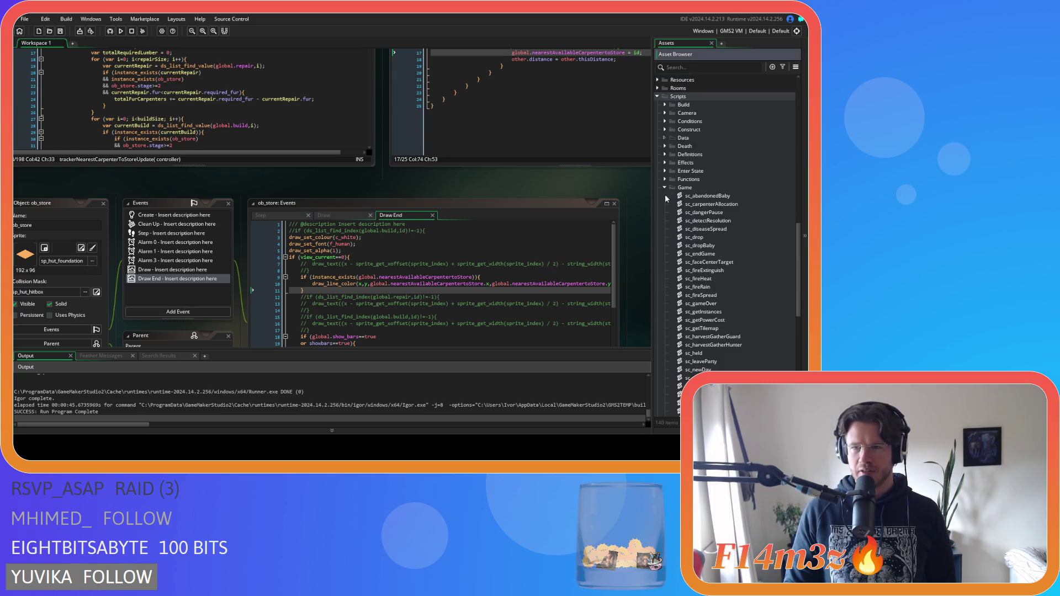
double_click(694, 237)
- Search sc_drop for grantGift and step through its occurrences
click(216, 191)
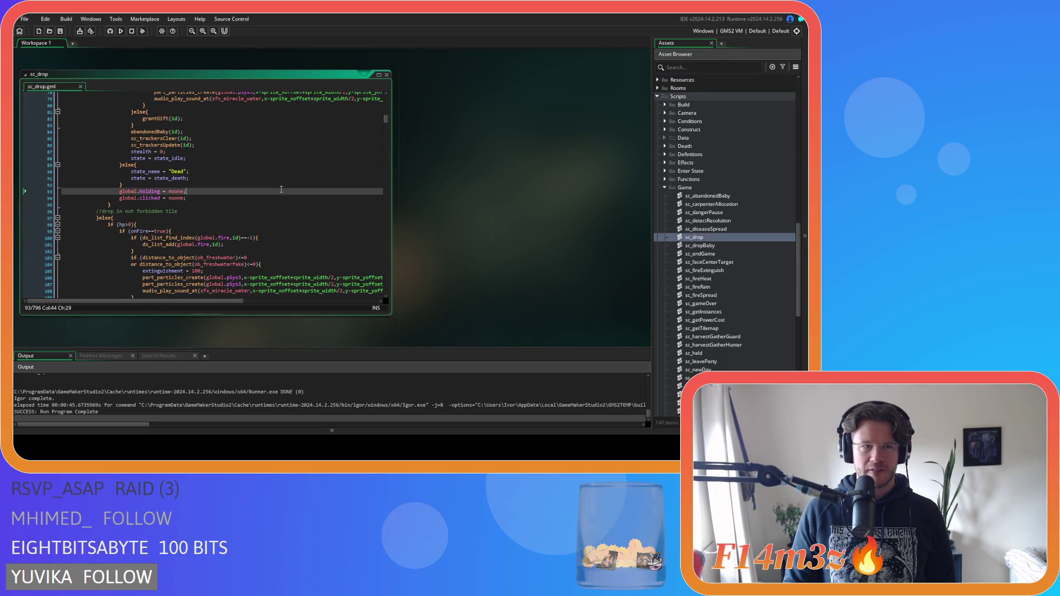
scroll(217, 157, up, 5)
double_click(156, 218)
key(ctrl+f)
click(375, 106)
click(376, 109)
click(376, 109)
click(375, 109)
click(376, 109)
click(375, 107)
click(375, 107)
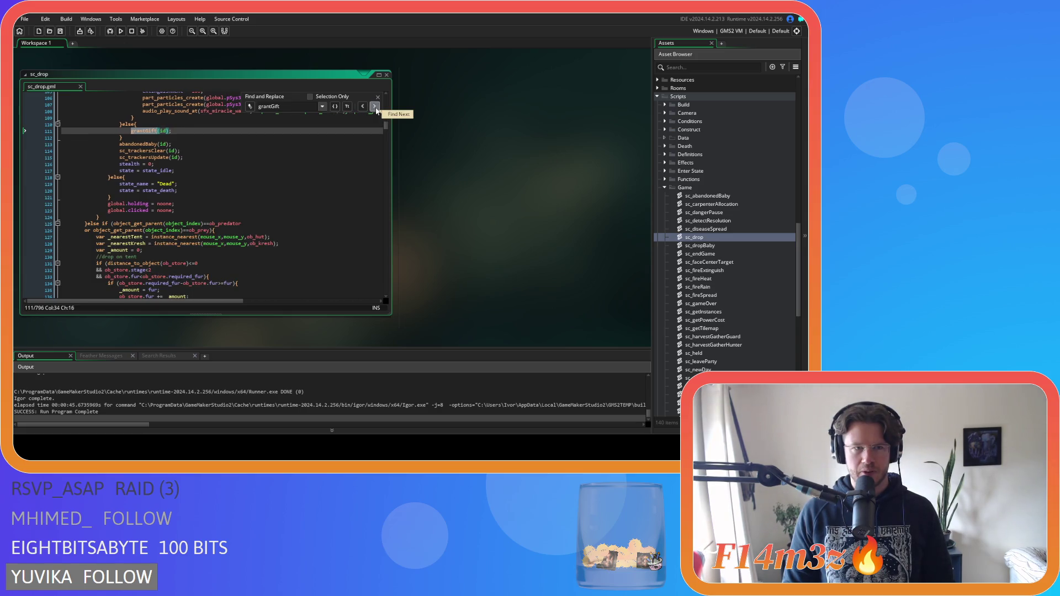
click(375, 107)
- Insert clearGift(id); on a new line above the first grantGift(id) call
click(164, 124)
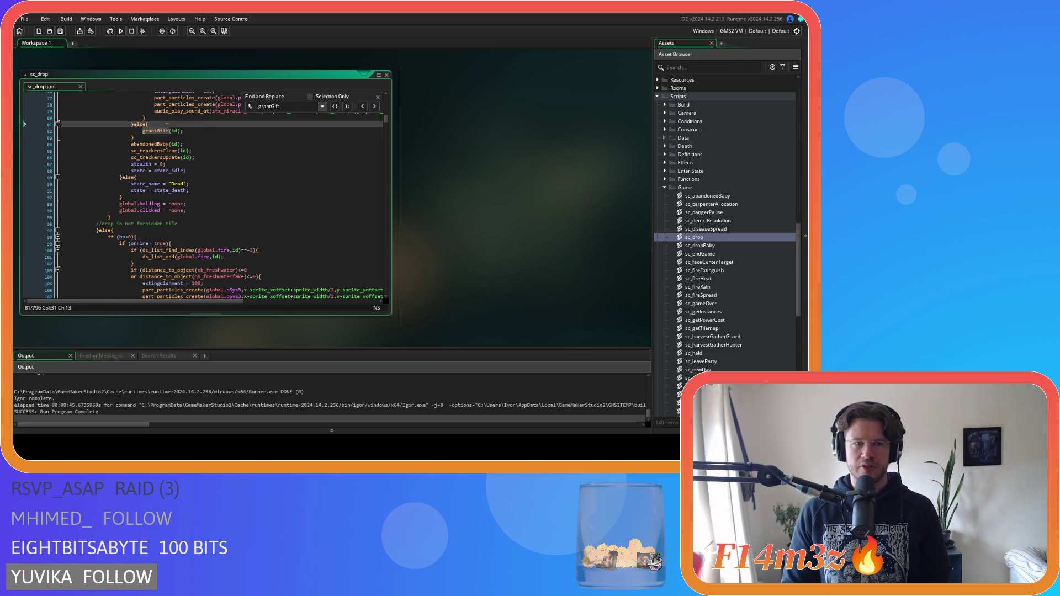
key(Return)
text(clearGi)
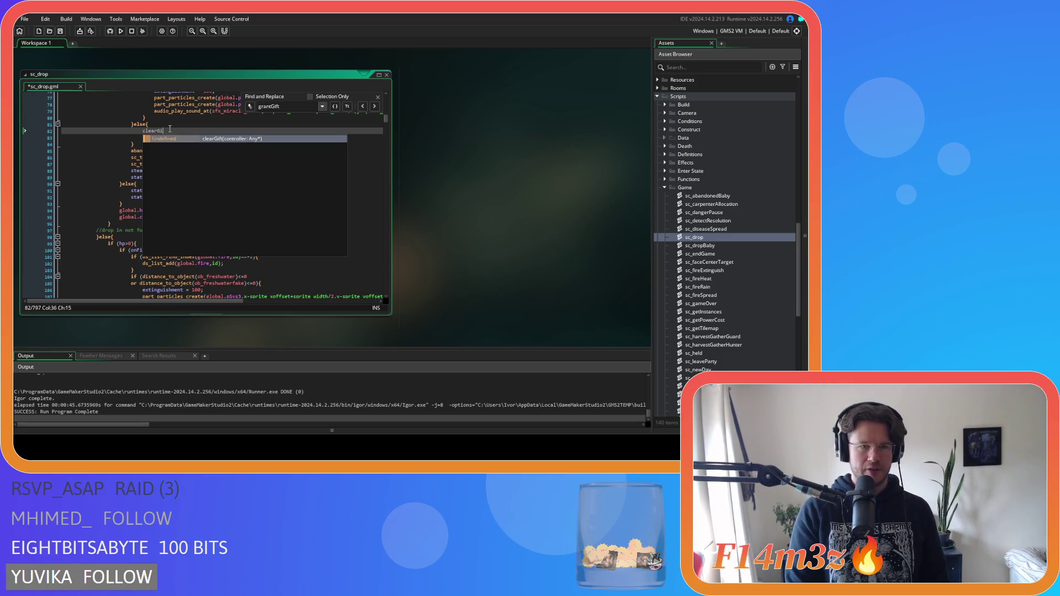
key(Return)
text(id);)
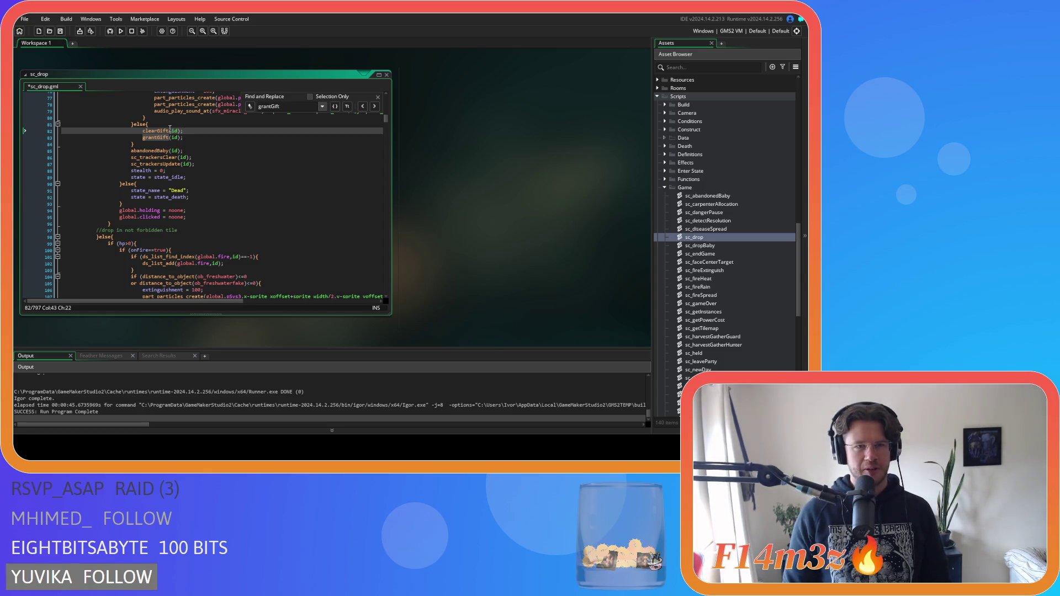
drag(184, 131, 143, 134)
key(ctrl+c)
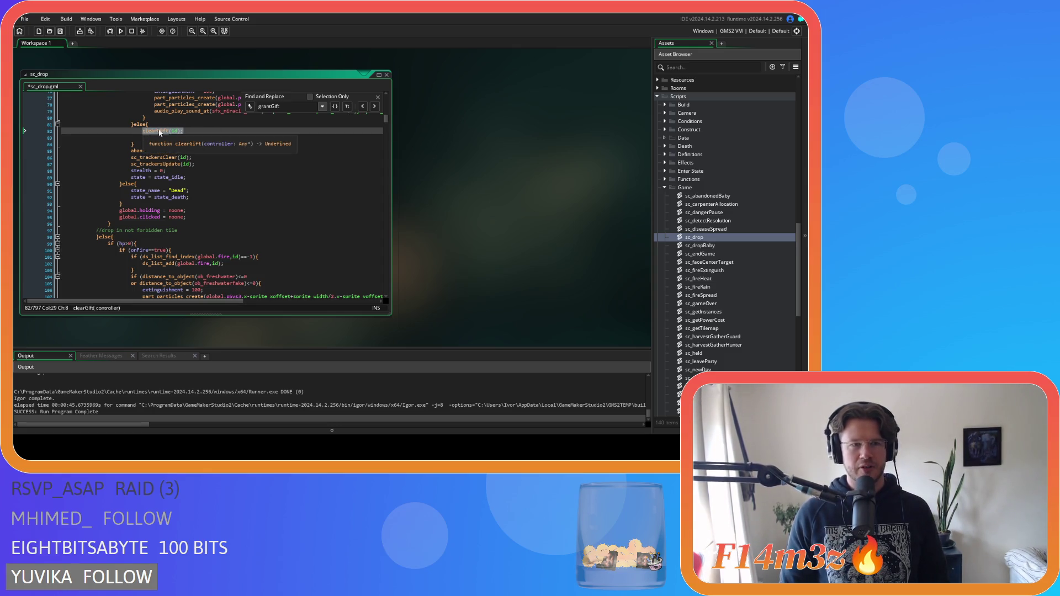
- Paste clearGift(id); above the second grantGift call on line 112 and close the find bar
click(374, 106)
click(374, 107)
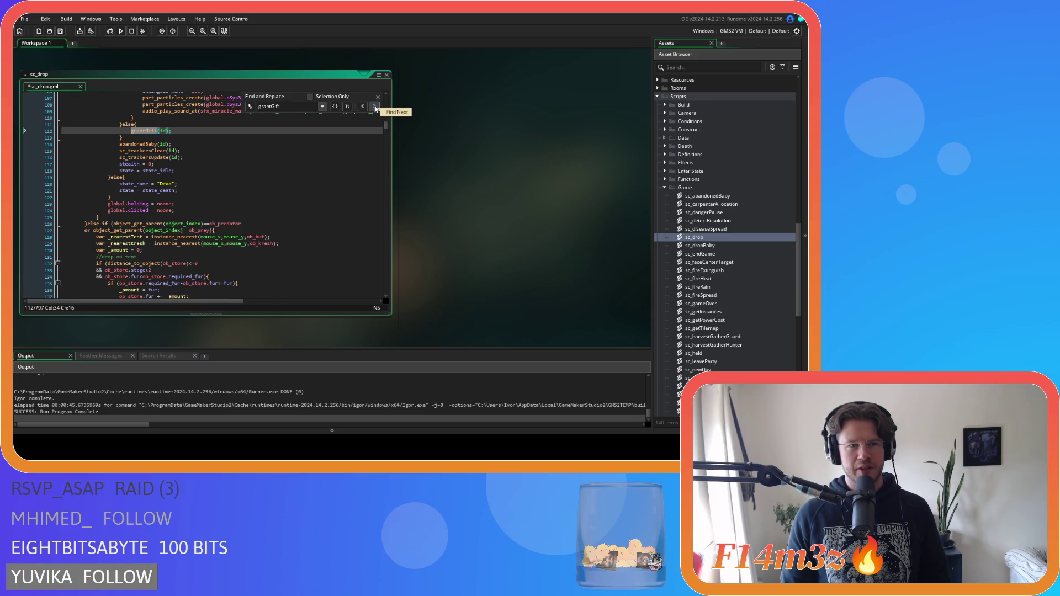
click(152, 124)
key(Return)
key(ctrl+v)
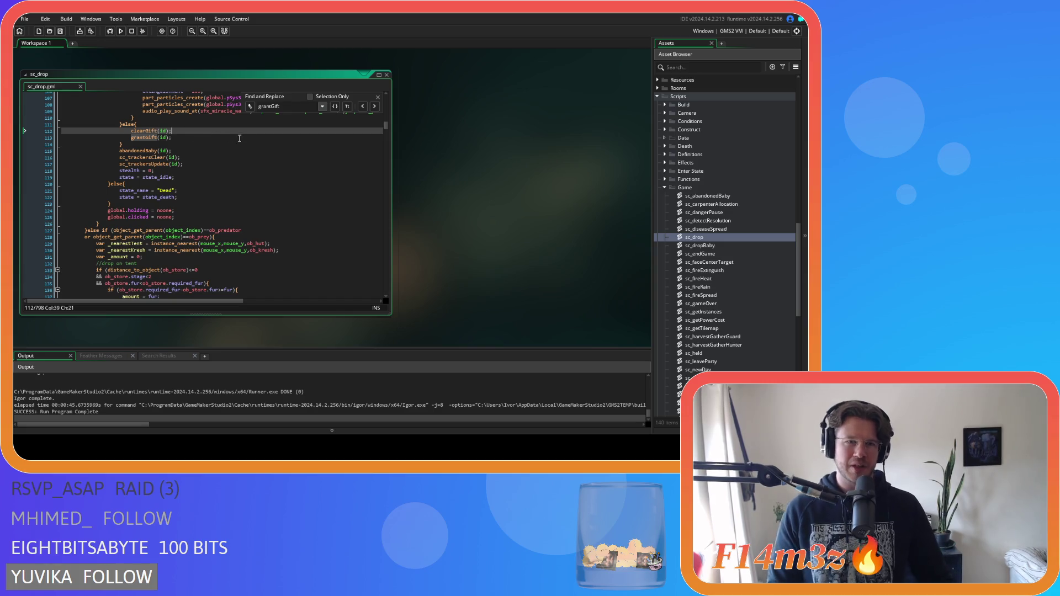
click(377, 99)
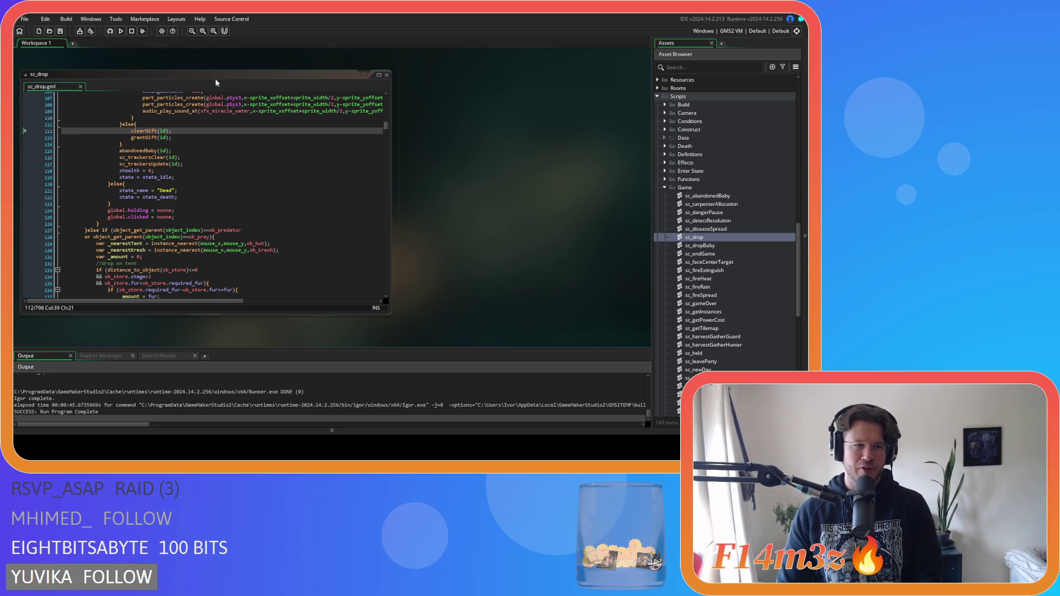
key(Down)
key(Down)
key(Down)
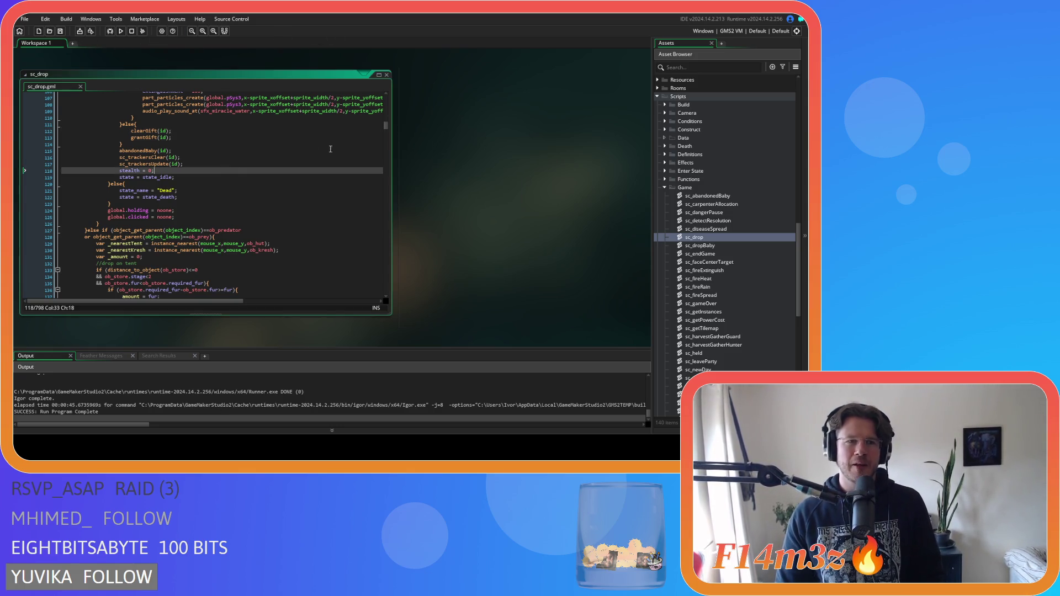
- Close the sc_drop script editor window from the workspace menu
right_click(506, 134)
mouse_move(538, 154)
click(590, 206)
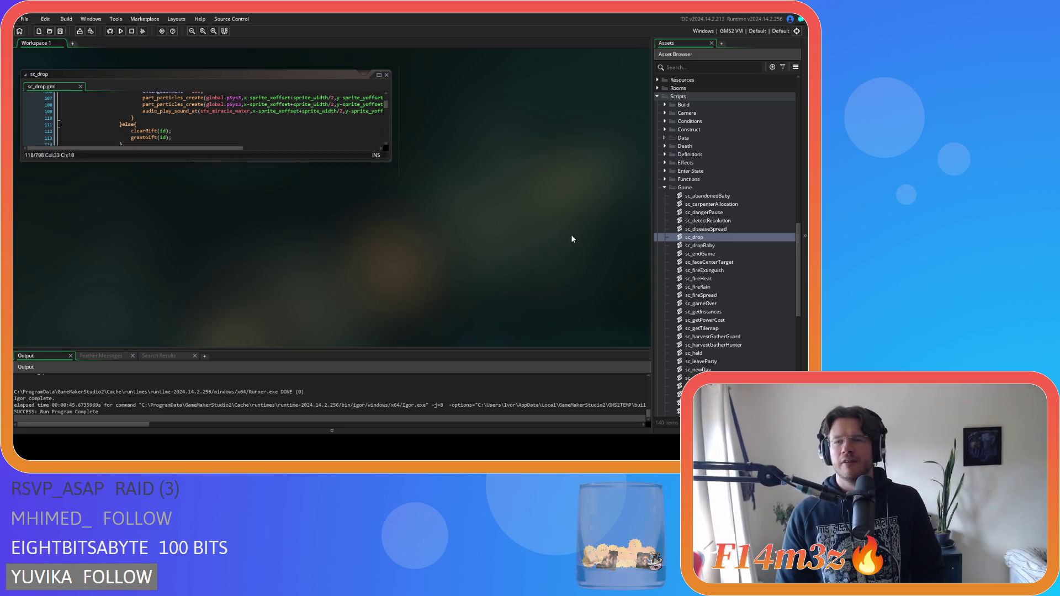
- Collapse the Game, Gifts, Scripts, Construct, Human, Animal and Objects folders in the Asset Browser
click(665, 187)
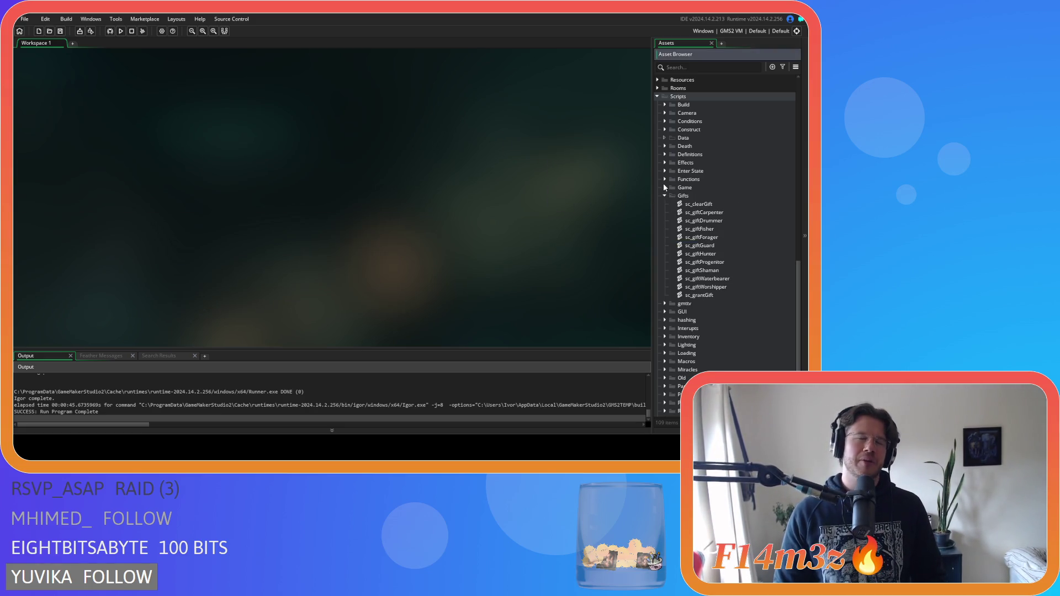
click(665, 195)
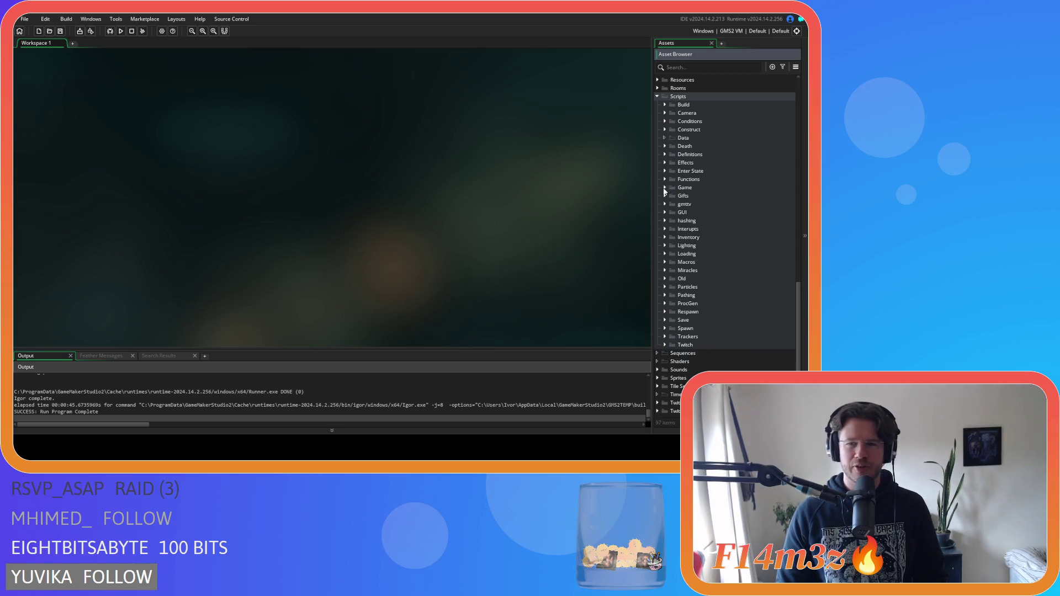
click(657, 96)
click(665, 138)
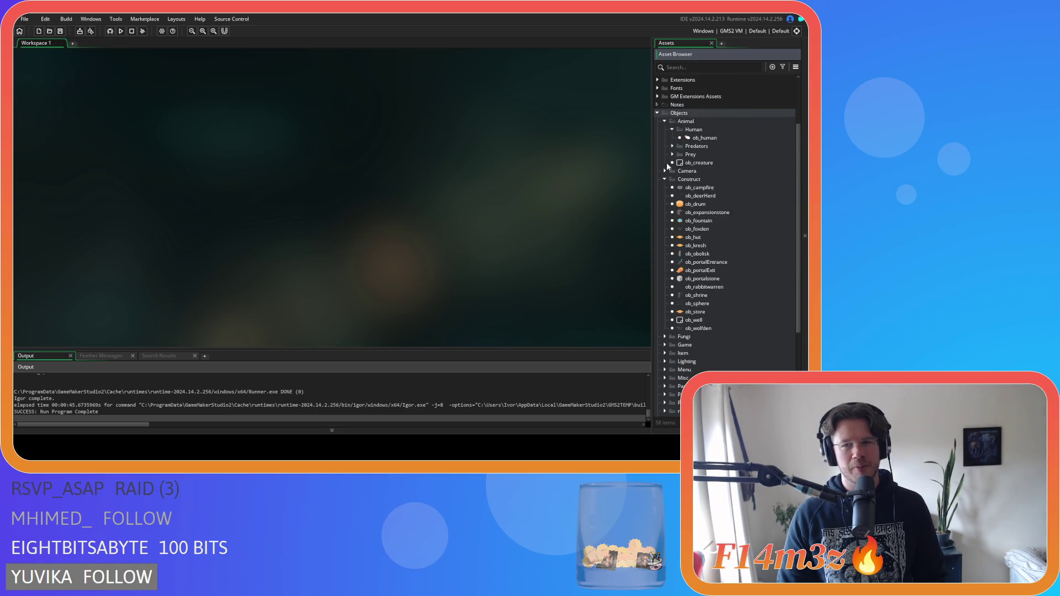
click(666, 181)
click(672, 149)
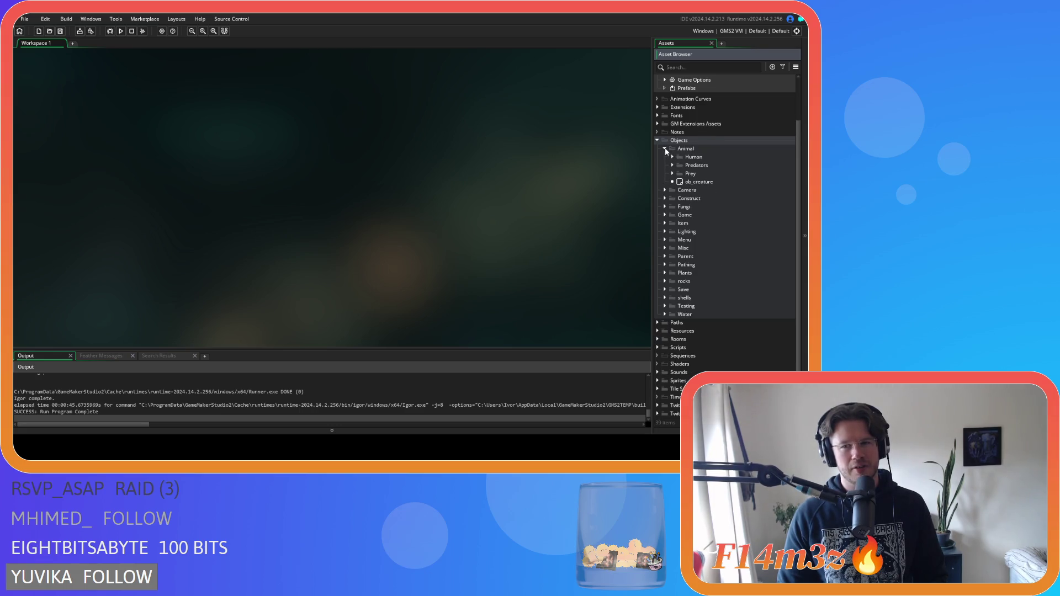
click(665, 149)
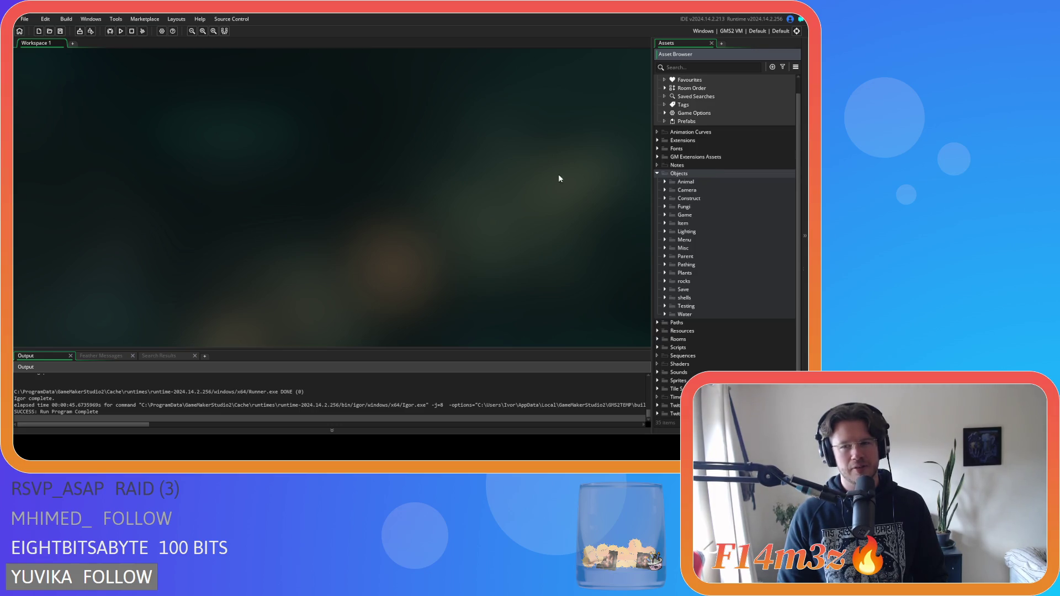
click(657, 174)
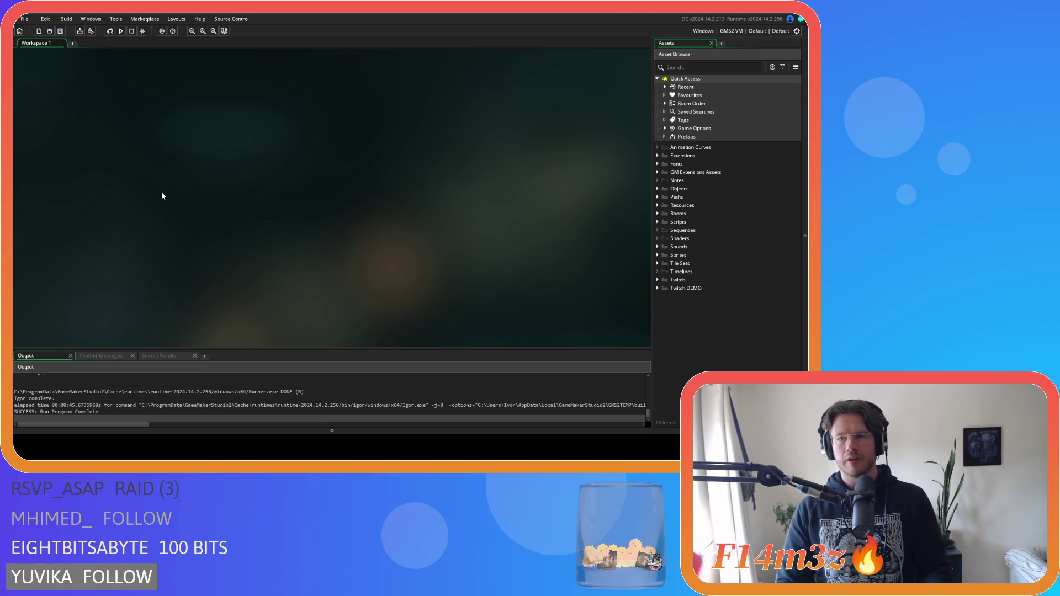
- Build and run the game with F5 to test the gift change, then expand the Objects folder
key(F5)
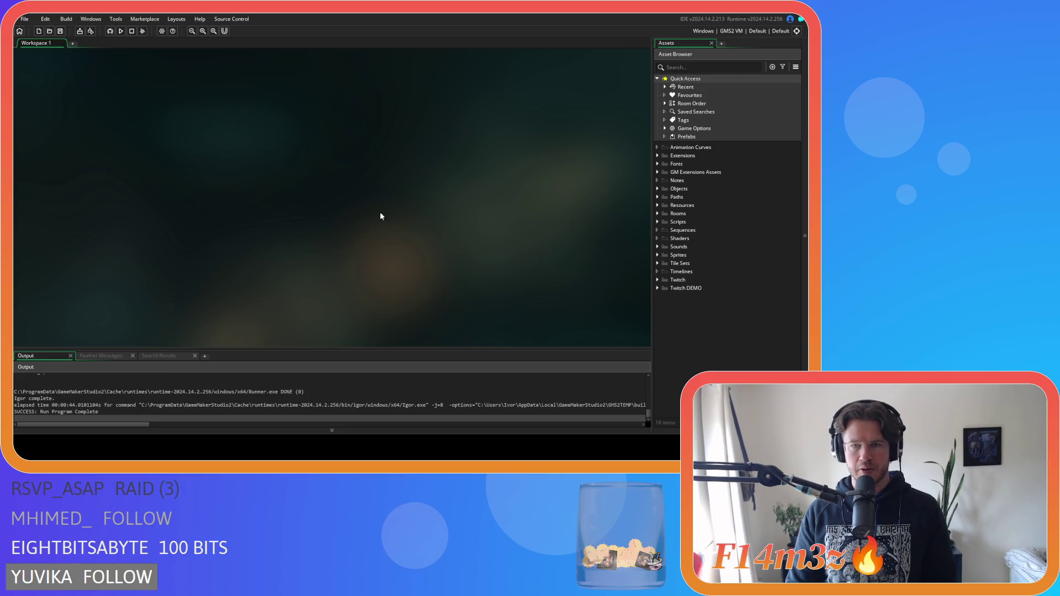
click(657, 188)
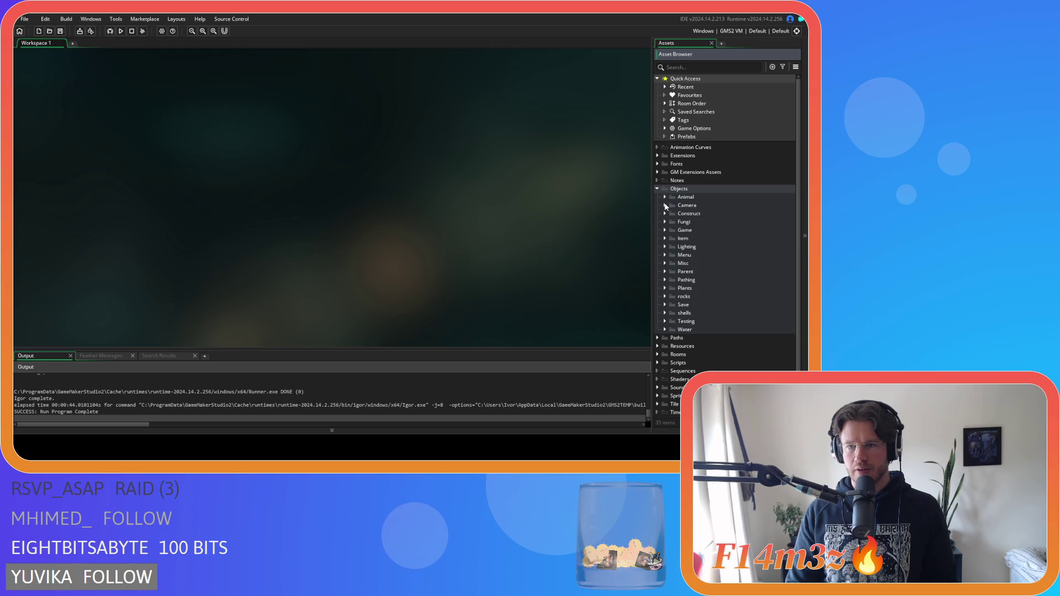
- Comment out the Available carpenter label code, lines 20–22, in ob_human's Draw End event
click(665, 197)
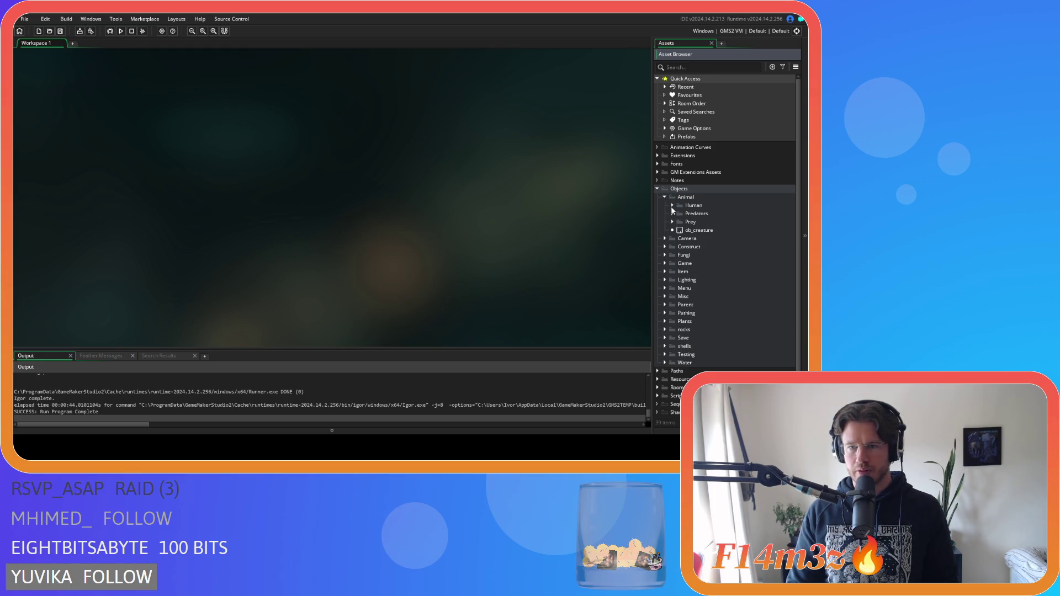
click(672, 205)
click(687, 215)
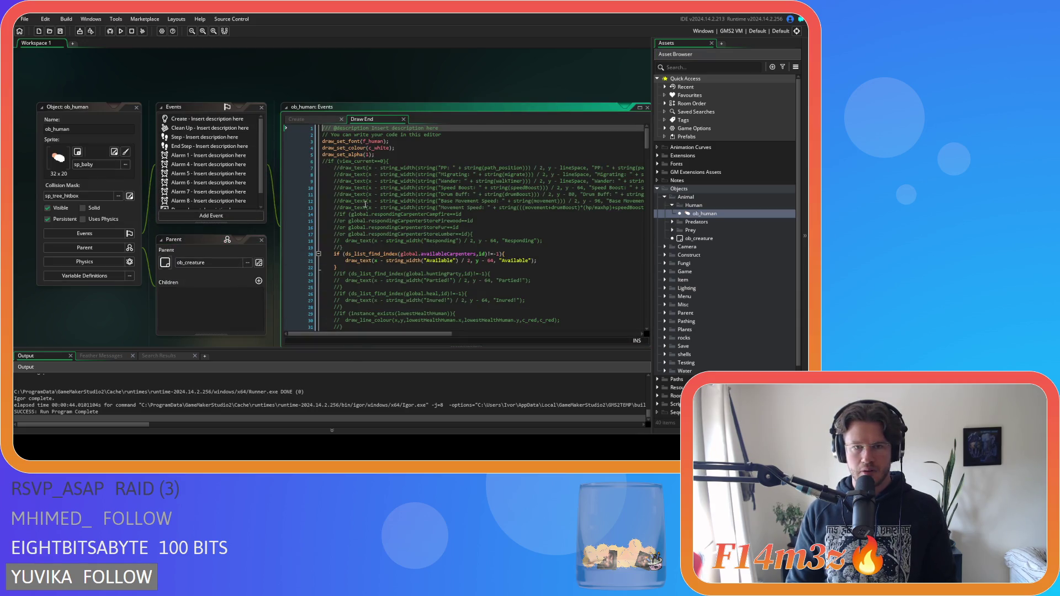
drag(335, 266, 332, 256)
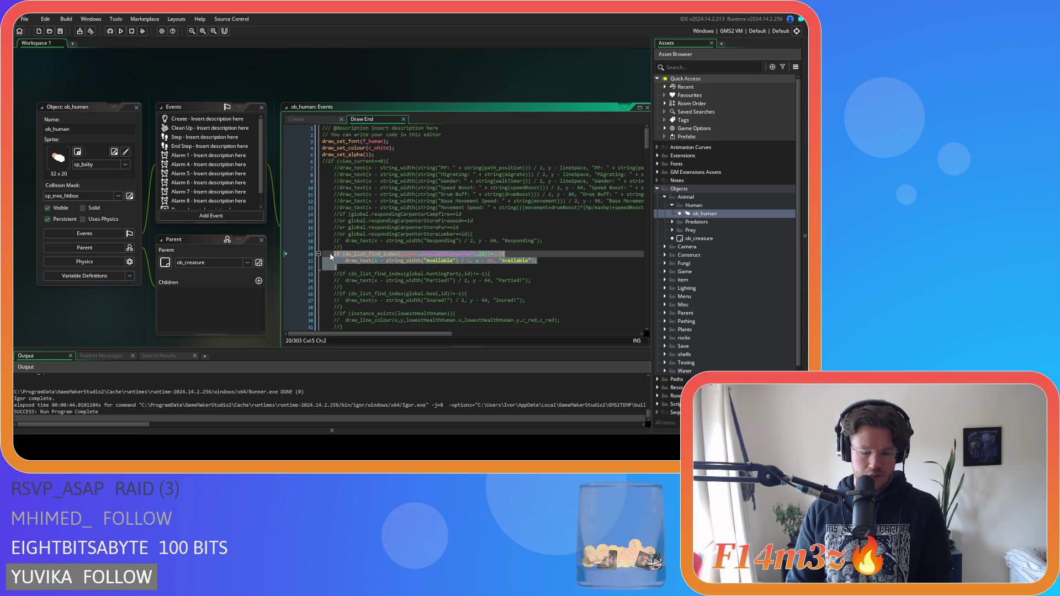
key(ctrl+k)
- Comment out the carpenter line-drawing block, lines 9–11, in ob_store's Draw End event
scroll(700, 258, down, 2)
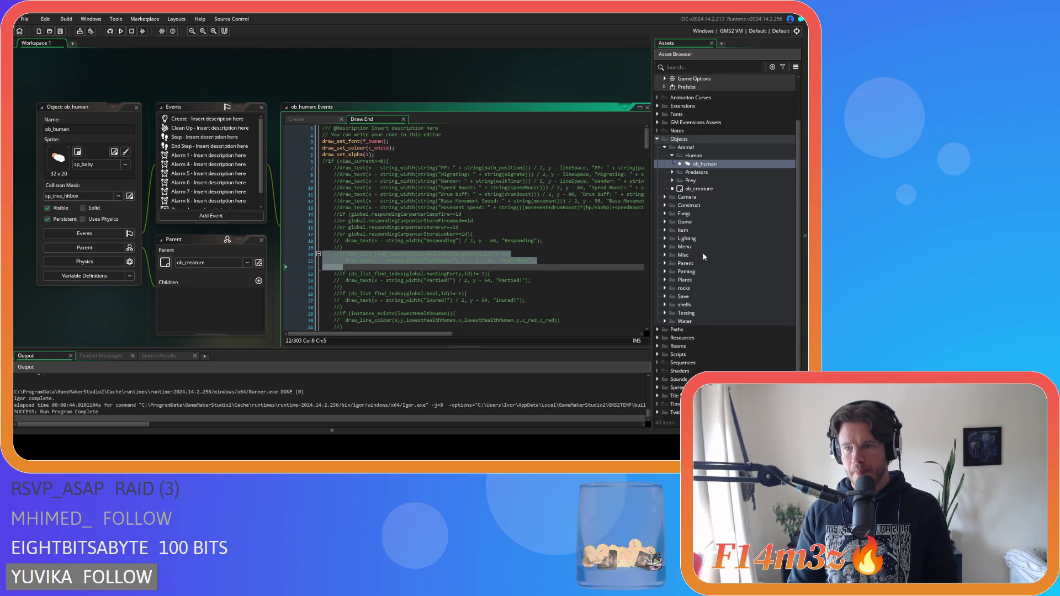
click(665, 198)
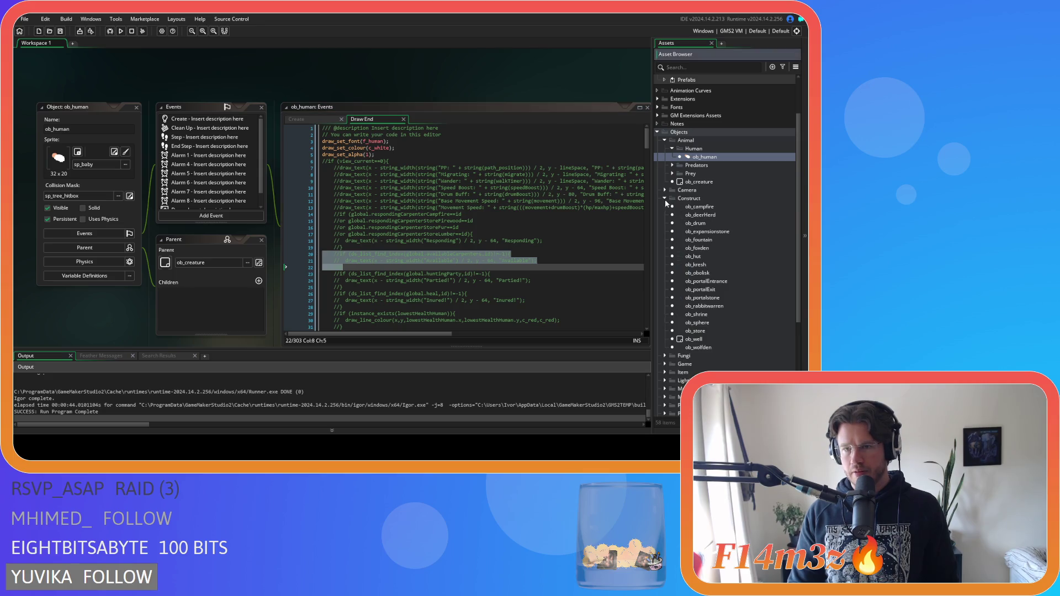
double_click(696, 331)
drag(338, 162, 331, 150)
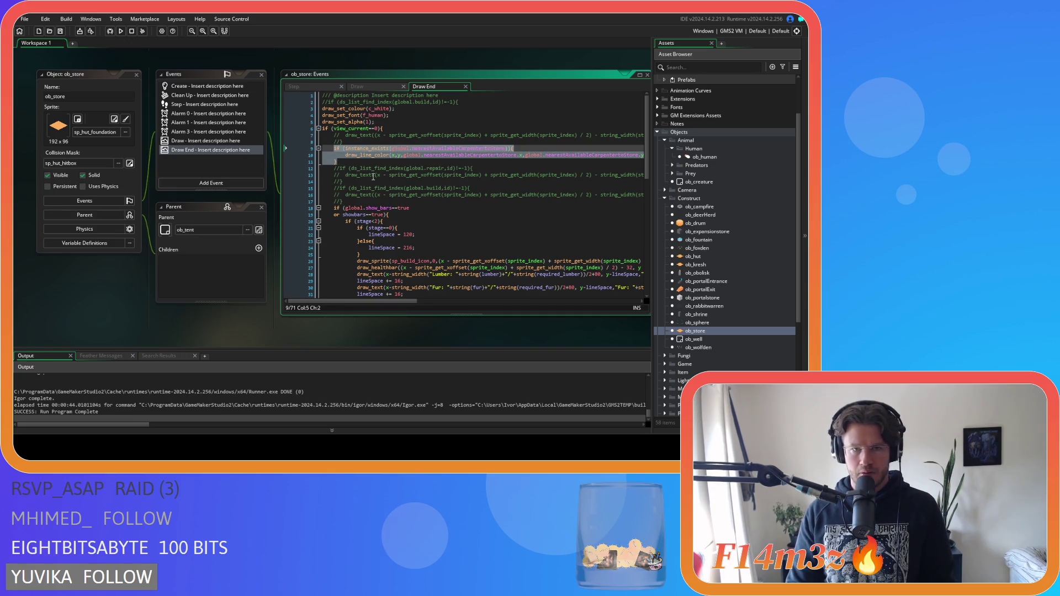
key(ctrl+k)
- Close all editor windows, collapse the Construct and Objects folders, and run the game again
right_click(85, 67)
mouse_move(105, 78)
click(139, 104)
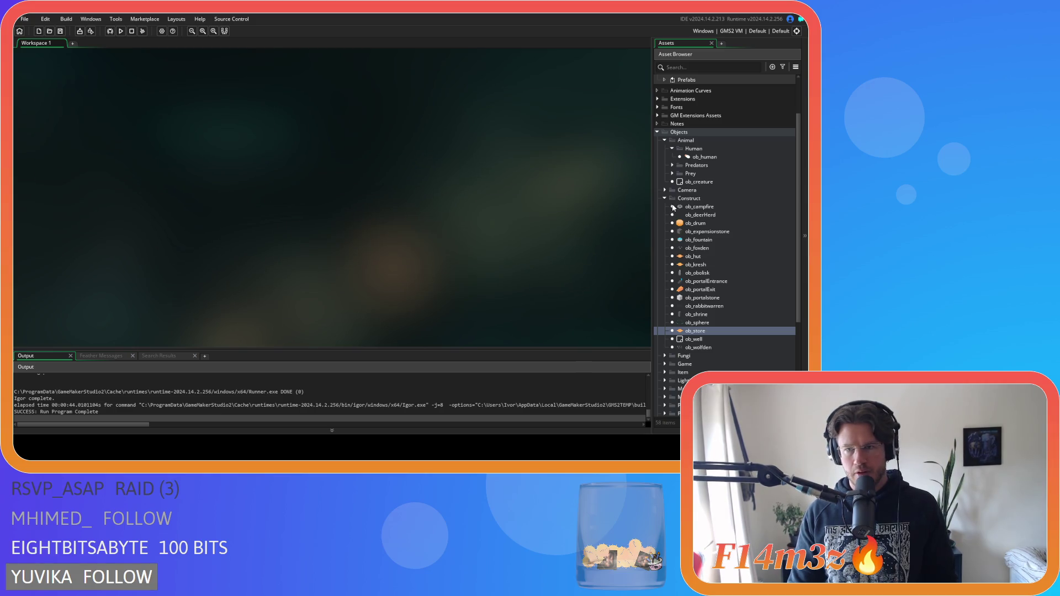
click(665, 198)
scroll(674, 148, up, 3)
click(658, 173)
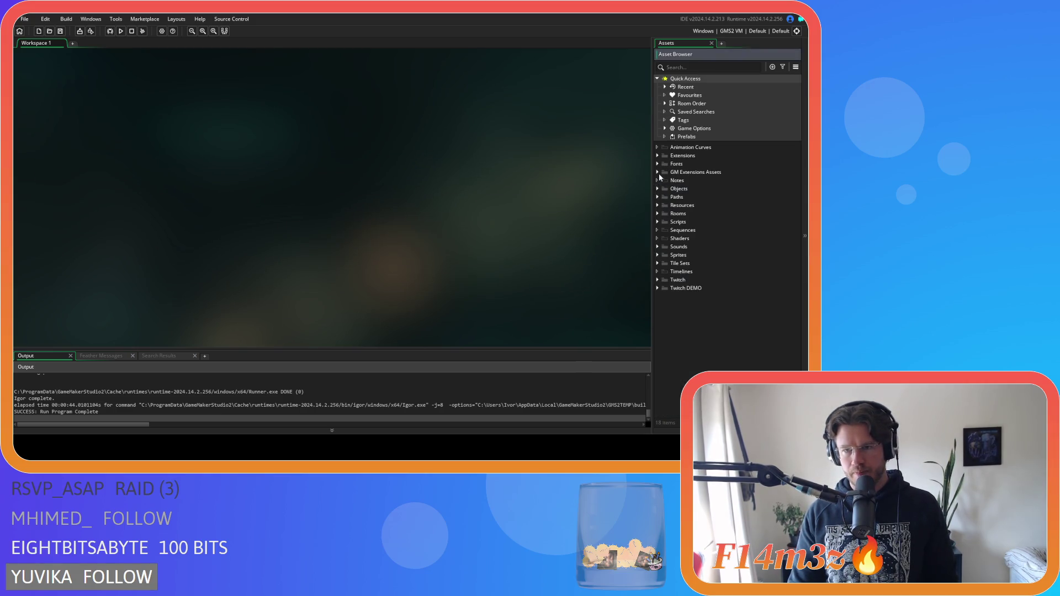
key(F5)
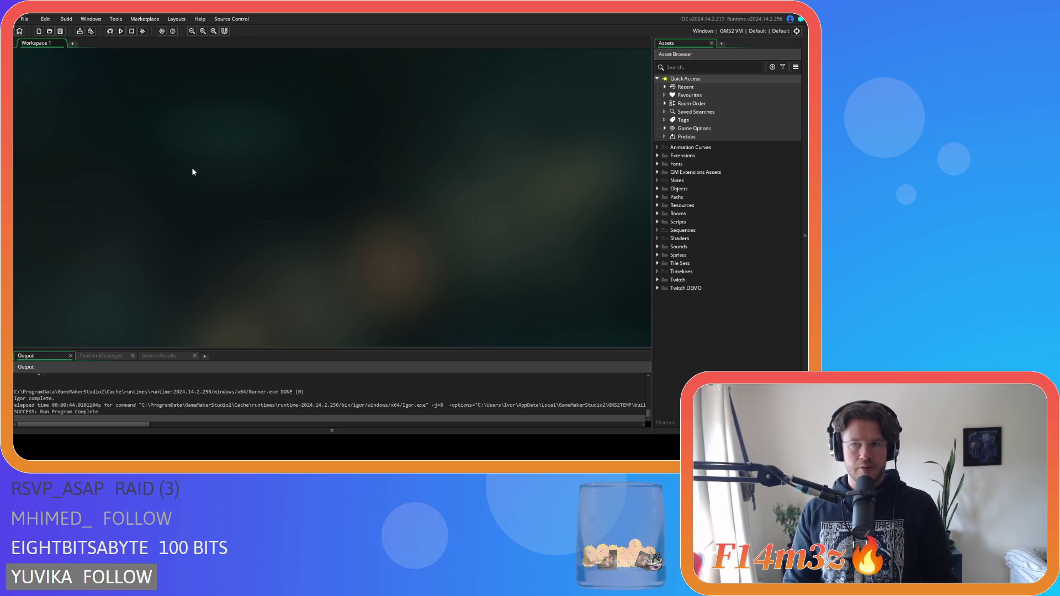